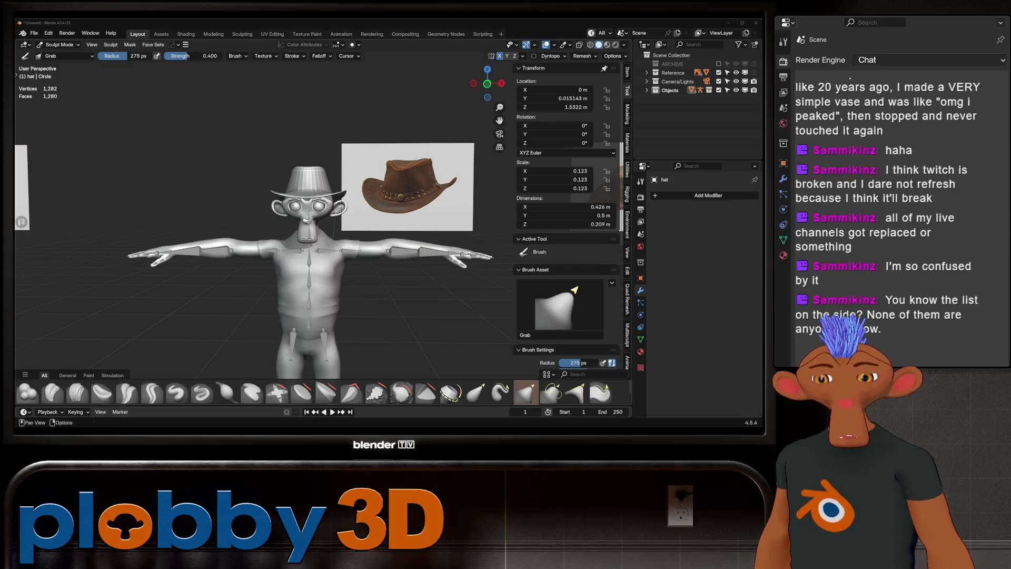
- Nudge the right side of the hat brim with the Grab brush
mouse_move(293, 215)
middle_down()
mouse_move(289, 204)
mouse_move(316, 240)
middle_up()
scroll(289, 204, up, 5)
scroll(294, 186, down, 5)
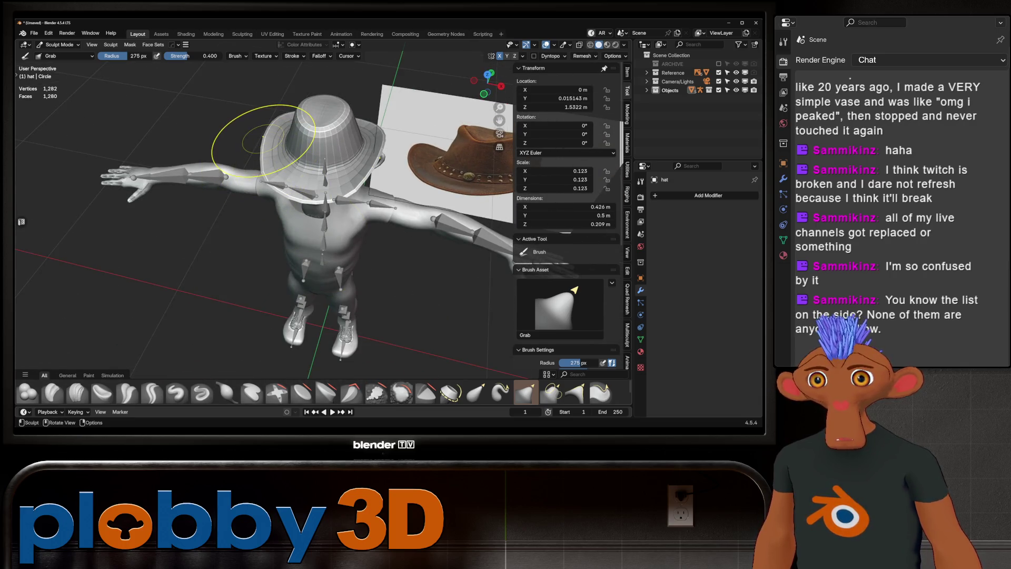
drag(264, 136, 266, 138)
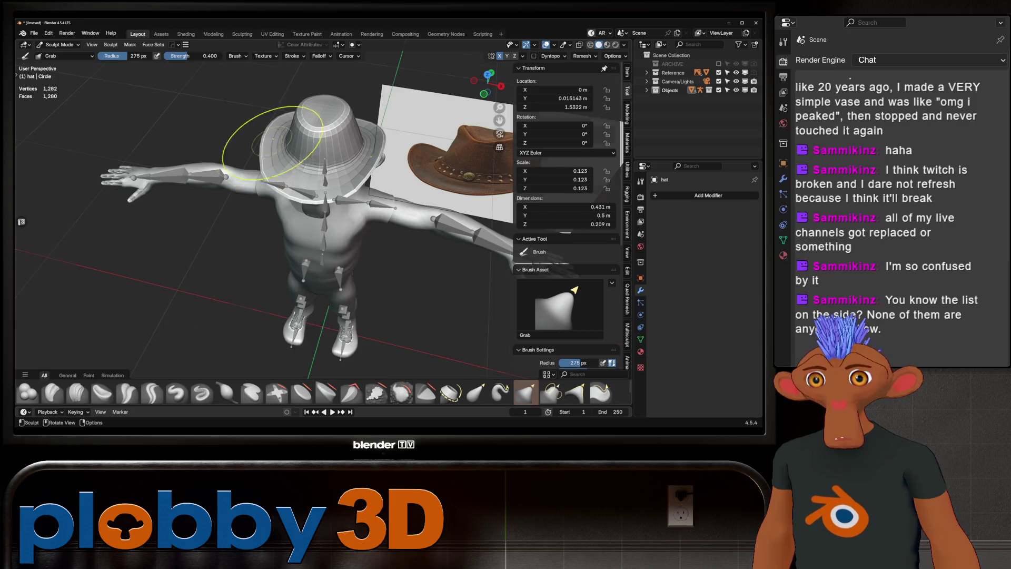
- In a front orthographic view, set the brush radius to 141 px
middle_drag(273, 143, 141, 92)
scroll(141, 93, down, 3)
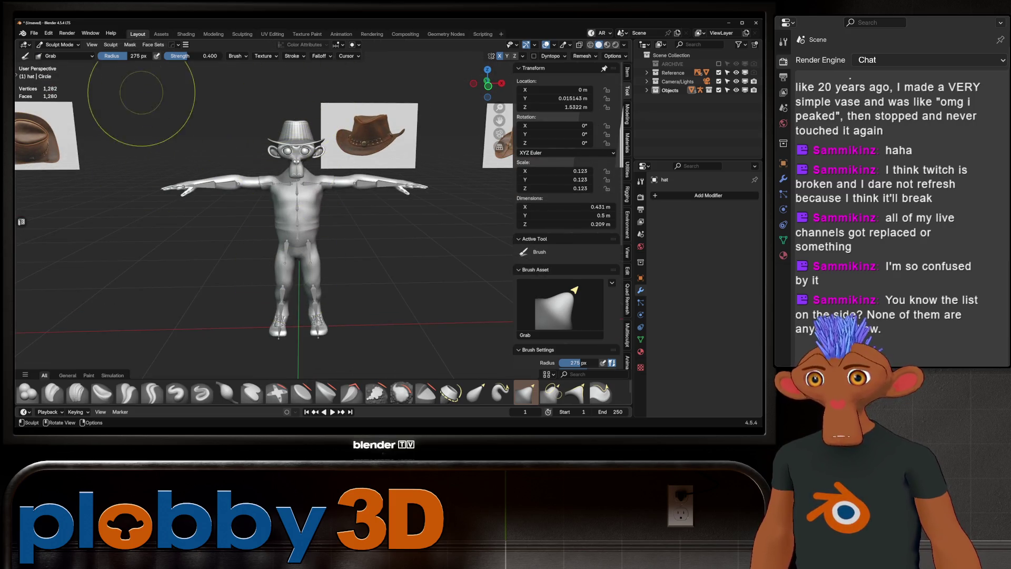
scroll(275, 127, up, 4)
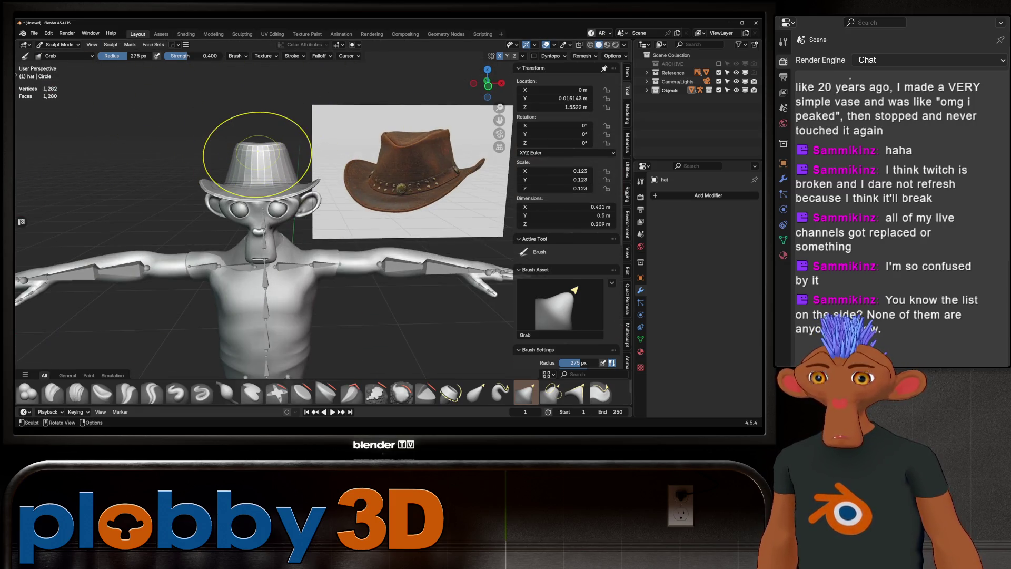
key(KP_1)
scroll(208, 153, up, 2)
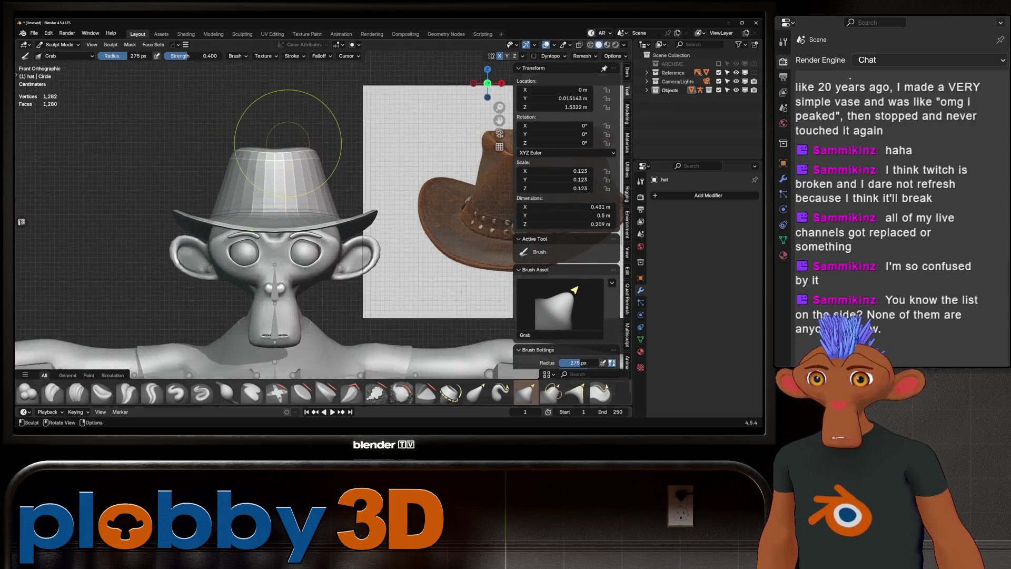
scroll(278, 145, up, 2)
key(f)
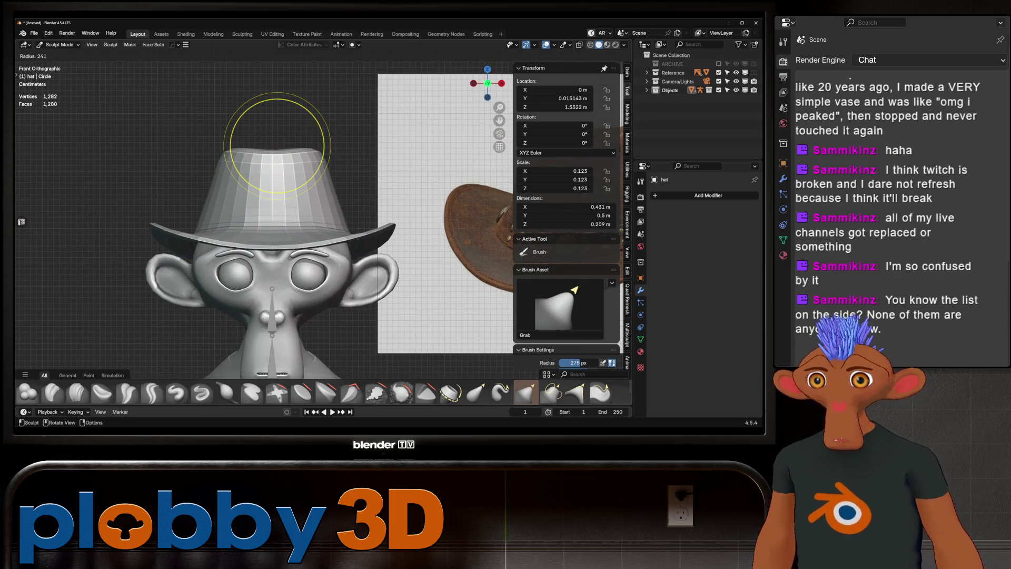
click(253, 167)
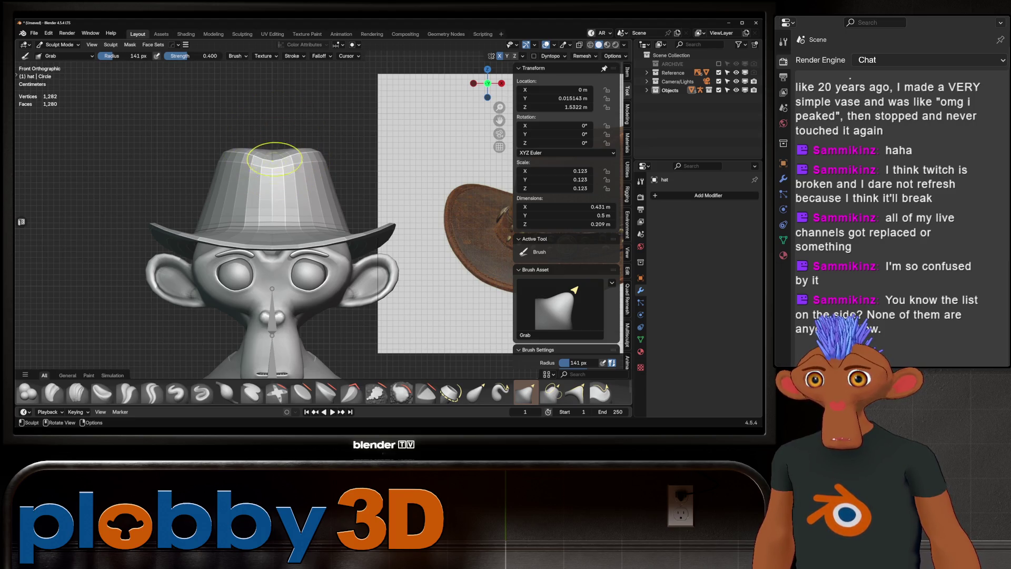
- Switch to the Crease Polish brush at strength 0.250
middle_drag(275, 148, 238, 190)
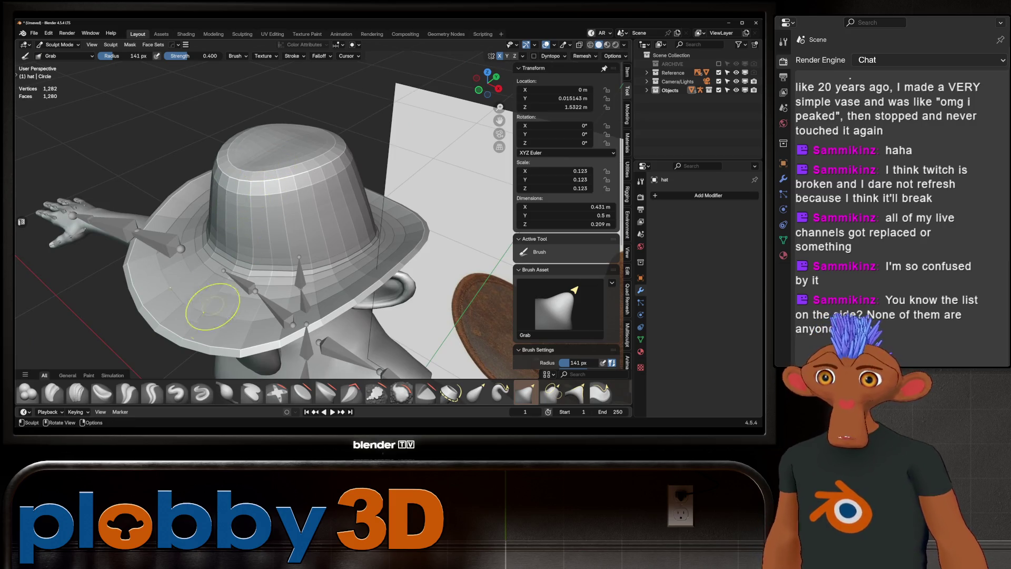
click(127, 392)
mouse_move(263, 137)
middle_down()
mouse_move(264, 184)
mouse_move(280, 174)
mouse_move(278, 158)
mouse_move(271, 279)
mouse_move(272, 237)
mouse_move(282, 233)
mouse_move(295, 274)
mouse_move(297, 264)
middle_up()
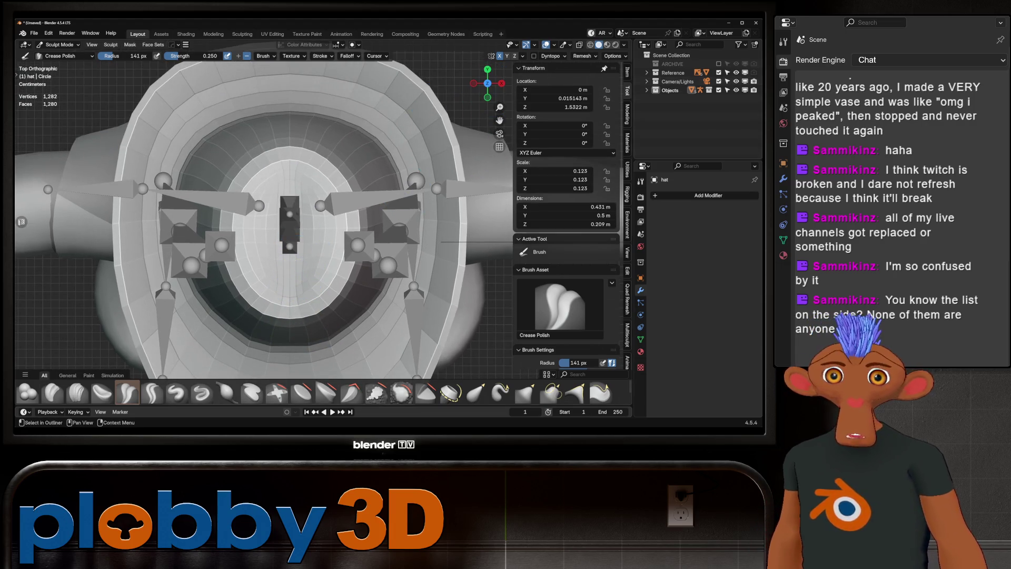
- Isolate the hat in Local View and carve a crease down the crown's centre
click(648, 90)
key(KP_Divide)
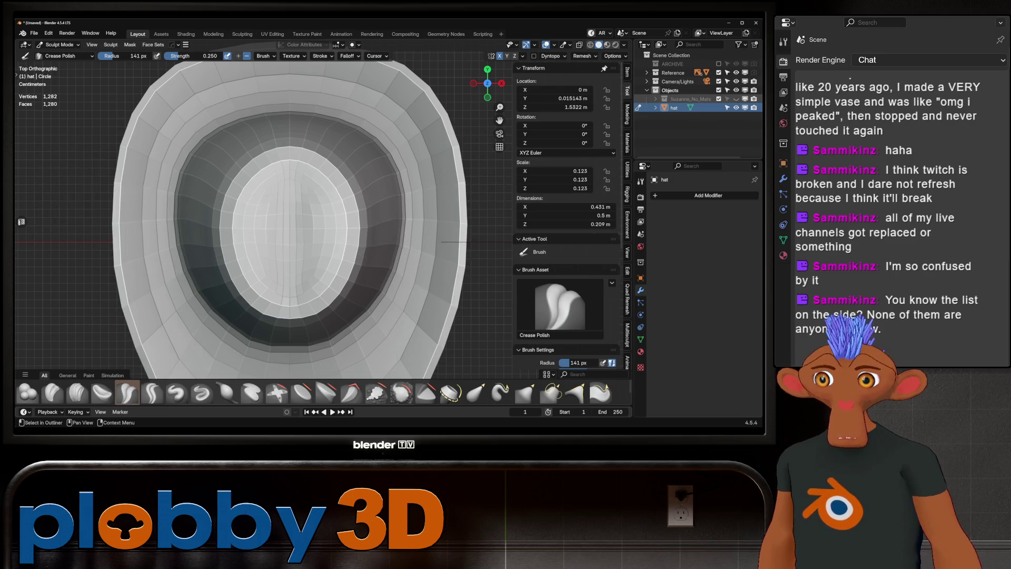
mouse_move(297, 169)
mouse_down()
mouse_move(295, 316)
mouse_move(292, 206)
mouse_move(289, 274)
mouse_up()
drag(285, 221, 273, 248)
- Sharpen and smooth the central crown crease from a straight-down Top view
middle_drag(266, 275, 274, 221)
key(KP_7)
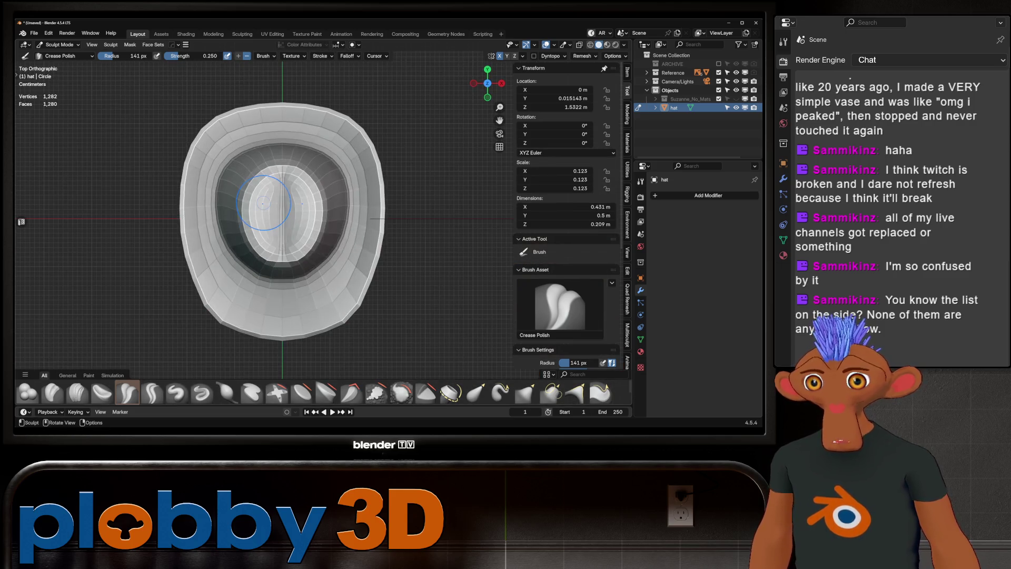
scroll(270, 237, up, 3)
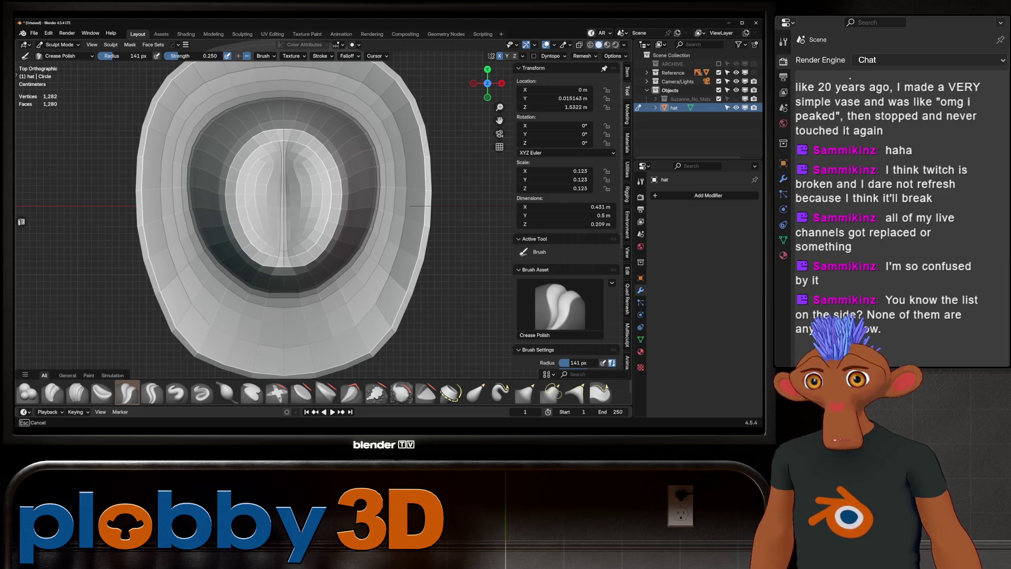
drag(292, 187, 290, 247)
middle_drag(342, 253, 350, 174)
scroll(351, 171, down, 4)
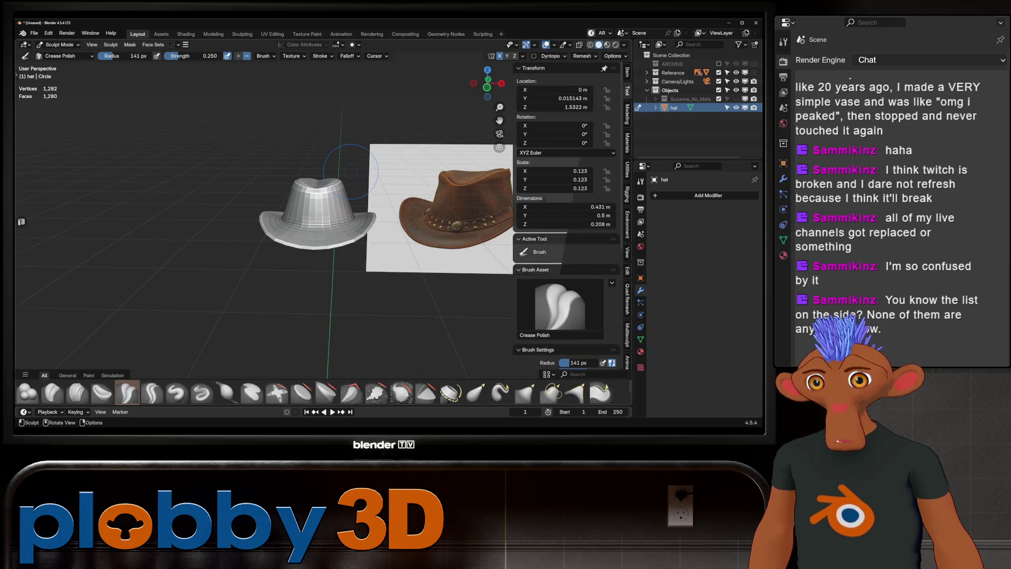
scroll(335, 170, up, 5)
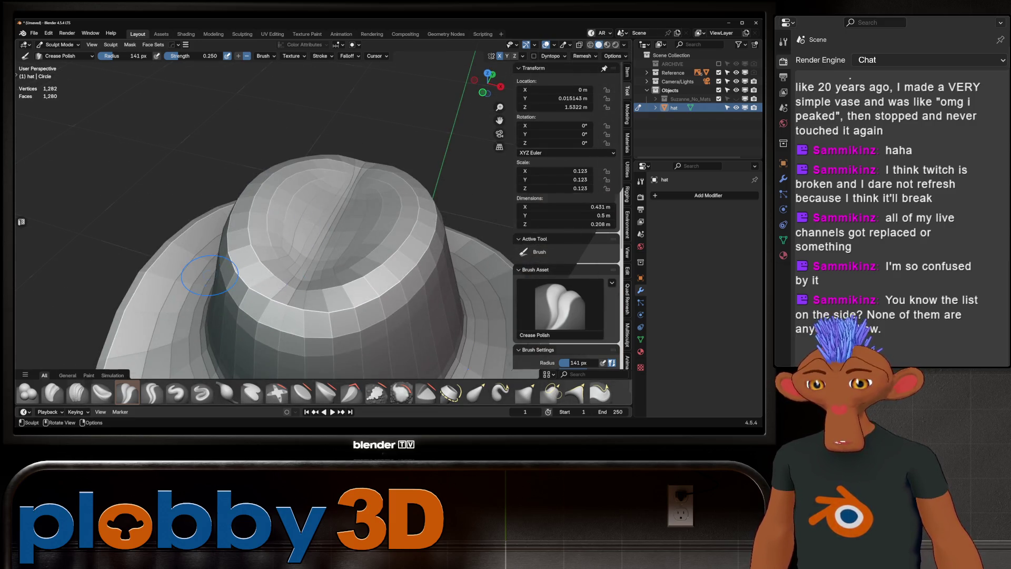
key(KP_7)
drag(293, 235, 292, 238)
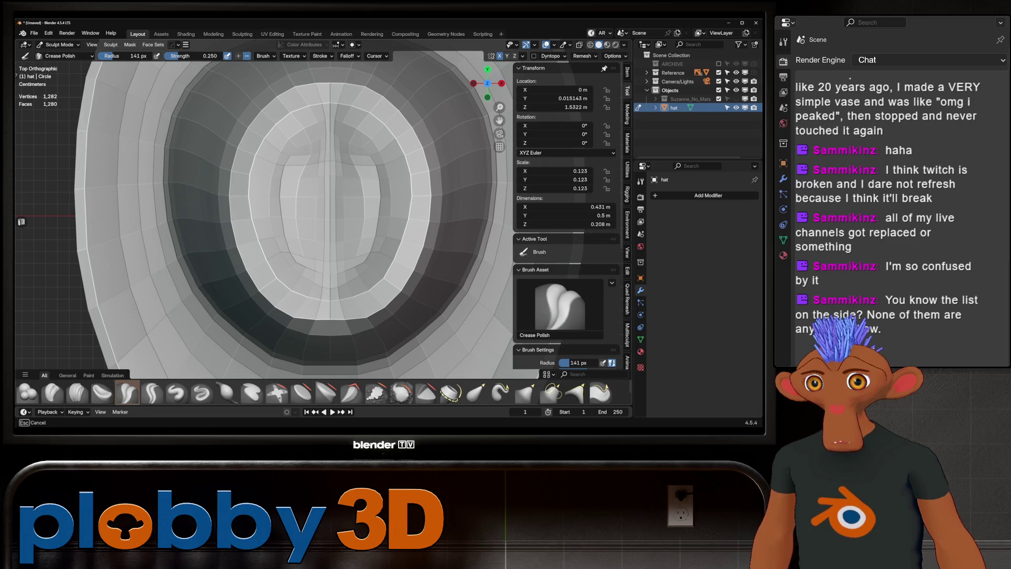
- Orbit and zoom around the hat to inspect the creased crown
mouse_move(292, 238)
mouse_down()
mouse_move(363, 158)
mouse_move(316, 203)
mouse_up()
middle_drag(316, 203, 293, 136)
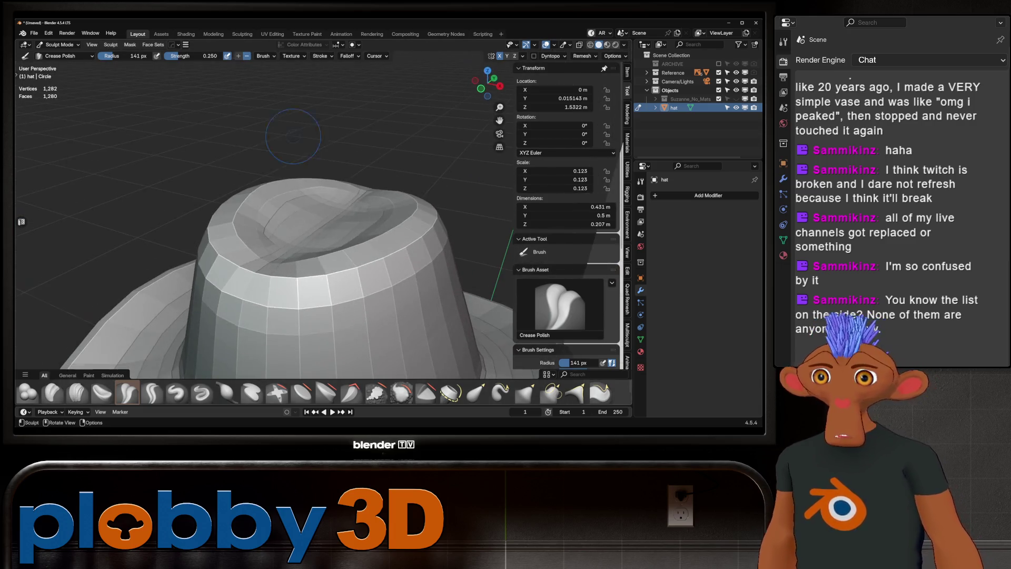
scroll(242, 236, up, 3)
middle_drag(243, 235, 274, 211)
mouse_move(253, 274)
middle_down()
mouse_move(248, 282)
mouse_move(368, 226)
mouse_move(420, 217)
mouse_move(327, 248)
mouse_move(295, 274)
mouse_move(267, 275)
middle_up()
scroll(248, 283, down, 5)
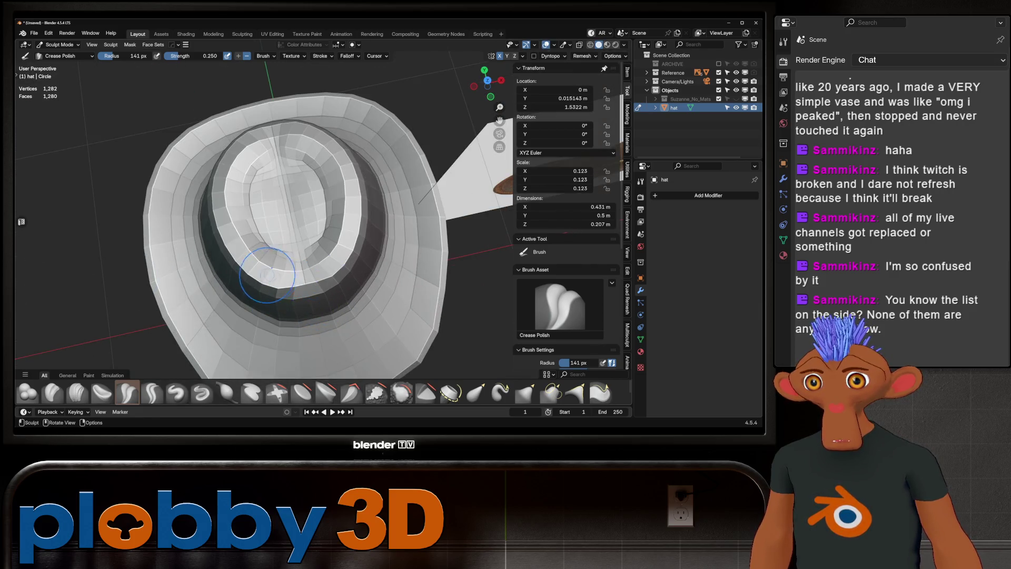
scroll(600, 393, down, 2)
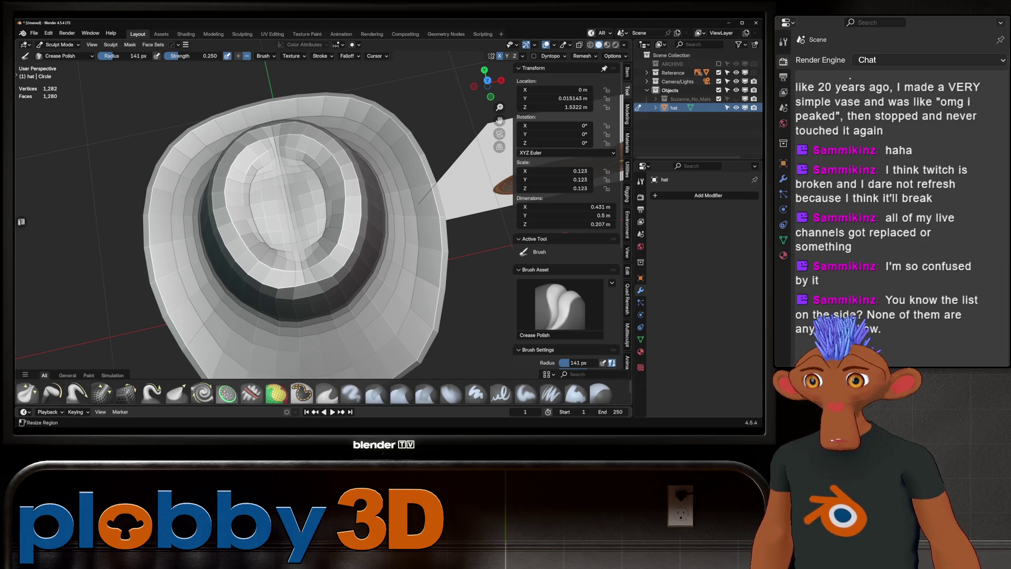
- Pinch the crown dent tighter toward its centre with the Pinch/Magnify brush
click(27, 393)
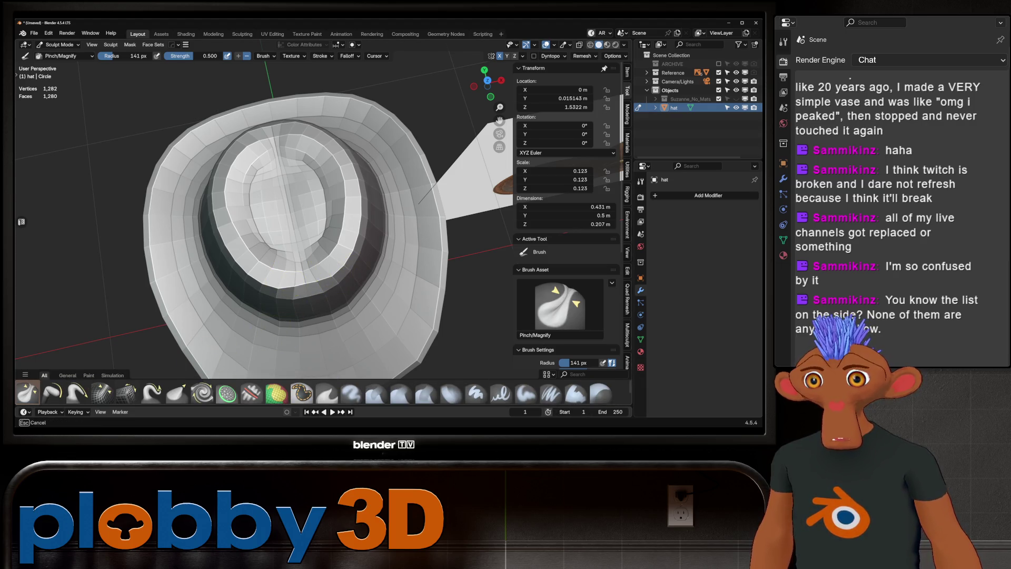
mouse_move(319, 282)
mouse_down()
mouse_move(242, 266)
mouse_move(255, 240)
mouse_move(305, 284)
mouse_move(342, 237)
mouse_move(295, 221)
mouse_move(293, 174)
mouse_up()
mouse_move(214, 187)
mouse_down()
mouse_move(278, 287)
mouse_move(258, 256)
mouse_move(293, 207)
mouse_move(213, 184)
mouse_move(310, 145)
mouse_move(243, 158)
mouse_move(237, 174)
mouse_up()
middle_drag(237, 174, 220, 185)
mouse_move(225, 260)
middle_down()
mouse_move(190, 232)
mouse_move(225, 204)
mouse_move(292, 192)
mouse_move(380, 217)
mouse_move(421, 253)
mouse_move(410, 259)
mouse_move(374, 196)
mouse_move(293, 293)
mouse_move(271, 255)
mouse_move(200, 254)
mouse_move(266, 260)
middle_up()
- Reselect Crease Polish and compare the pinched crown with the reference images
scroll(126, 392, up, 5)
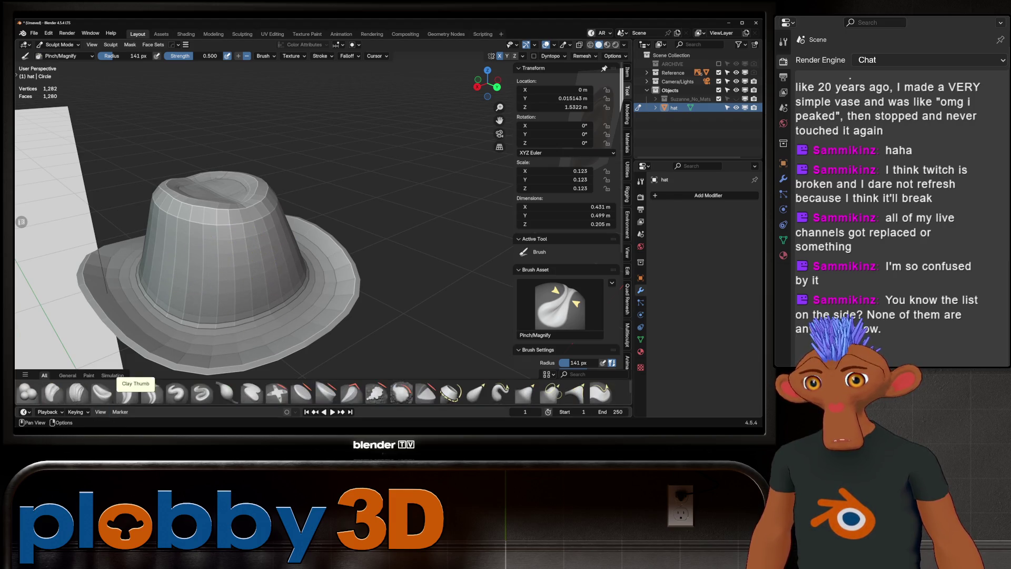
click(127, 393)
mouse_move(248, 260)
middle_down()
mouse_move(320, 271)
mouse_move(329, 305)
mouse_move(347, 273)
mouse_move(369, 279)
mouse_move(316, 282)
mouse_move(338, 285)
mouse_move(190, 240)
middle_up()
scroll(328, 306, up, 3)
scroll(337, 289, down, 5)
scroll(347, 273, up, 5)
scroll(368, 279, down, 4)
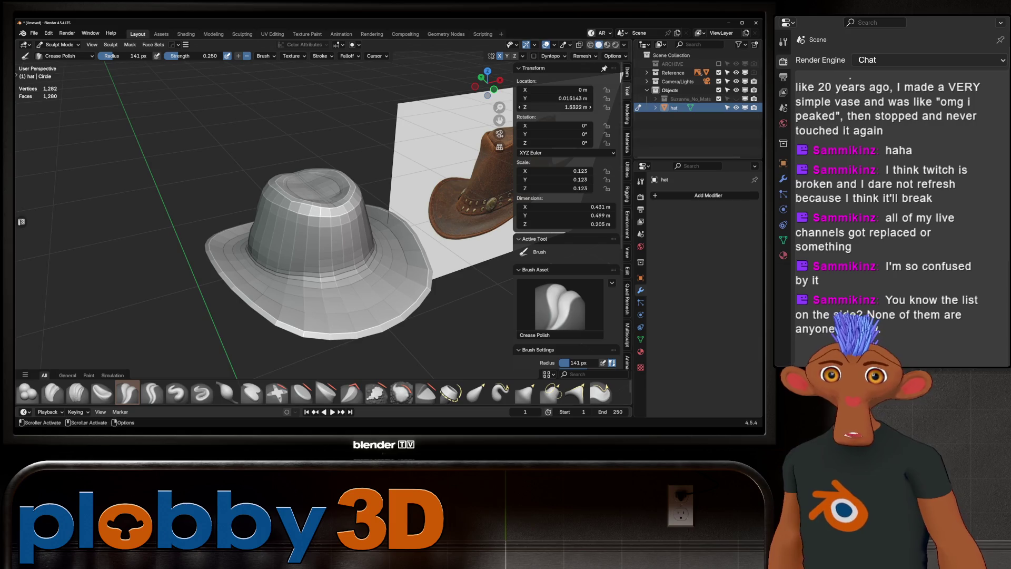
- Show the monkey under the hat again and hide the root.001 armature
click(737, 99)
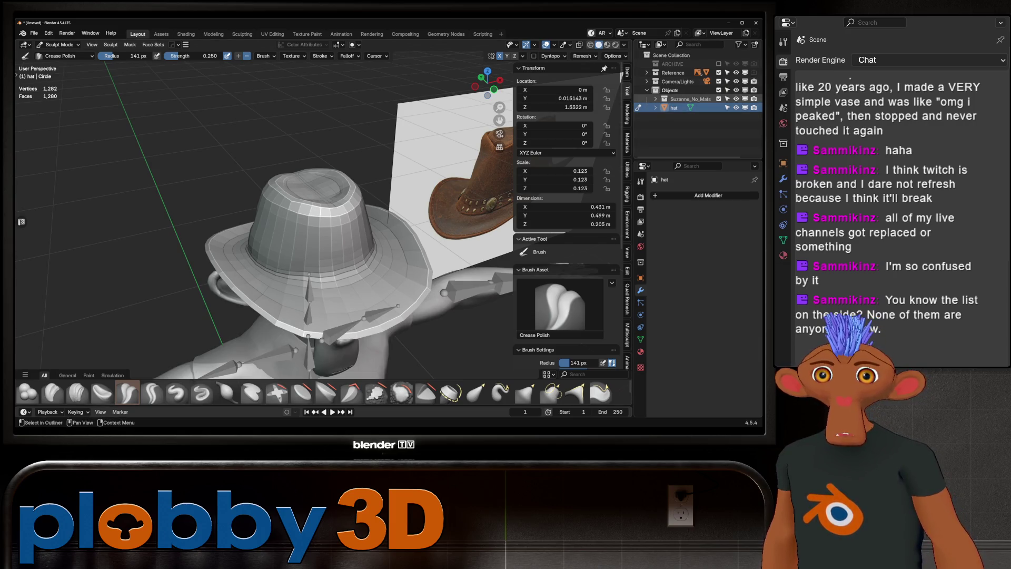
click(656, 99)
click(736, 107)
mouse_move(369, 237)
middle_down()
mouse_move(345, 241)
mouse_move(323, 291)
mouse_move(300, 280)
mouse_move(294, 253)
middle_up()
- Orbit around the hatted monkey to compare it with the leather hat reference
mouse_move(393, 296)
middle_down()
mouse_move(389, 237)
mouse_move(274, 232)
mouse_move(395, 214)
mouse_move(286, 230)
middle_up()
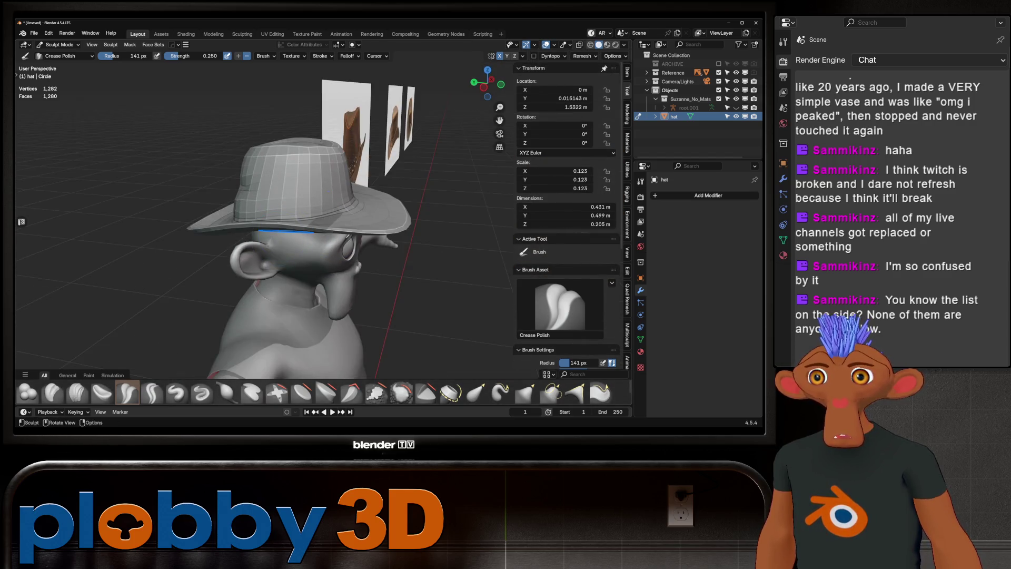
scroll(327, 167, up, 2)
shift+middle_drag(327, 168, 316, 190)
middle_drag(170, 76, 237, 87)
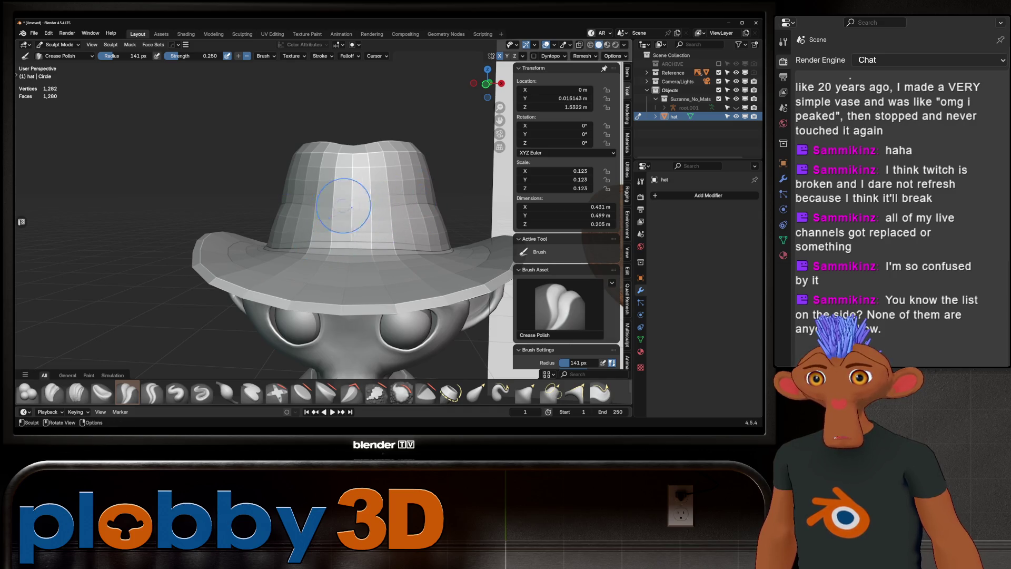
scroll(343, 206, down, 5)
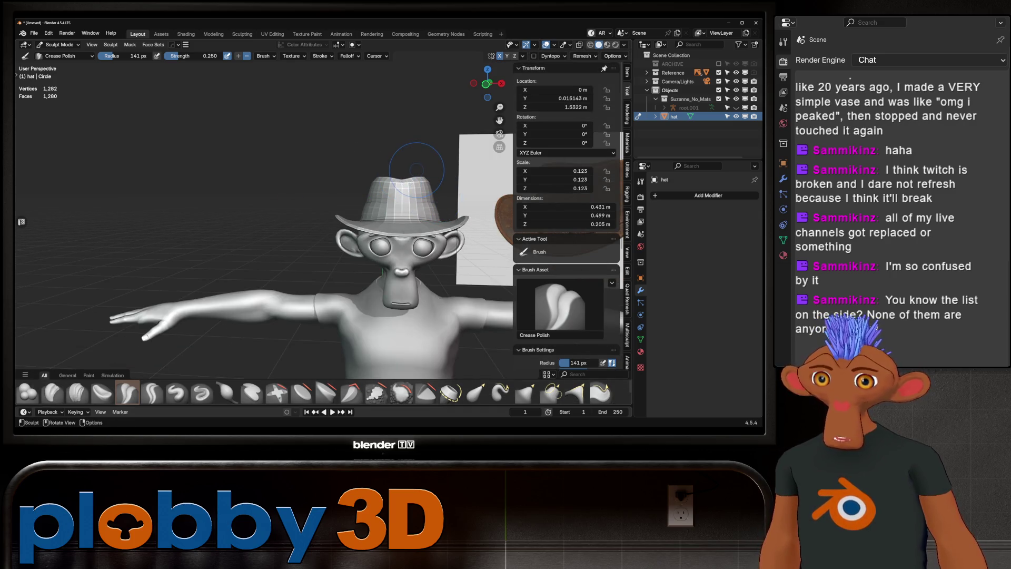
middle_drag(416, 196, 448, 191)
middle_drag(375, 183, 392, 252)
scroll(266, 101, up, 5)
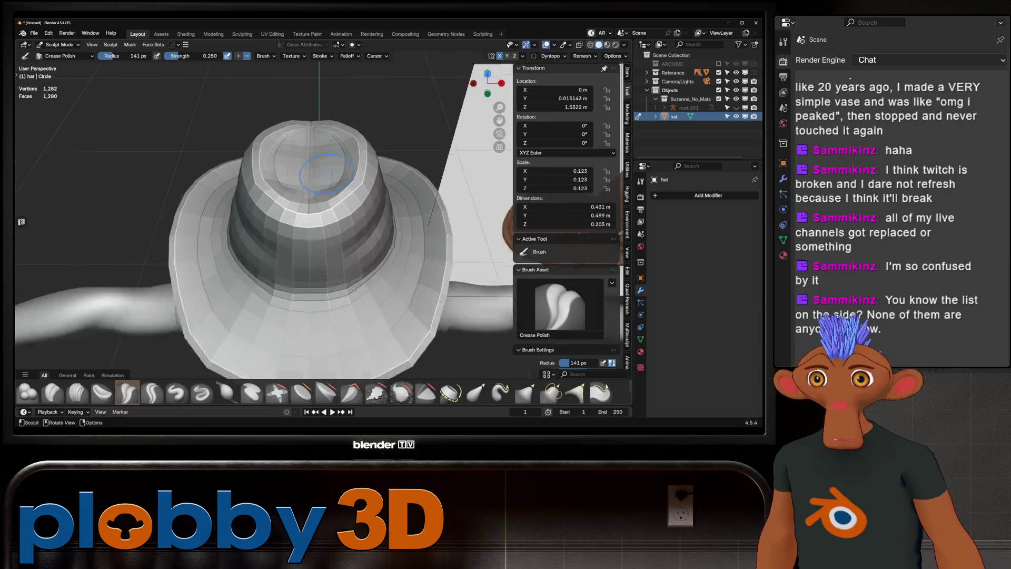
scroll(266, 100, down, 5)
mouse_move(266, 101)
middle_down()
mouse_move(437, 184)
mouse_move(453, 126)
middle_up()
scroll(374, 161, up, 5)
scroll(374, 162, down, 5)
middle_drag(327, 169, 313, 147)
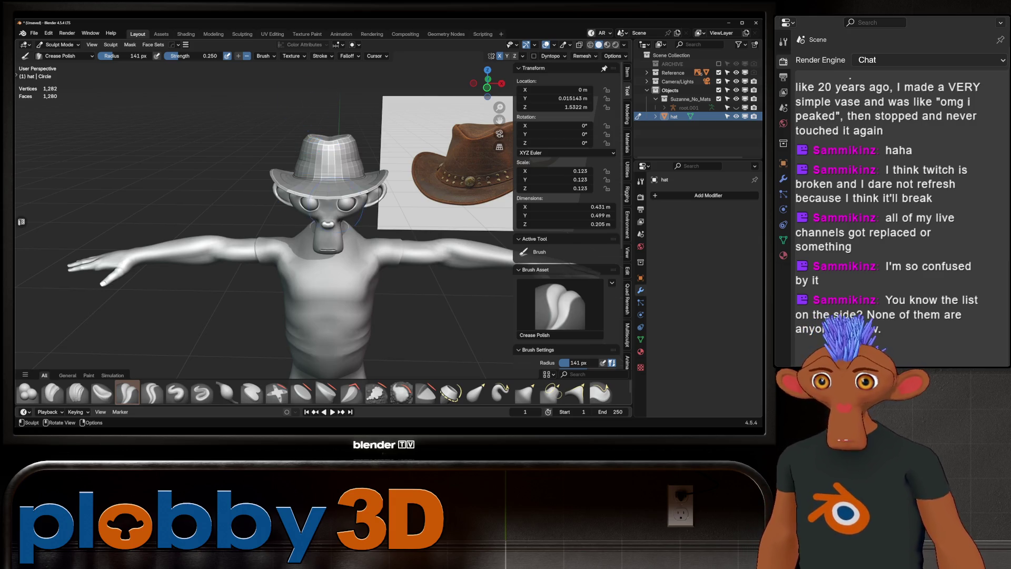
- Frame the leather reference, then the grey hat, to inspect the crown top
key(KP_Decimal)
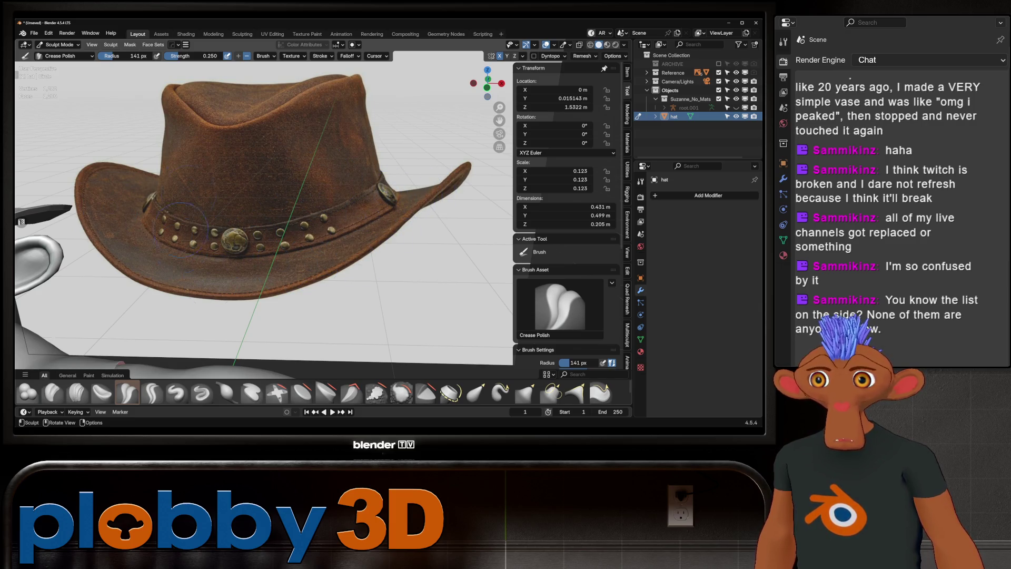
key(KP_Decimal)
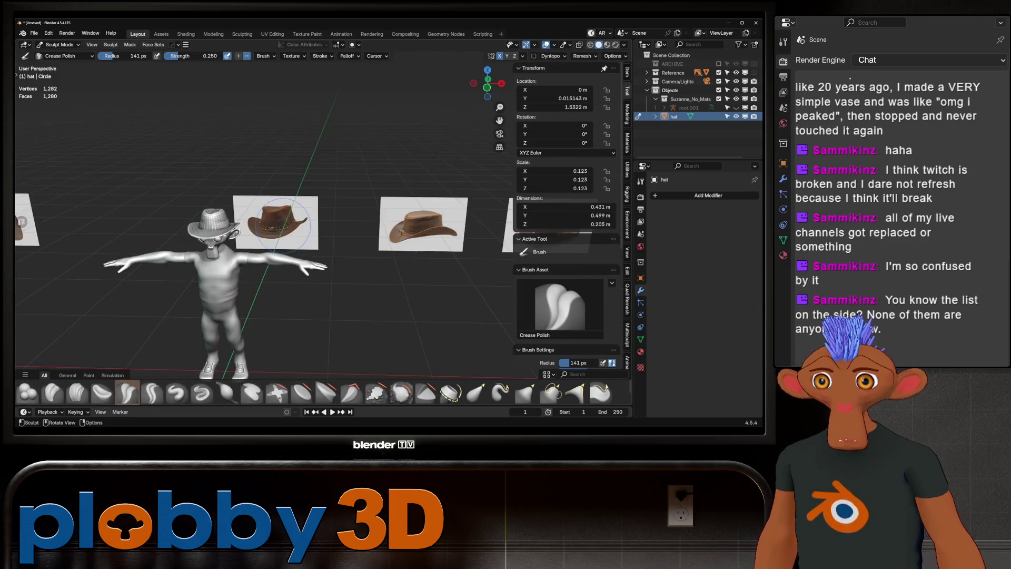
scroll(368, 174, down, 5)
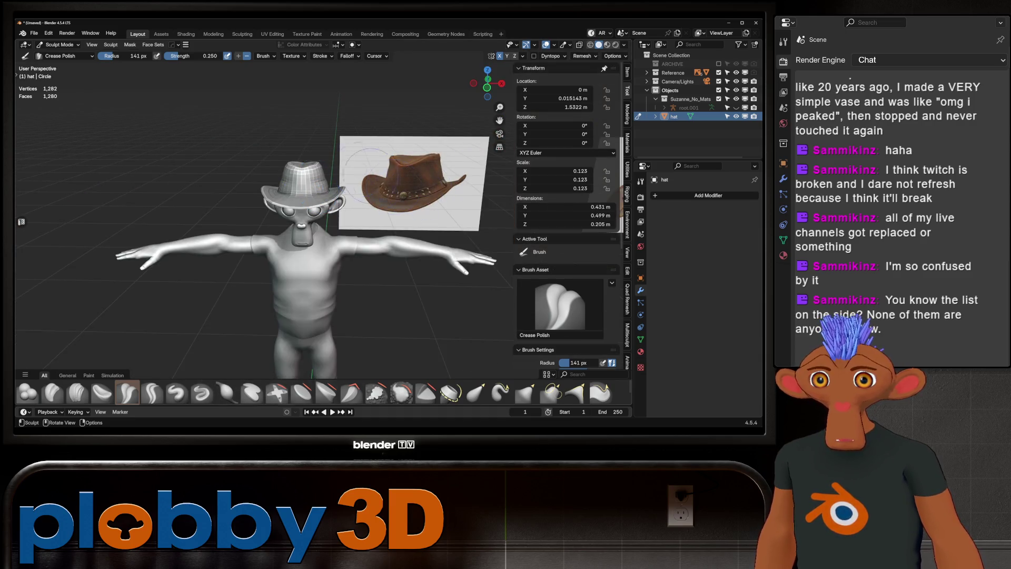
key(KP_Decimal)
mouse_move(326, 184)
middle_down()
mouse_move(324, 258)
mouse_move(322, 216)
mouse_move(311, 208)
mouse_move(318, 187)
middle_up()
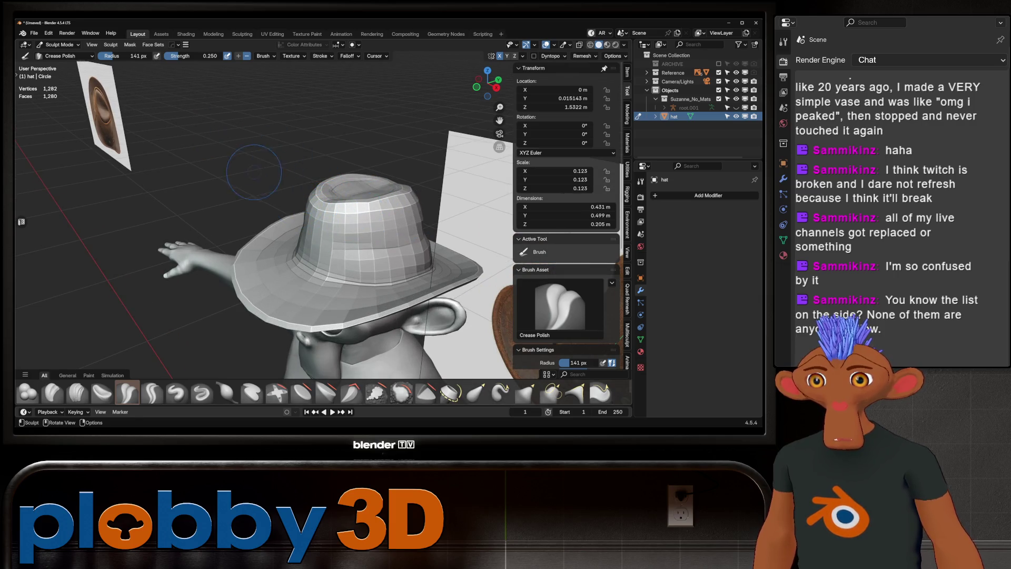
mouse_move(316, 184)
middle_down()
mouse_move(265, 163)
mouse_move(317, 174)
mouse_move(325, 247)
middle_up()
- Switch to the Grab brush with a 240 px radius
key(g)
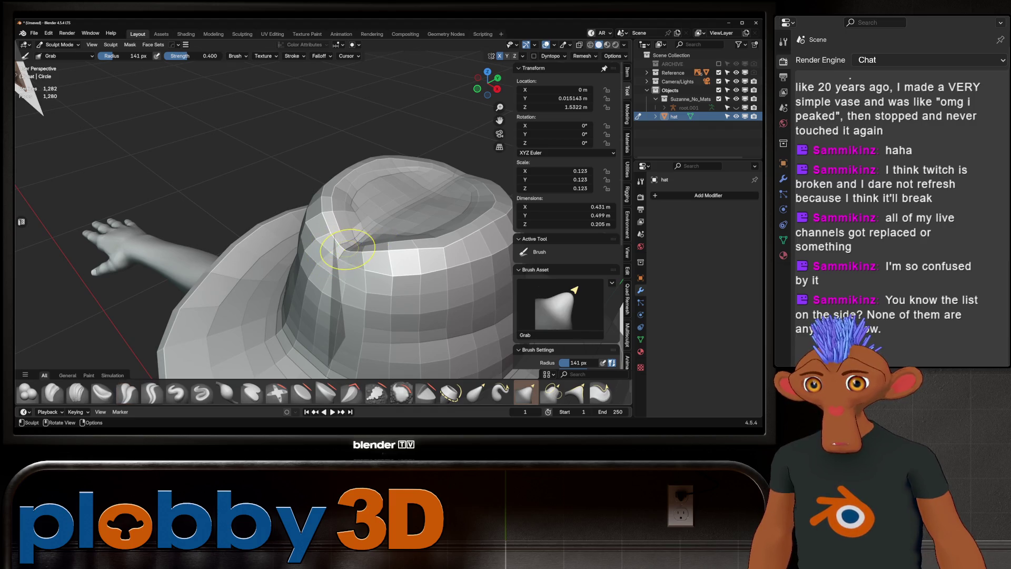
key(f)
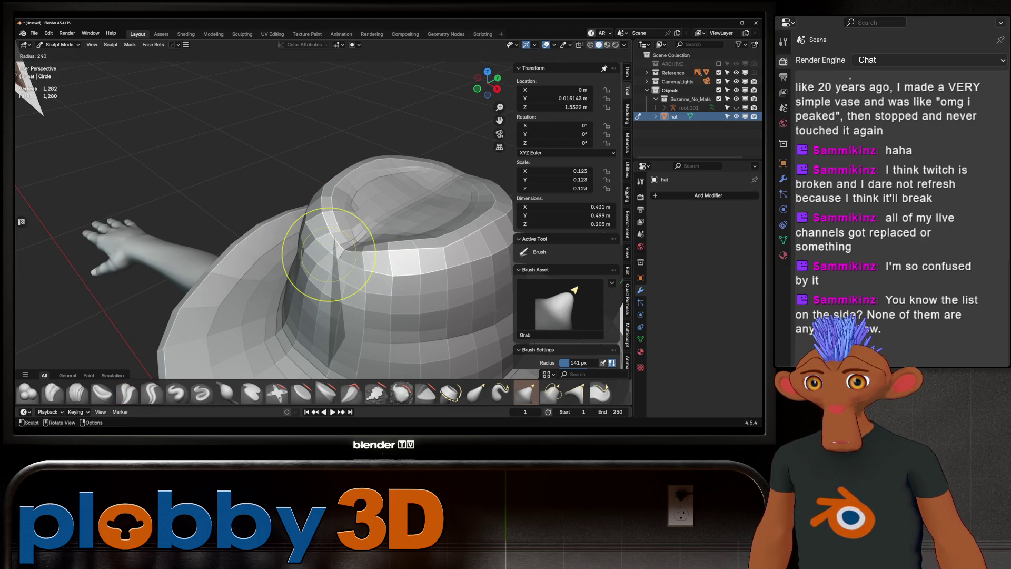
key(Return)
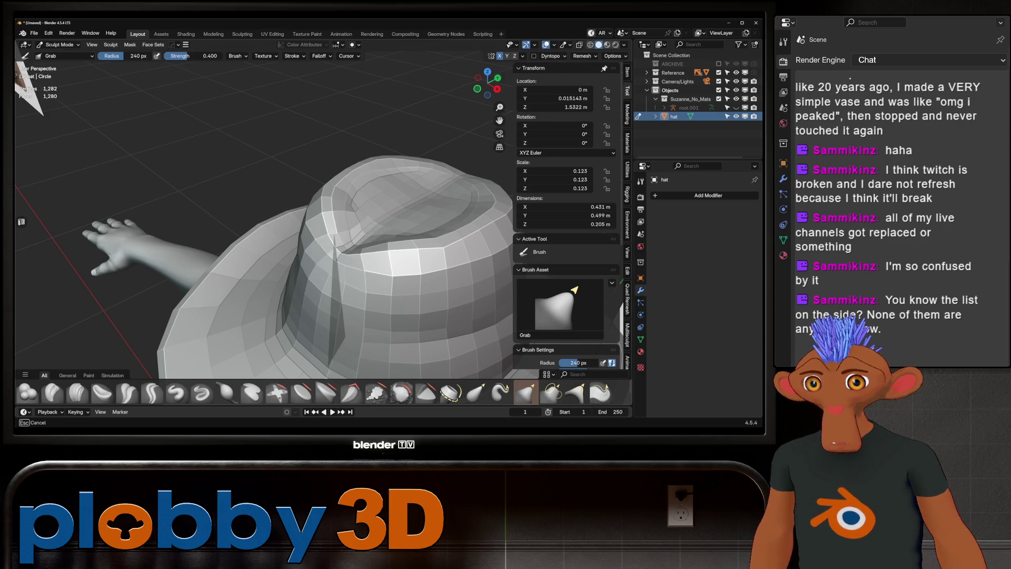
middle_drag(348, 200, 352, 250)
scroll(352, 250, down, 4)
scroll(351, 250, up, 2)
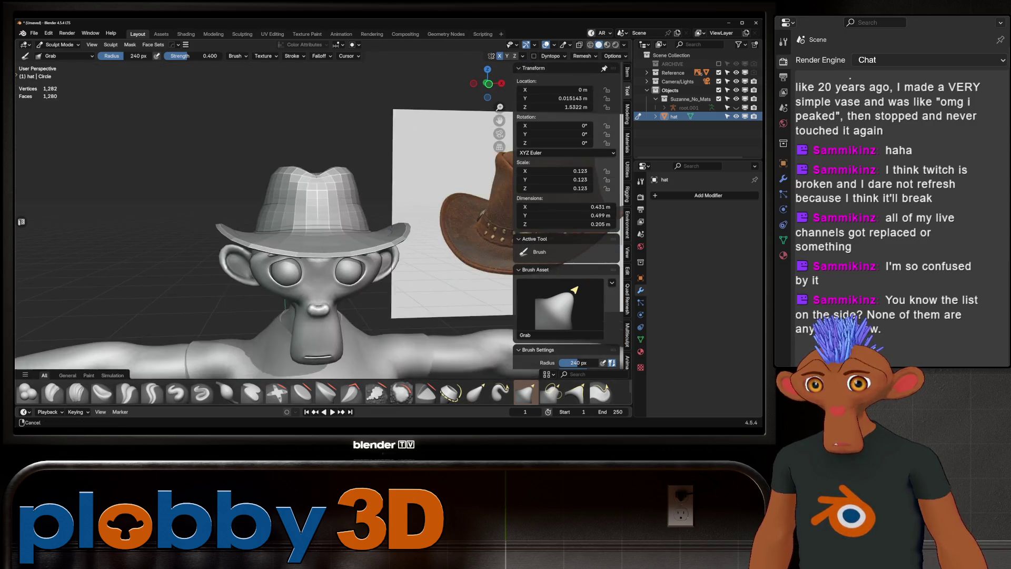
scroll(295, 169, up, 3)
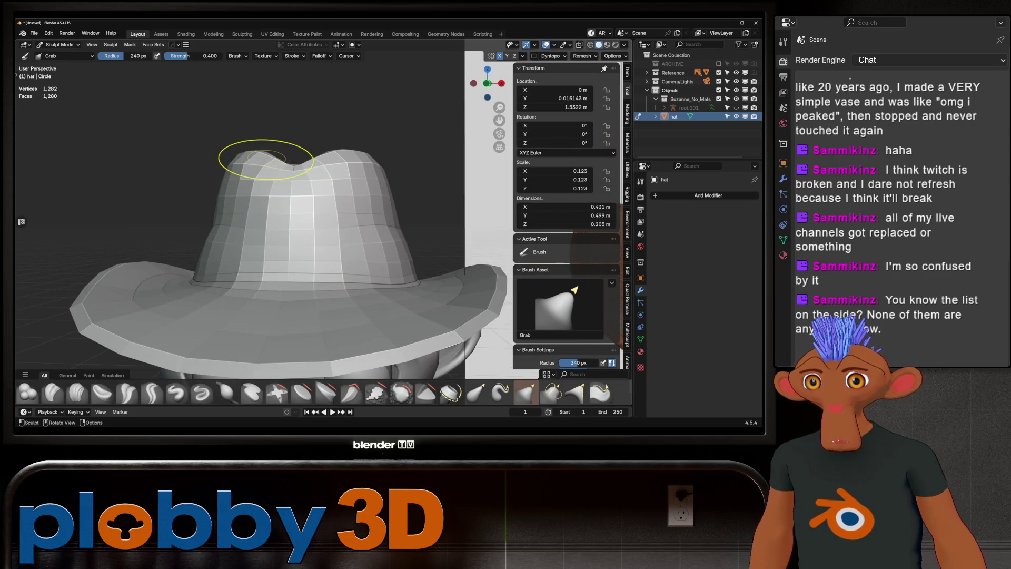
- Check the reshaped crown top from several angles beside the reference
mouse_move(255, 158)
middle_down()
mouse_move(272, 144)
mouse_move(274, 174)
middle_up()
scroll(289, 102, down, 5)
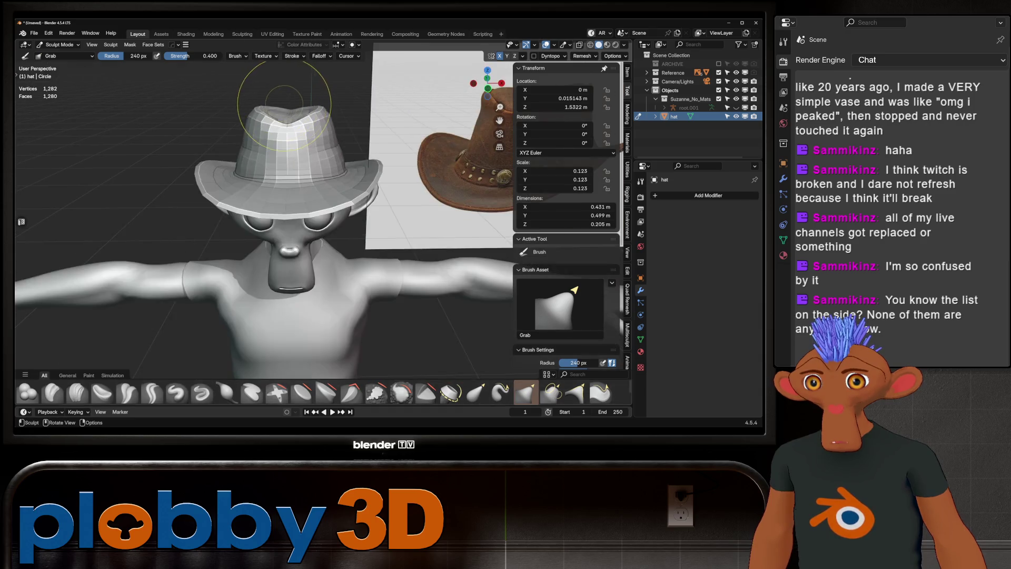
scroll(289, 102, down, 2)
mouse_move(289, 121)
middle_down()
mouse_move(288, 82)
mouse_move(281, 127)
mouse_move(385, 131)
middle_up()
scroll(282, 127, down, 5)
scroll(331, 144, down, 3)
mouse_move(331, 144)
middle_down()
mouse_move(305, 131)
mouse_move(315, 132)
middle_up()
scroll(328, 164, up, 3)
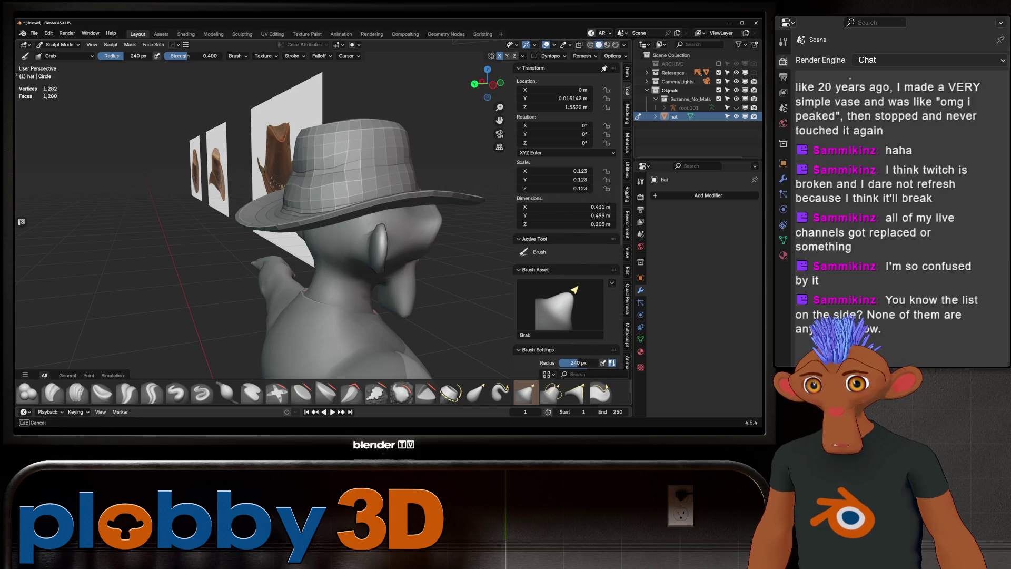
mouse_move(301, 141)
middle_down()
mouse_move(311, 125)
mouse_move(302, 163)
middle_up()
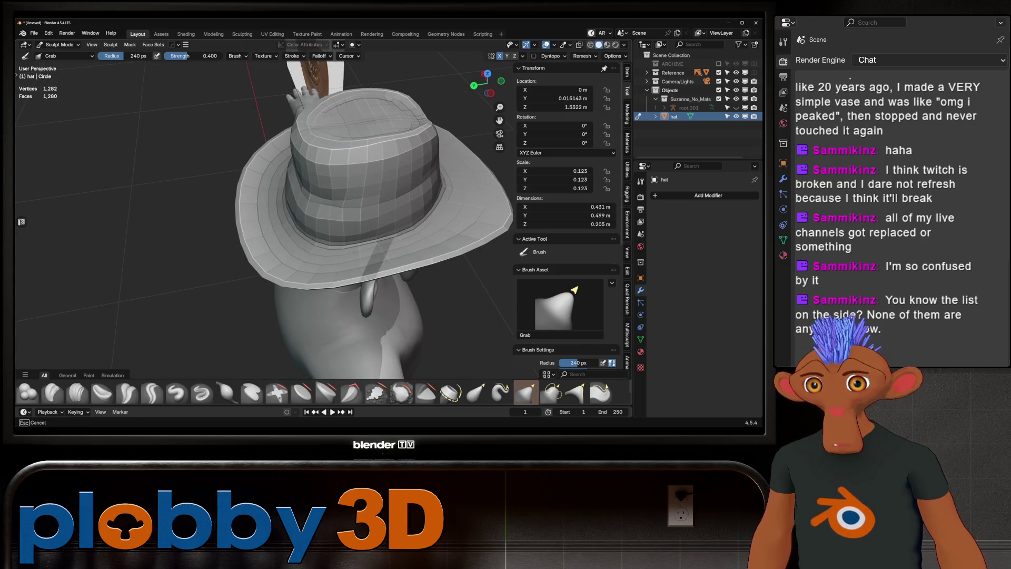
middle_drag(311, 169, 333, 119)
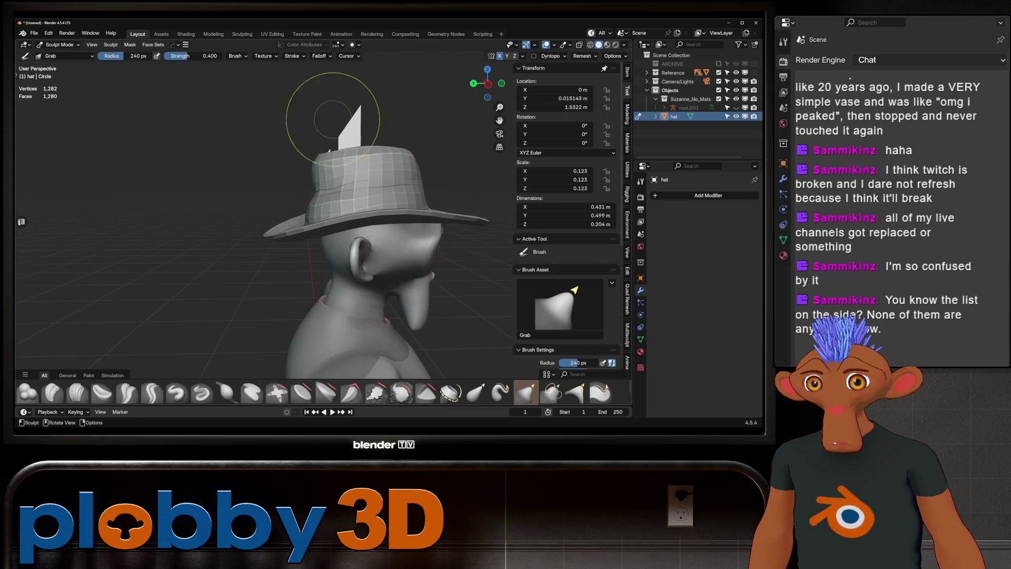
middle_drag(318, 164, 247, 167)
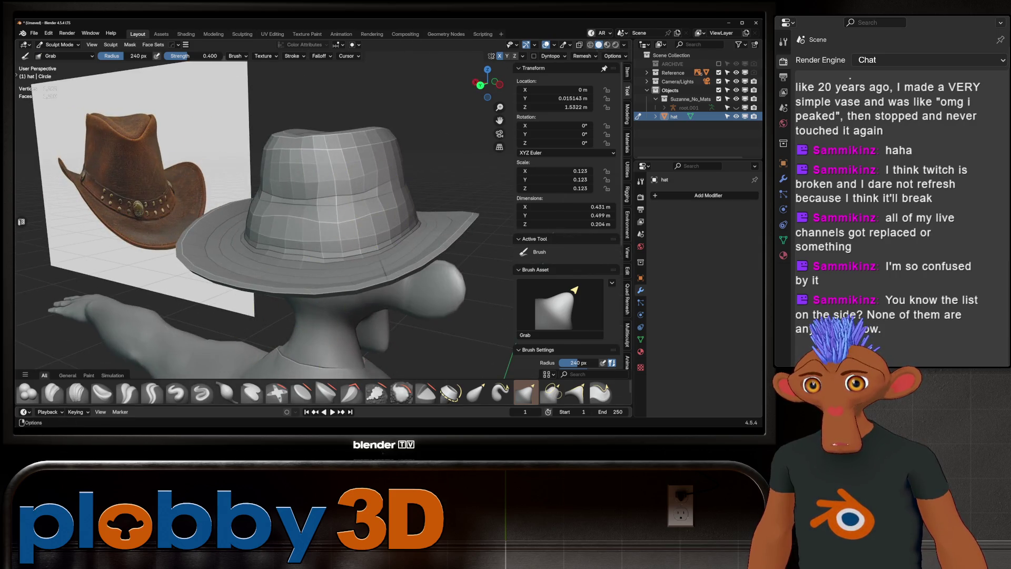
- With Crease Polish, stroke a crease line down the front of the crown
click(127, 392)
scroll(326, 211, up, 5)
mouse_move(368, 200)
mouse_down()
mouse_move(363, 242)
mouse_move(295, 248)
mouse_up()
mouse_move(295, 248)
middle_down()
mouse_move(274, 253)
mouse_move(316, 232)
mouse_move(295, 237)
mouse_move(299, 279)
middle_up()
scroll(274, 237, down, 5)
scroll(305, 263, up, 4)
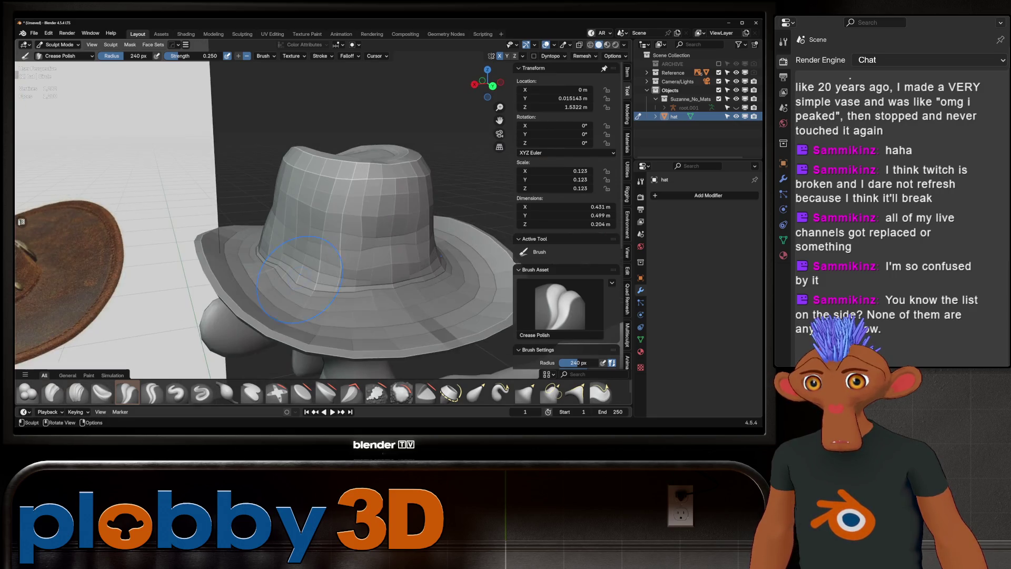
mouse_move(474, 315)
middle_down()
mouse_move(292, 282)
mouse_move(375, 292)
mouse_move(361, 310)
mouse_move(347, 310)
mouse_move(374, 265)
mouse_move(402, 248)
middle_up()
scroll(376, 312, down, 3)
scroll(352, 310, down, 5)
scroll(374, 265, down, 4)
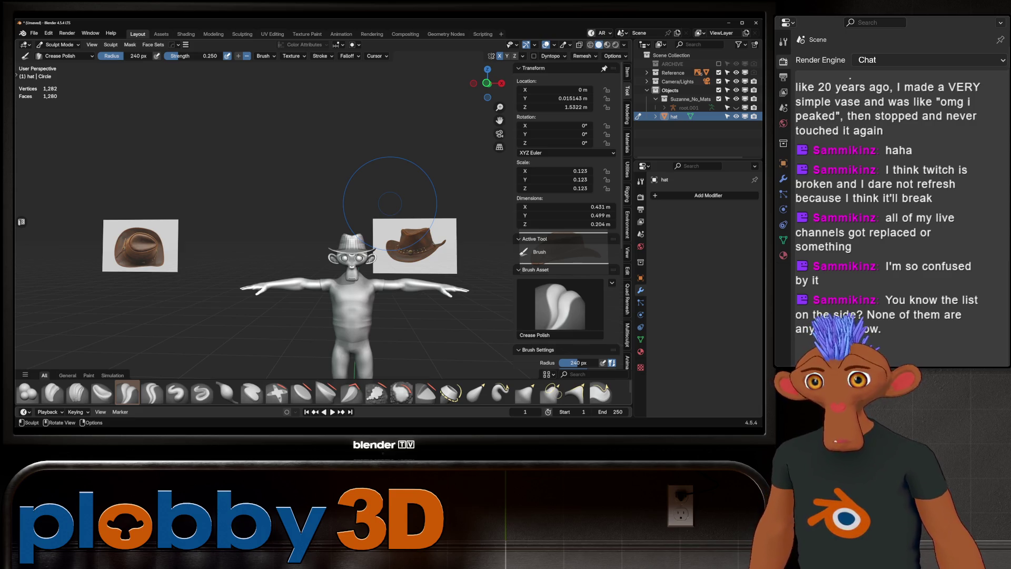
scroll(389, 229, up, 5)
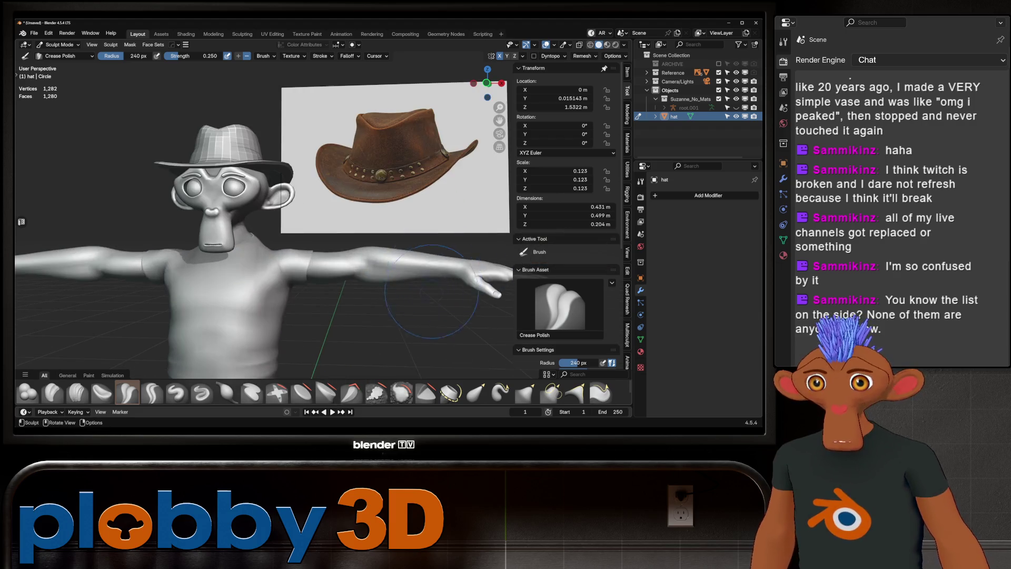
scroll(403, 174, up, 5)
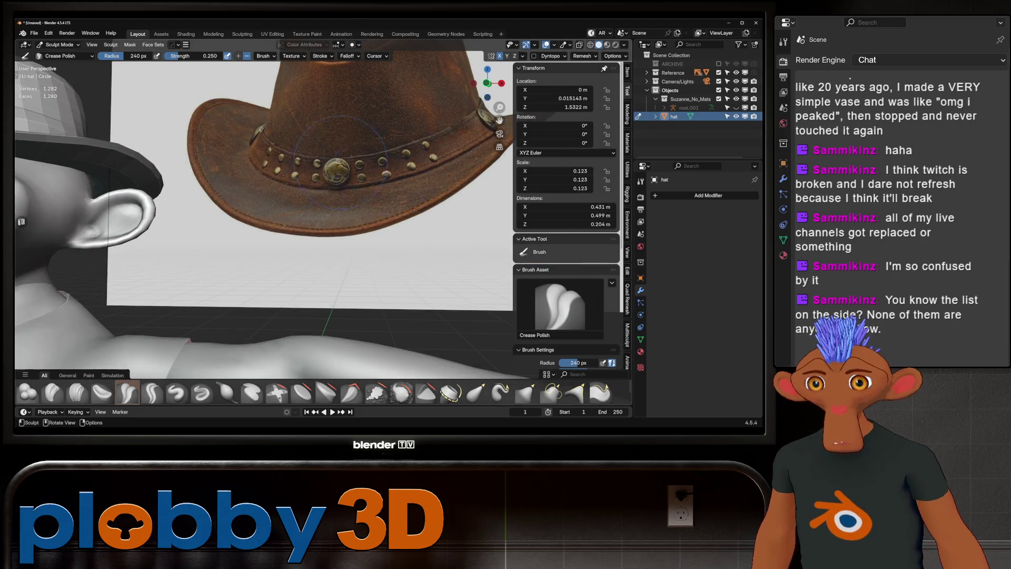
scroll(342, 163, down, 6)
mouse_move(296, 156)
middle_down()
mouse_move(228, 177)
mouse_move(232, 295)
mouse_move(205, 282)
mouse_move(233, 278)
mouse_move(234, 211)
mouse_move(246, 279)
middle_up()
key(g)
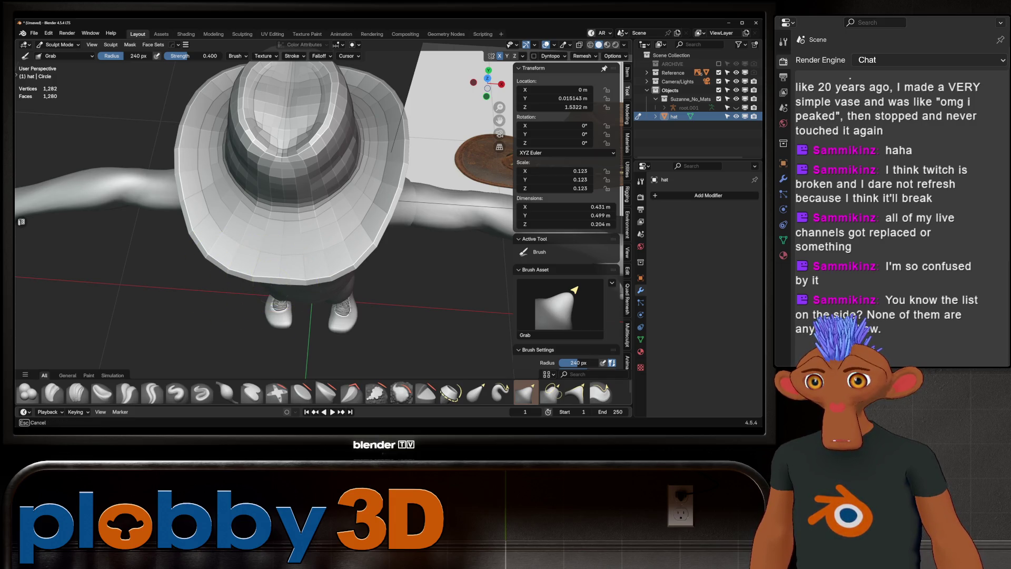
- Orbit around the character to check the crown, ending in front orthographic view
mouse_move(246, 280)
middle_down()
mouse_move(248, 316)
mouse_move(295, 284)
middle_up()
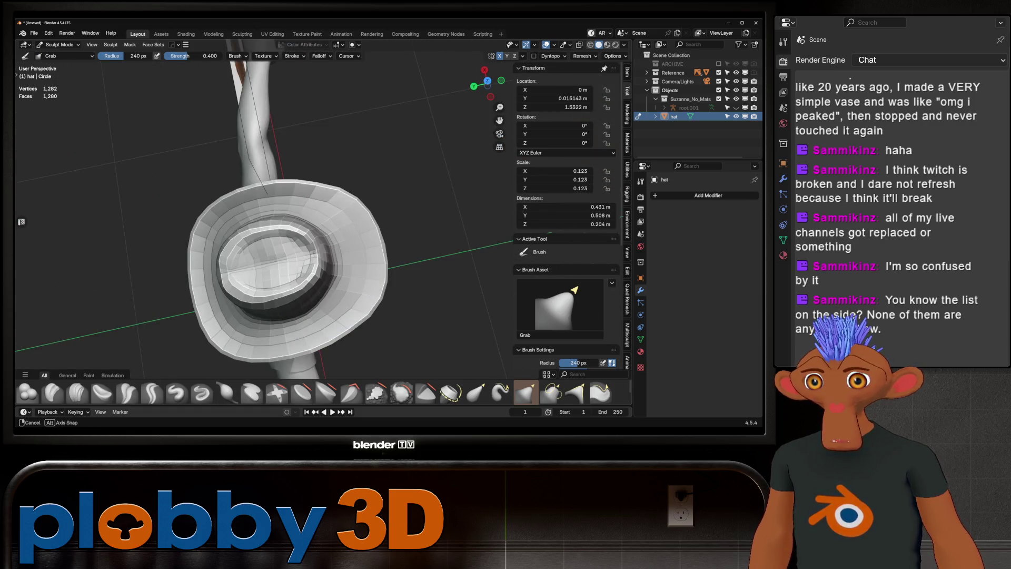
mouse_move(302, 249)
middle_down()
mouse_move(313, 201)
mouse_move(345, 228)
mouse_move(315, 196)
mouse_move(321, 174)
mouse_move(282, 158)
middle_up()
scroll(271, 168, up, 6)
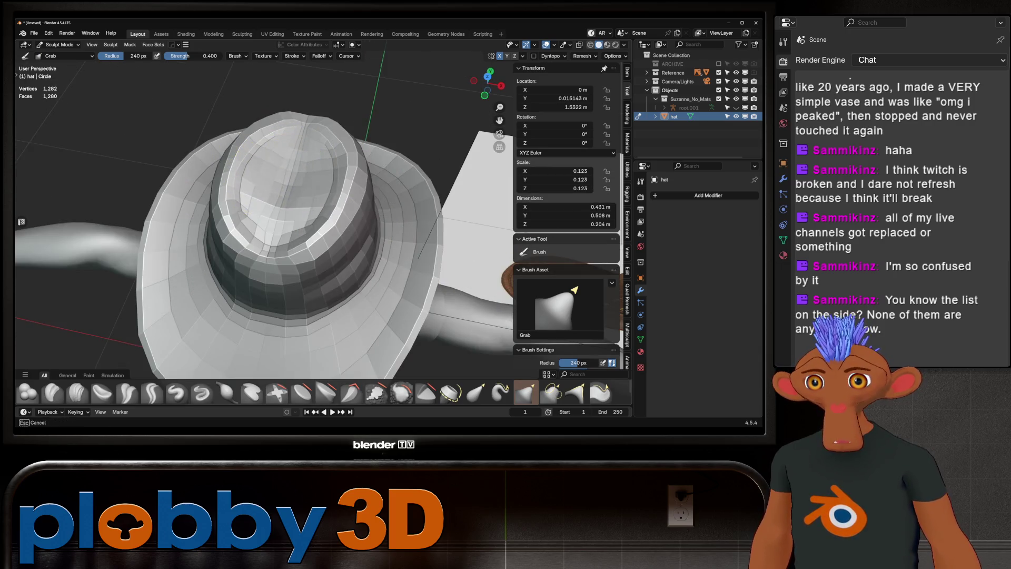
middle_drag(272, 195, 276, 147)
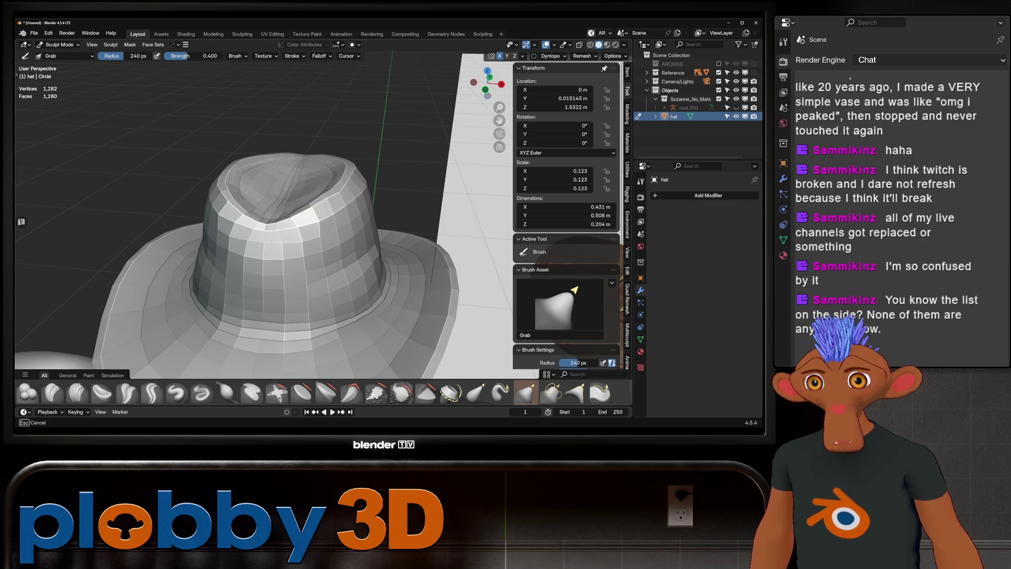
middle_drag(277, 147, 266, 158)
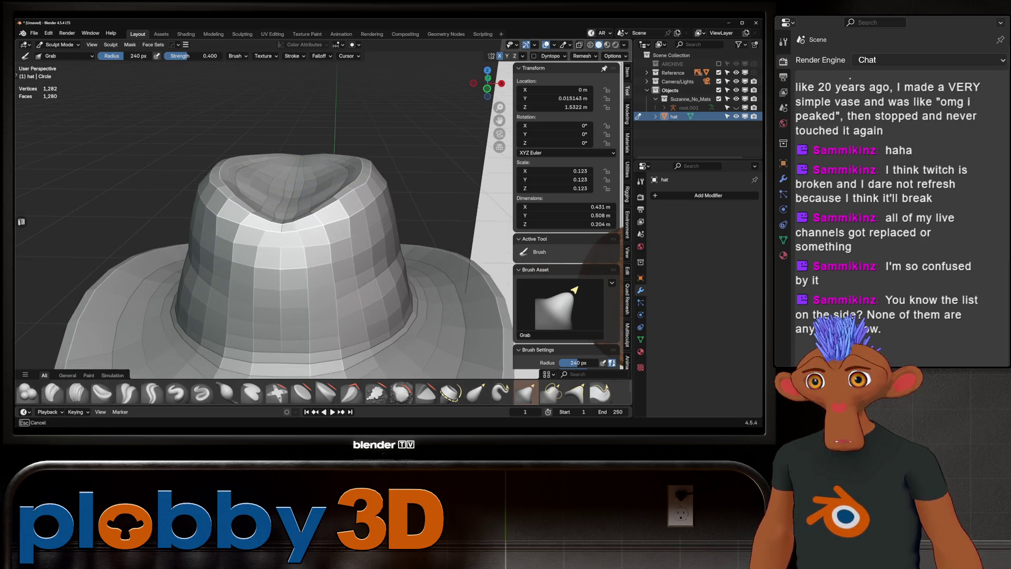
mouse_move(266, 158)
middle_down()
mouse_move(266, 135)
mouse_move(364, 241)
middle_up()
scroll(281, 177, up, 7)
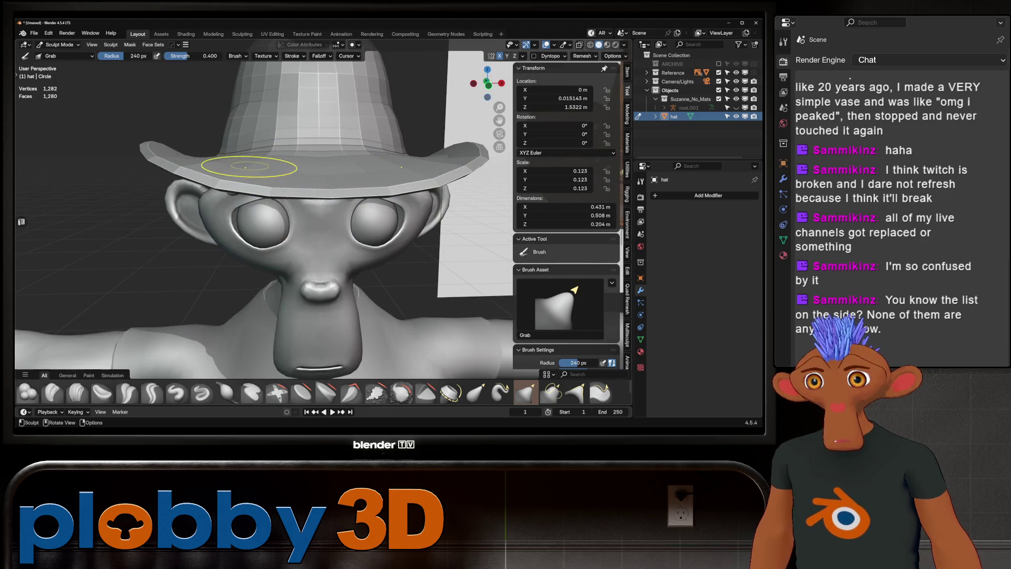
scroll(285, 184, up, 2)
scroll(379, 193, down, 5)
scroll(290, 193, up, 6)
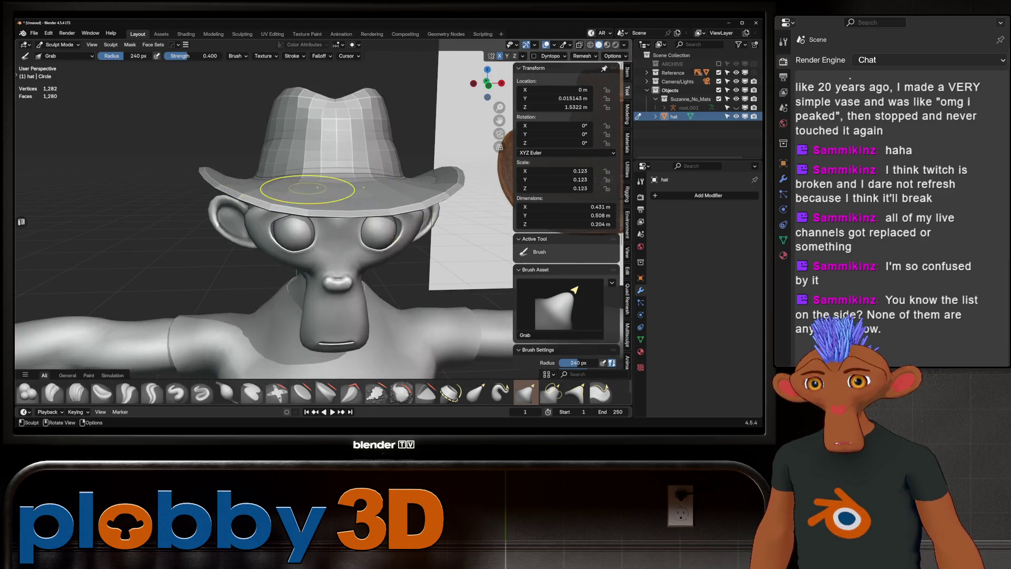
middle_drag(269, 216, 269, 196)
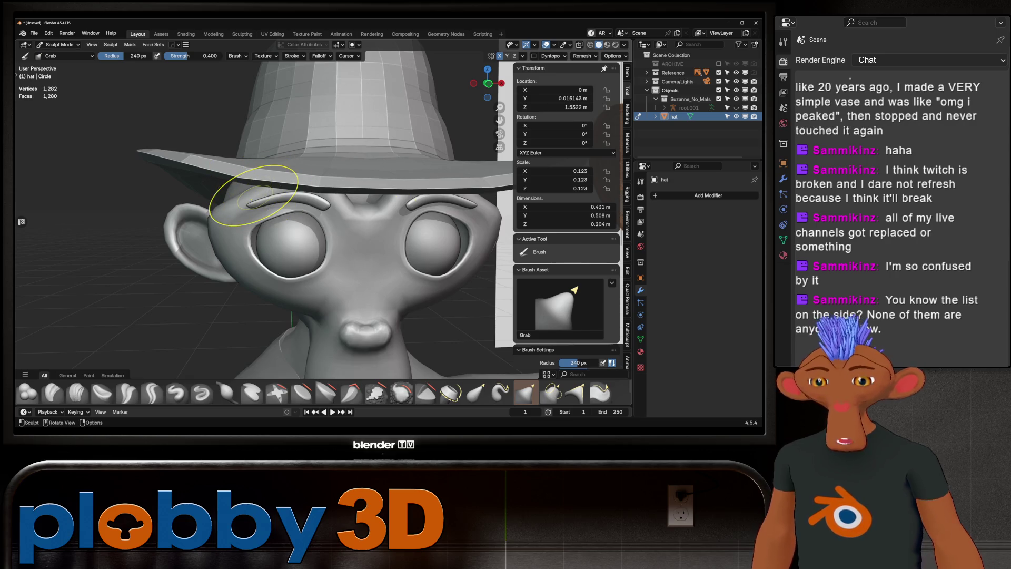
key(KP_1)
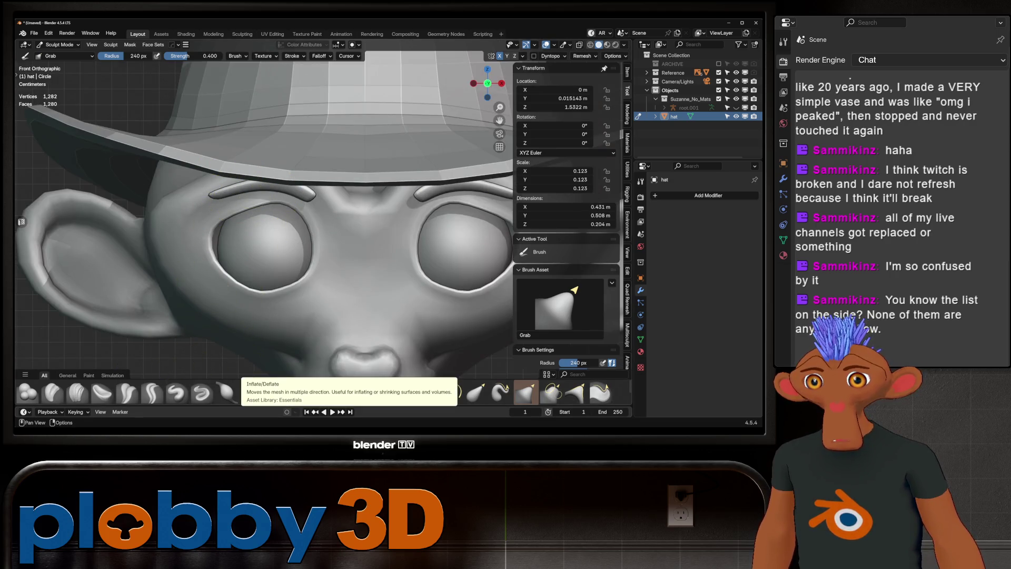
- Try the Inflate/Deflate brush, briefly returning to Grab in between
click(226, 393)
key(g)
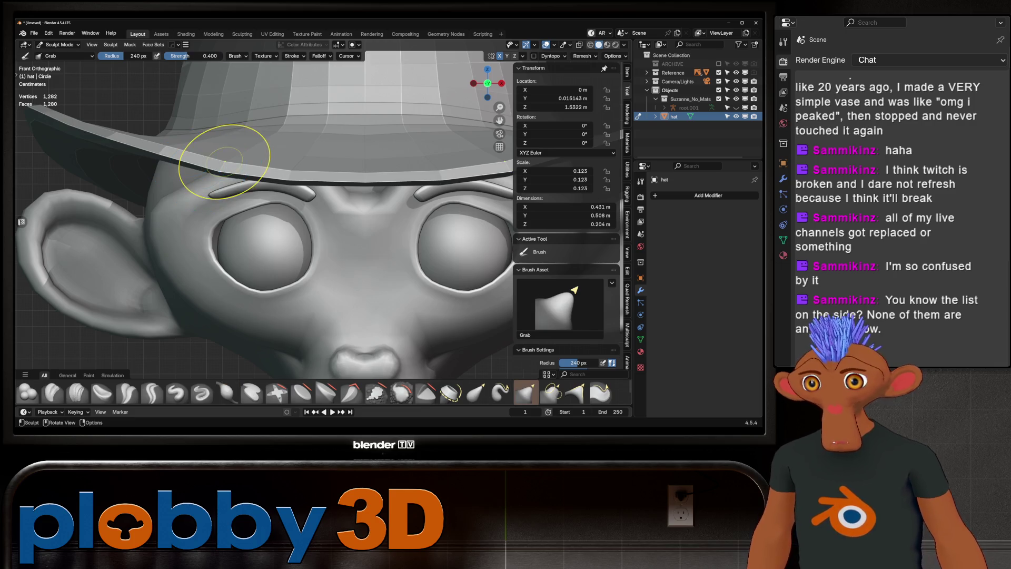
click(227, 392)
mouse_move(237, 343)
middle_down()
mouse_move(266, 102)
mouse_move(264, 163)
mouse_move(284, 207)
mouse_move(242, 174)
mouse_move(248, 158)
middle_up()
scroll(279, 200, down, 5)
- Put the hat into Edit Mode and grow the selection around the brim edge
key(Tab)
middle_drag(352, 123, 338, 158)
scroll(337, 158, down, 3)
scroll(326, 200, up, 3)
mouse_move(326, 200)
middle_down()
mouse_move(322, 212)
mouse_move(295, 179)
middle_up()
scroll(322, 211, down, 2)
key(ctrl+KP_Add)
- Cut a new edge loop around the hat brim and slide it into place
scroll(295, 179, up, 2)
scroll(319, 221, up, 2)
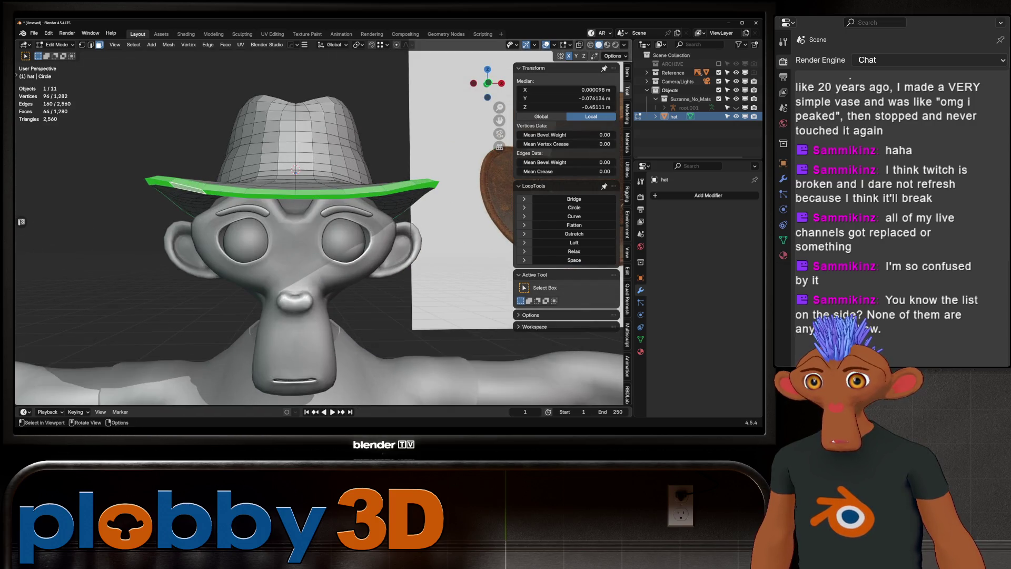
middle_drag(318, 221, 298, 261)
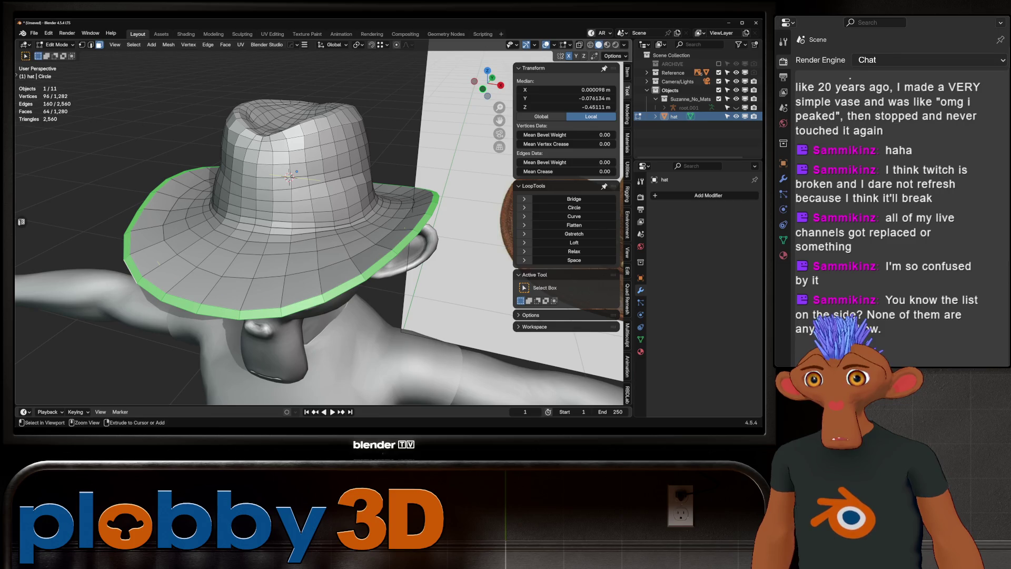
key(ctrl+r)
click(157, 264)
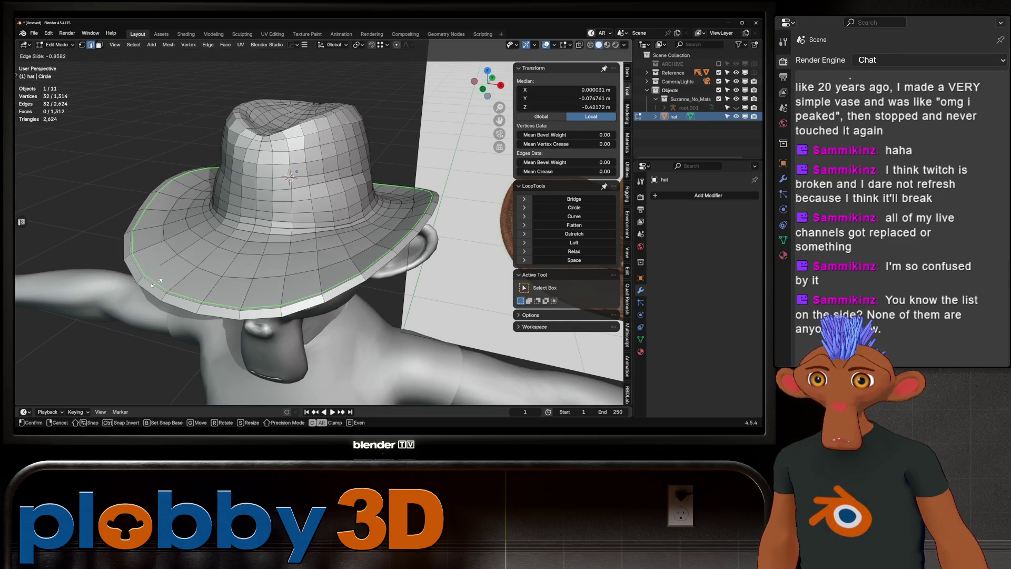
click(157, 280)
middle_drag(157, 281, 221, 237)
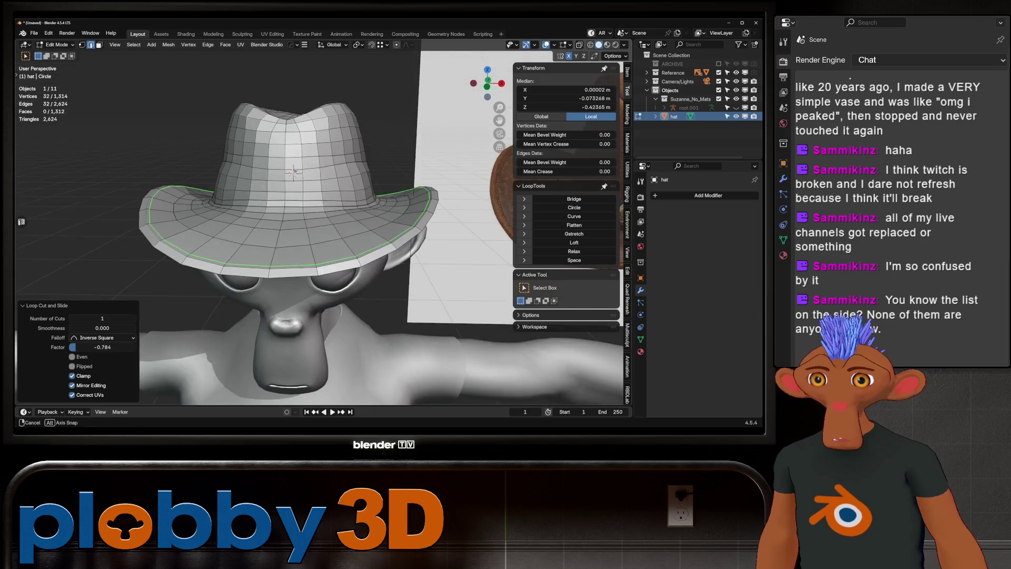
- Thicken two selected brim face rings with Shrink/Fatten to push the rim outward
key(3)
alt+click(295, 171)
middle_drag(295, 171, 286, 171)
alt+shift+click(298, 169)
key(alt+s)
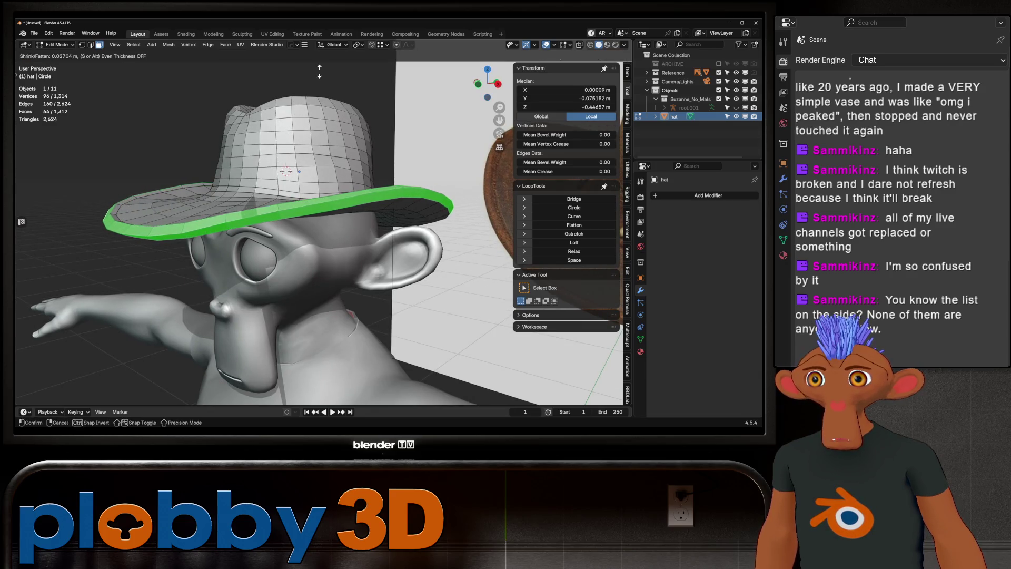
middle_drag(307, 90, 341, 97)
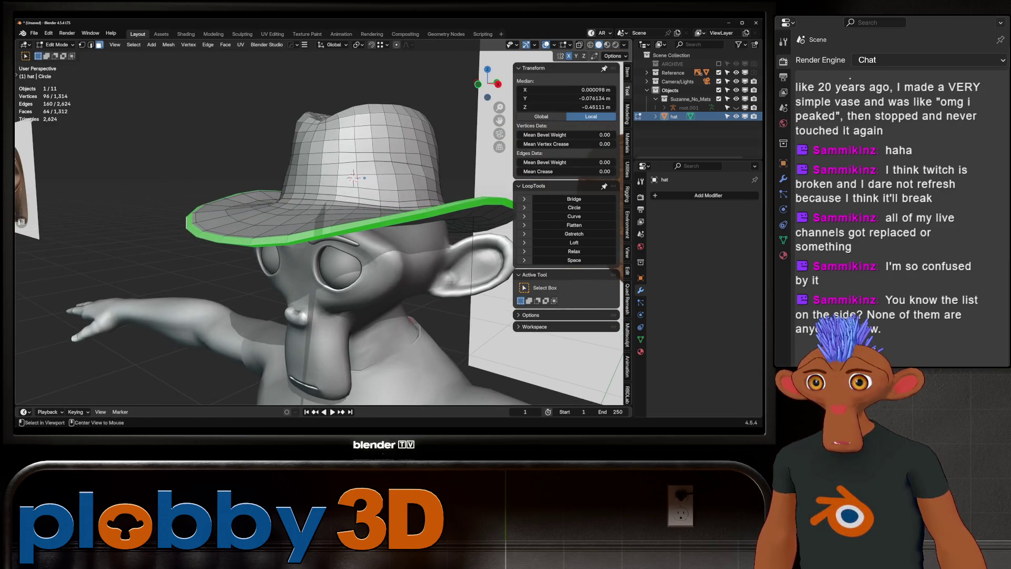
click(341, 97)
scroll(341, 96, up, 3)
- Select a brim edge loop and edge-slide it to a new position
key(2)
alt+click(194, 275)
key(g)
key(g)
click(195, 274)
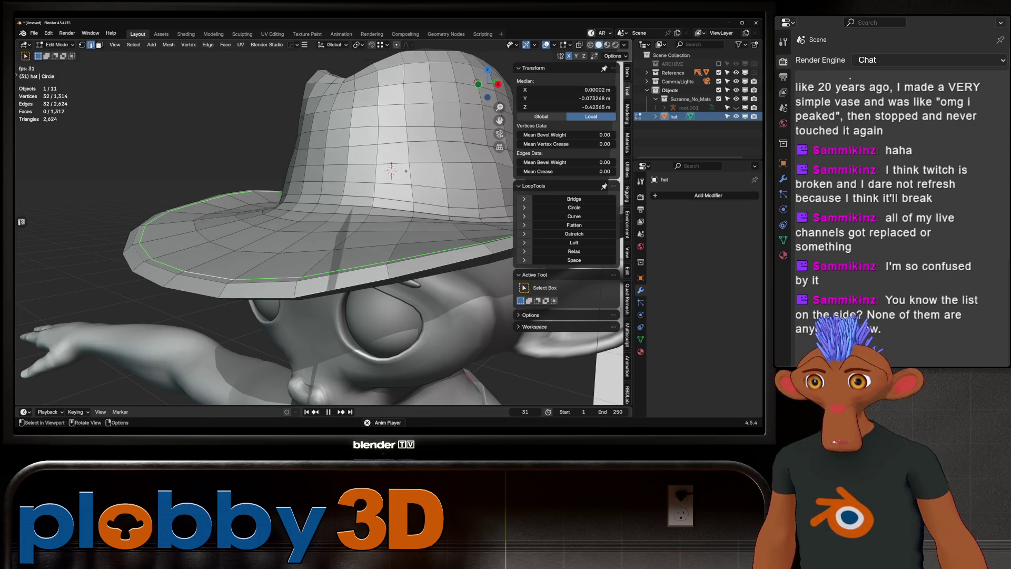
middle_drag(195, 274, 201, 174)
- Dissolve the unwanted brim edge loop and place a new loop cut on the brim
middle_drag(316, 221, 285, 190)
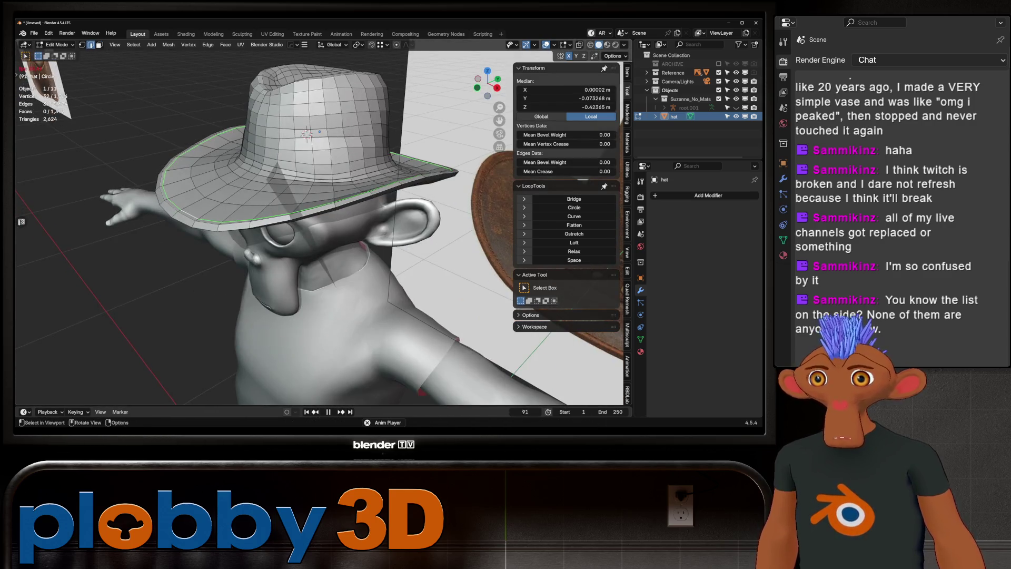
middle_drag(237, 274, 172, 293)
key(x)
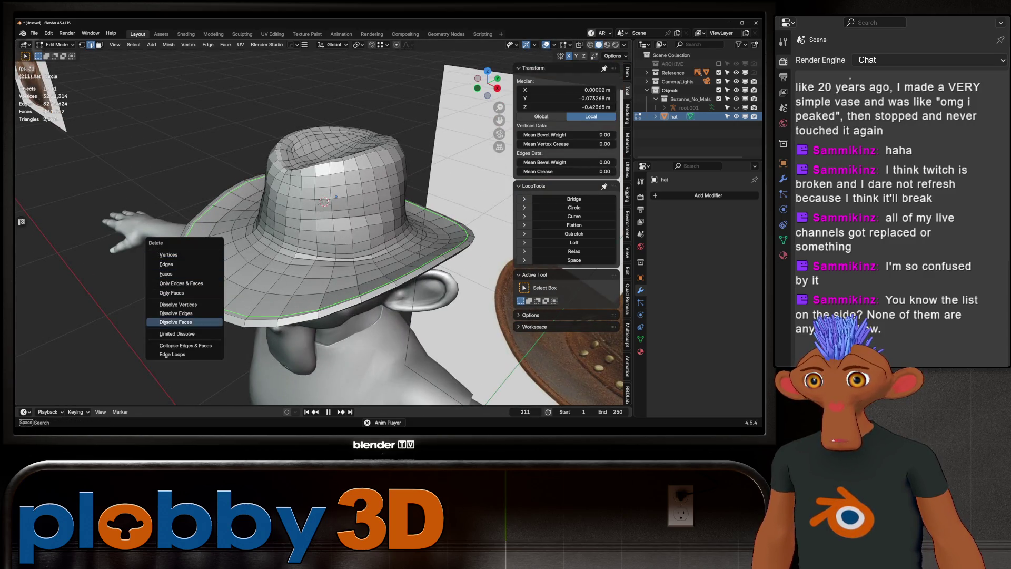
click(176, 313)
key(ctrl+r)
click(325, 202)
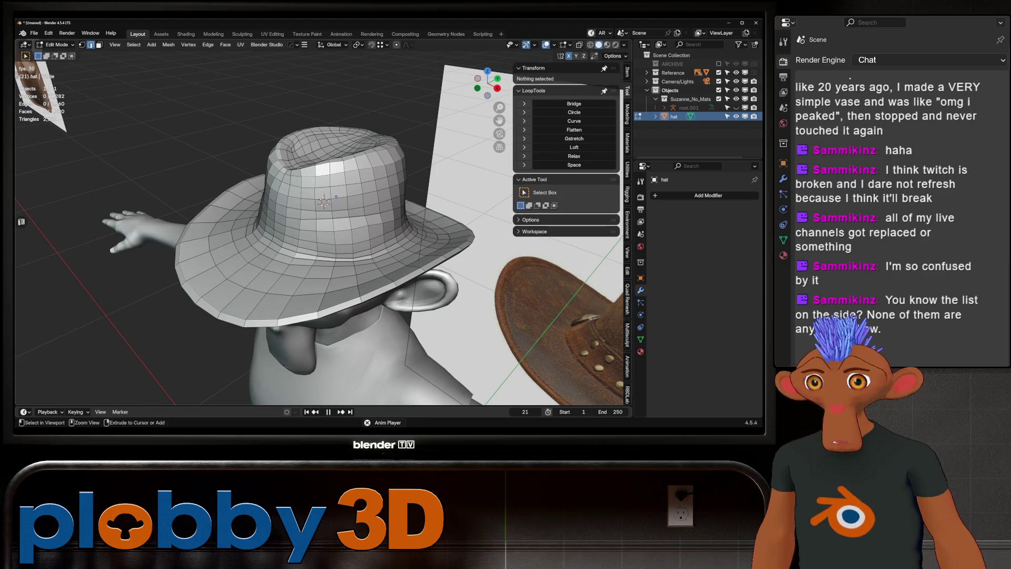
- Frame the new loop, then edge-slide another brim loop outward in Even mode
key(Escape)
key(KP_Decimal)
scroll(327, 212, down, 10)
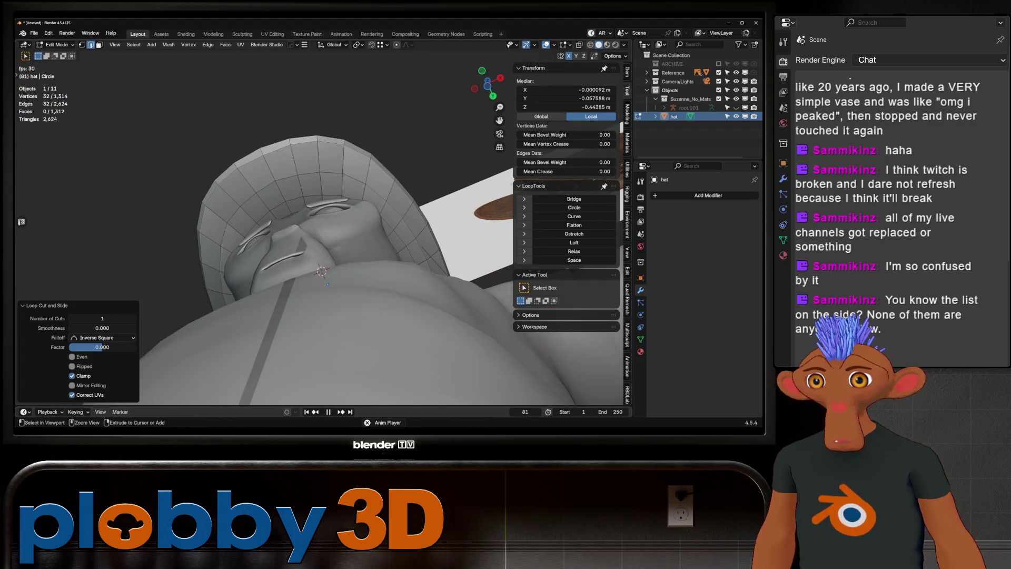
mouse_move(330, 253)
middle_down()
mouse_move(336, 271)
mouse_move(308, 257)
middle_up()
alt+click(285, 316)
key(g)
key(g)
key(e)
key(shift)
click(274, 270)
- Scale the brim loop to 1.01 on the horizontal plane only
mouse_move(275, 270)
middle_down()
mouse_move(289, 213)
mouse_move(264, 227)
middle_up()
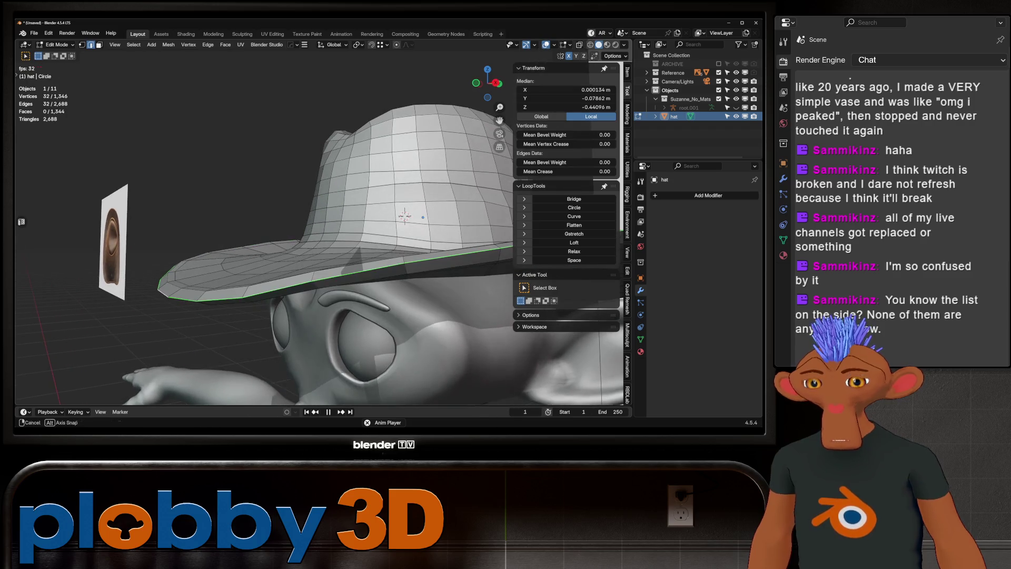
middle_drag(404, 216, 436, 213)
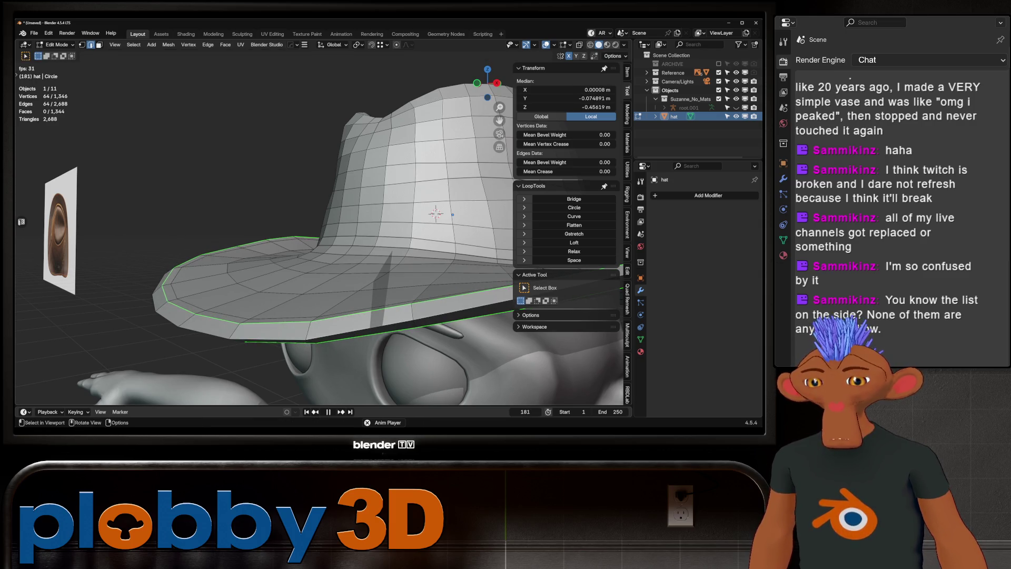
key(s)
key(shift+z)
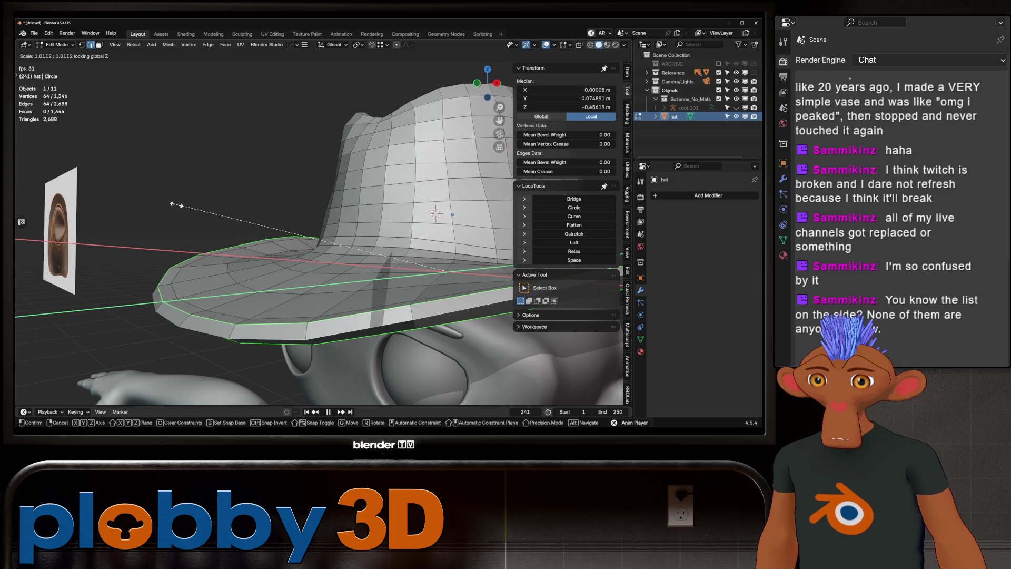
click(177, 205)
- Pull the loop inward with a −0.00647 m Shrink/Fatten, then select the brim's outer loop
key(alt+s)
key(Return)
mouse_move(453, 214)
middle_down()
mouse_move(316, 228)
mouse_move(387, 209)
mouse_move(369, 206)
middle_up()
key(alt+a)
alt+click(423, 224)
- Offset the rim loop, extrude it in place, and fatten the new rim by 0.0269 m
key(alt+s)
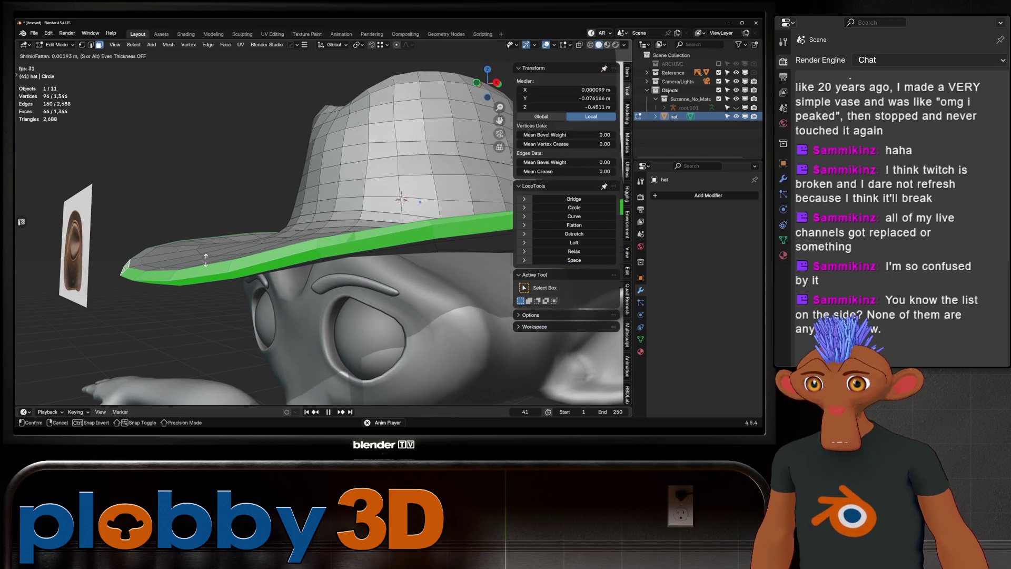
click(235, 111)
key(e)
right_click(230, 87)
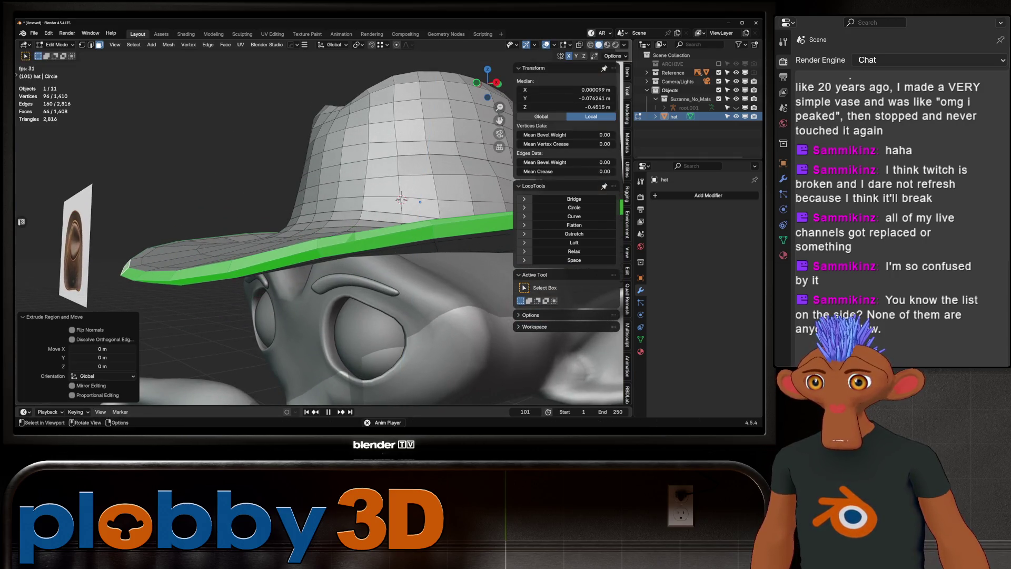
key(alt+s)
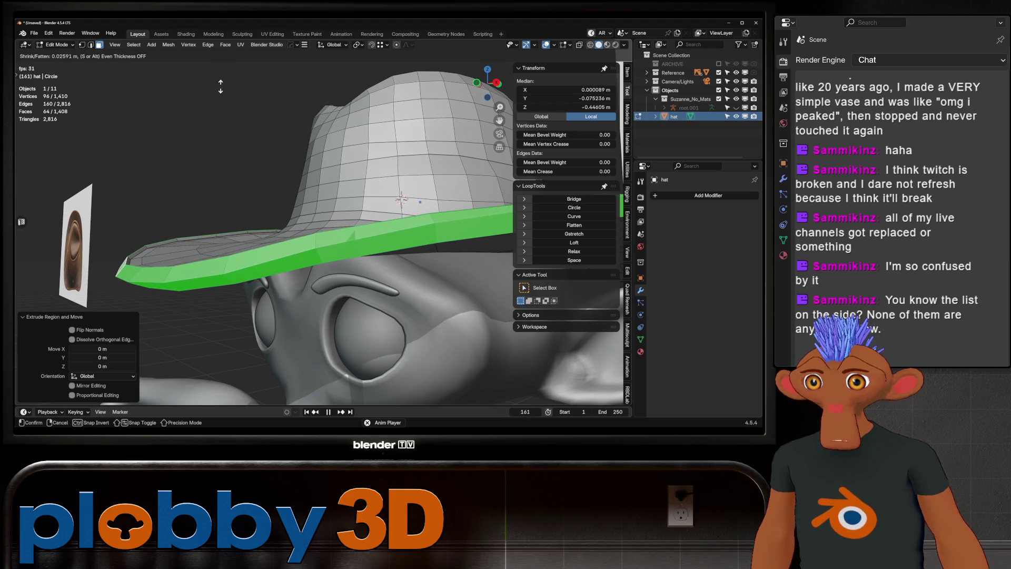
click(421, 202)
- Smooth the selected rim vertices
middle_drag(420, 201, 187, 215)
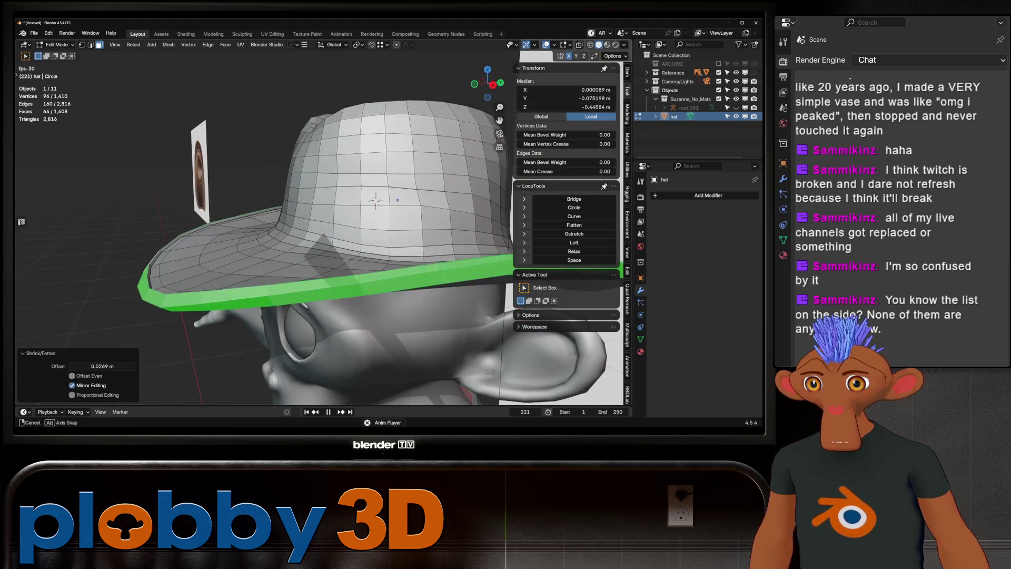
key(q)
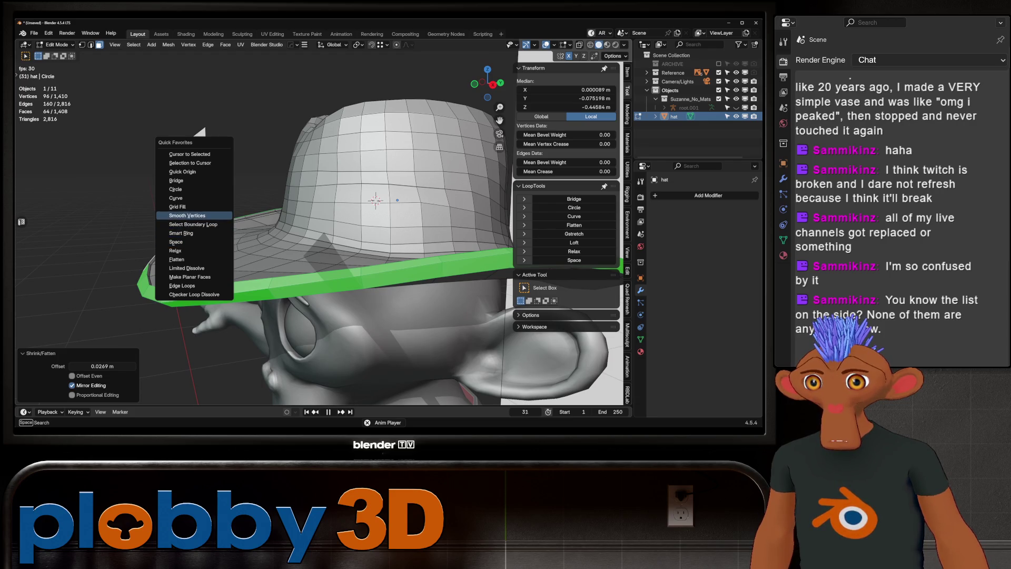
click(187, 216)
- Edge-slide a brim loop from underneath and switch the hat into Sculpt Mode
mouse_move(187, 216)
middle_down()
mouse_move(328, 222)
mouse_move(347, 210)
middle_up()
scroll(347, 210, up, 3)
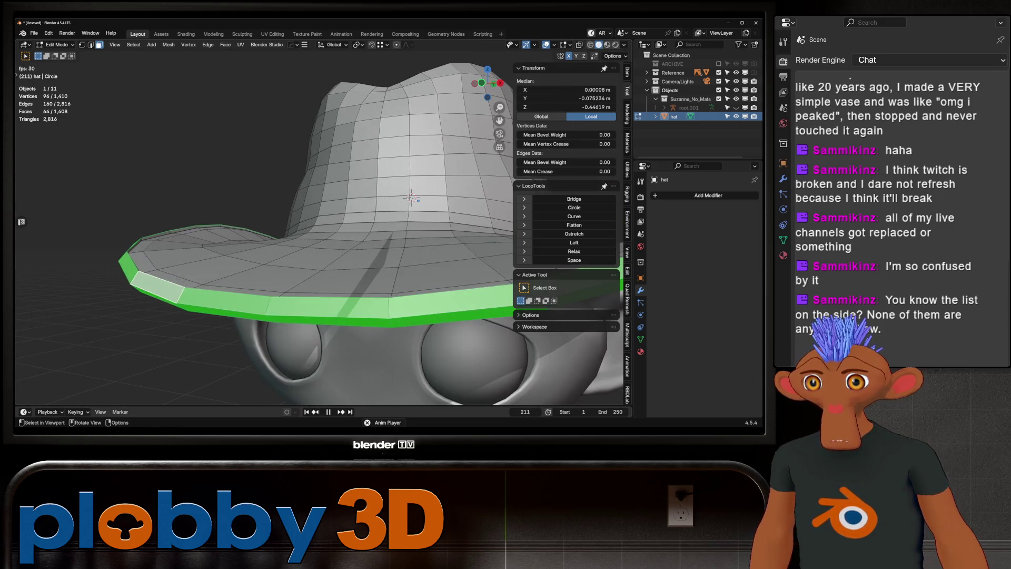
mouse_move(412, 198)
middle_down()
mouse_move(474, 187)
mouse_move(146, 239)
middle_up()
scroll(475, 186, up, 3)
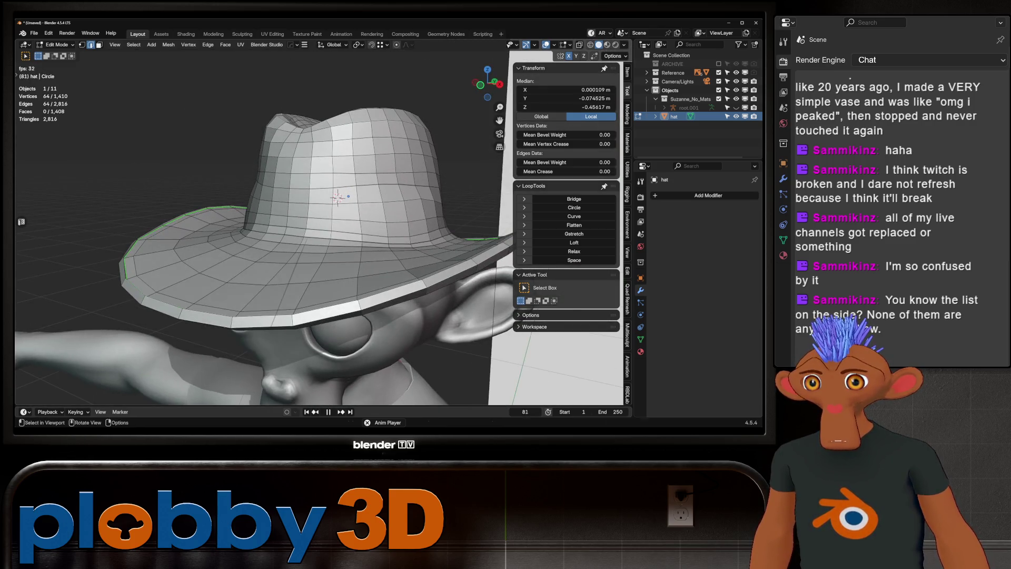
key(g)
key(g)
click(160, 235)
key(ctrl+Tab)
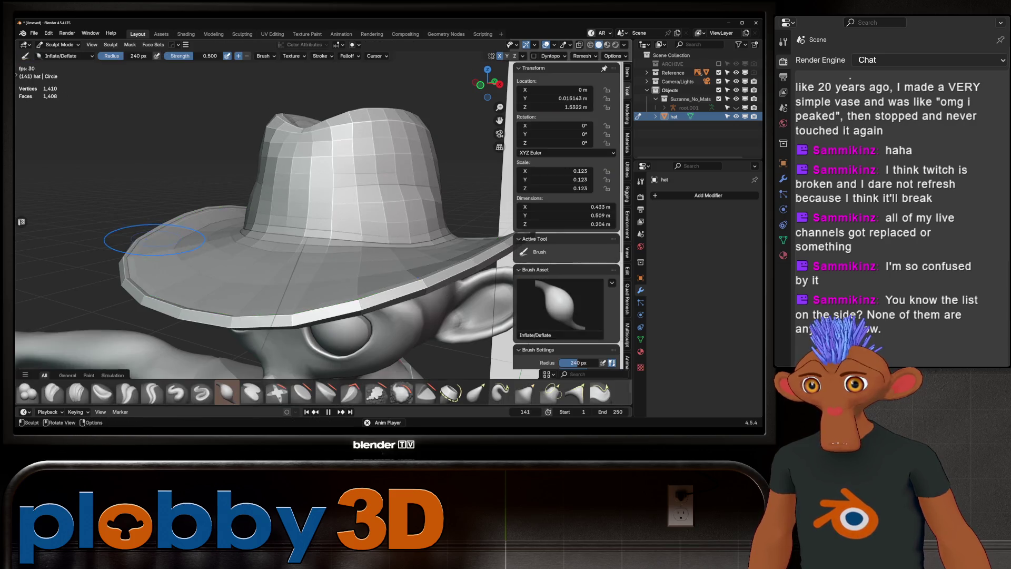
- Orbit and zoom to a front view of the monkey and its reference
scroll(195, 227, down, 10)
mouse_move(195, 227)
middle_down()
mouse_move(303, 192)
mouse_move(145, 306)
mouse_move(227, 326)
mouse_move(281, 311)
mouse_move(284, 263)
mouse_move(464, 263)
mouse_move(304, 293)
mouse_move(305, 258)
middle_up()
scroll(303, 192, up, 4)
scroll(169, 285, up, 3)
scroll(304, 293, down, 3)
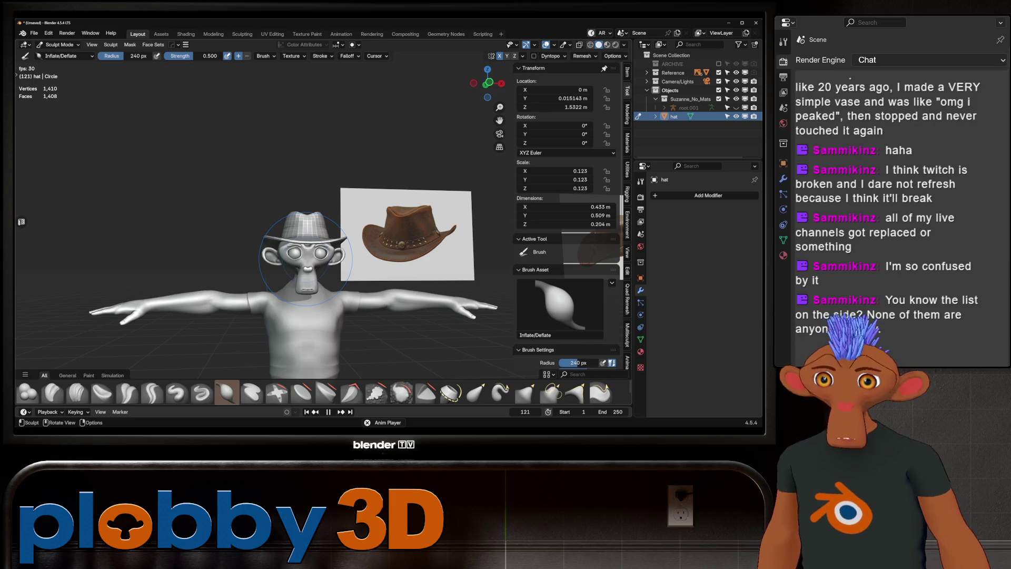
scroll(348, 232, up, 5)
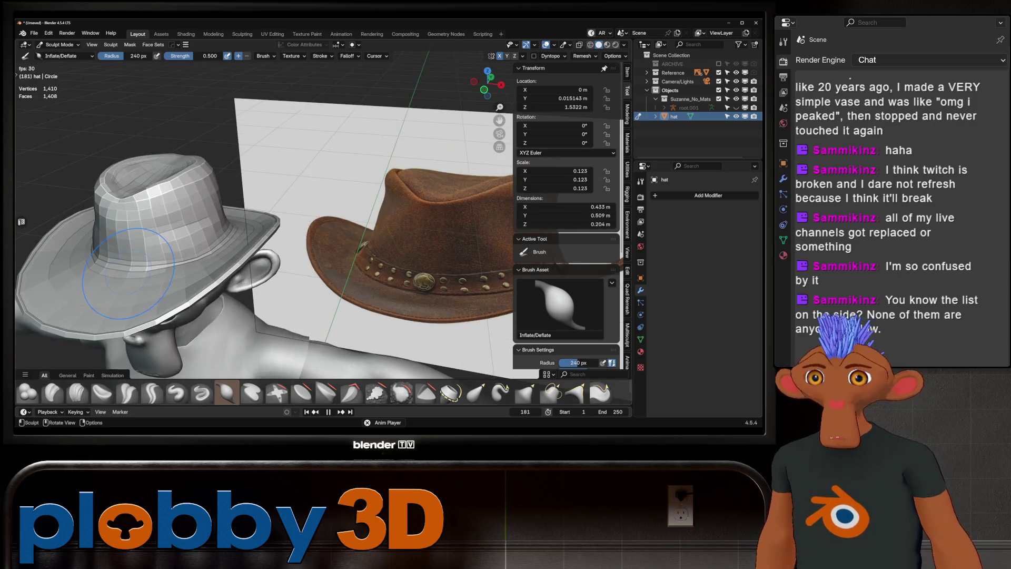
middle_drag(92, 269, 171, 261)
scroll(180, 247, up, 2)
- Make Crease Sharp the active brush at strength 0.600 and 180 px radius
key(g)
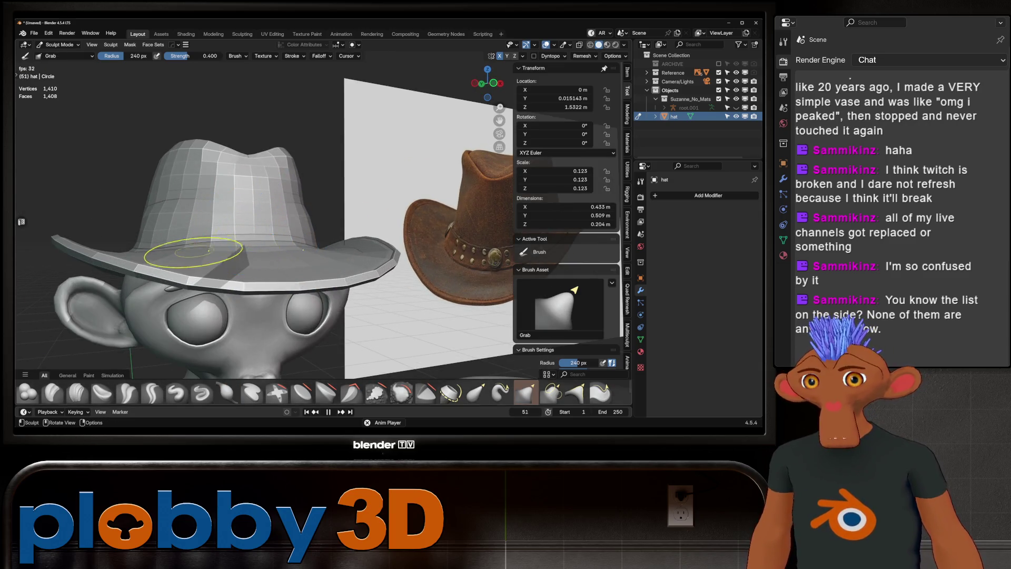
scroll(179, 248, up, 4)
click(151, 392)
middle_drag(211, 237, 245, 210)
- Set the brush radius to 180 px and sculpt creases into the hat's crown
key(f)
click(223, 289)
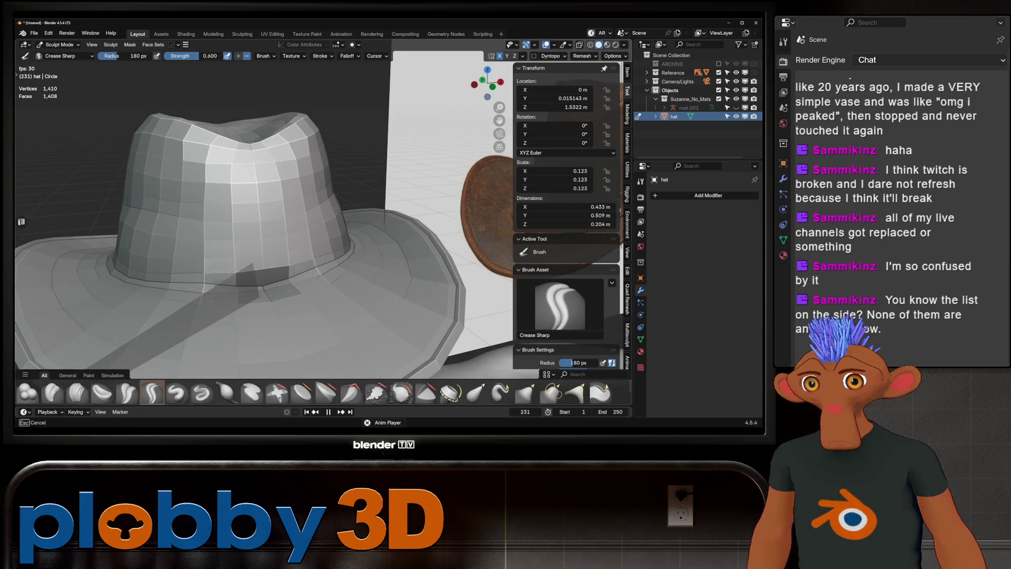
mouse_move(238, 291)
middle_down()
mouse_move(213, 278)
mouse_move(260, 273)
middle_up()
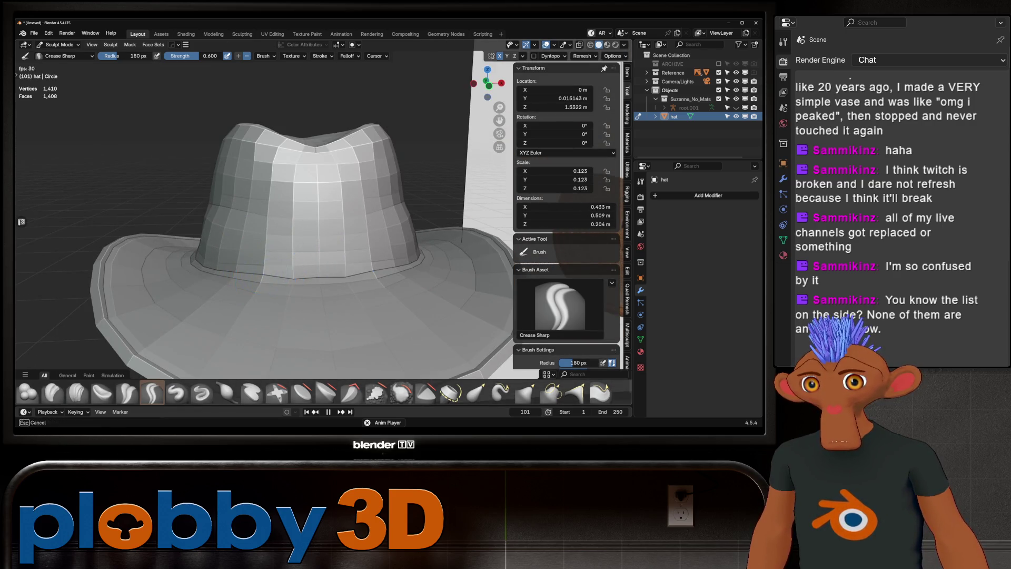
scroll(304, 282, up, 2)
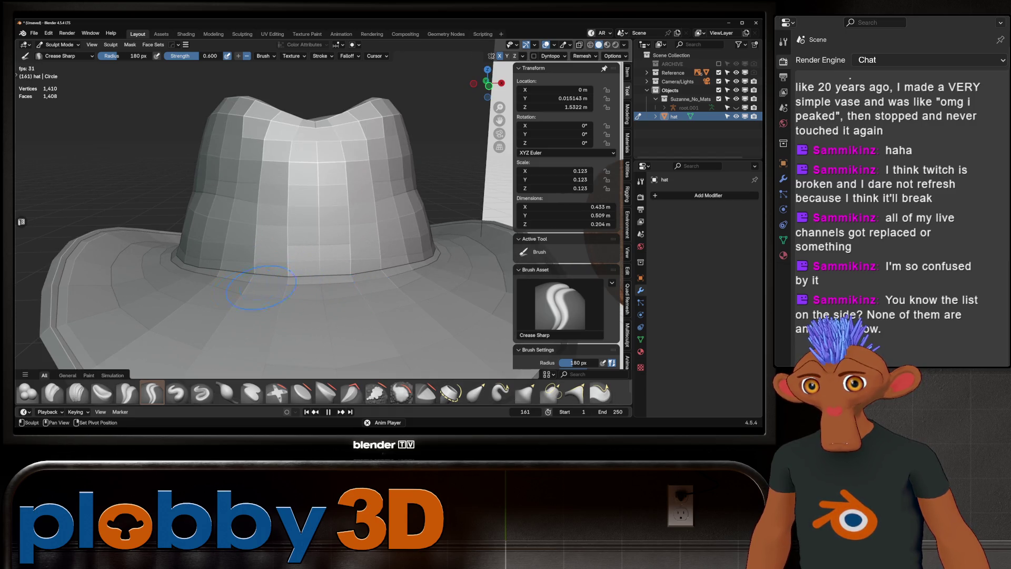
scroll(205, 293, down, 3)
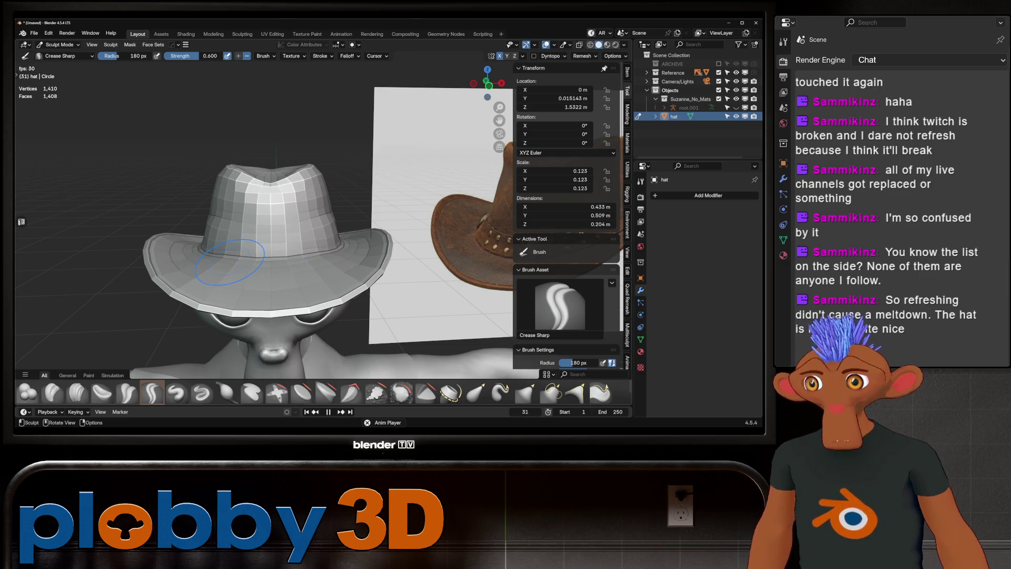
scroll(200, 269, down, 2)
middle_drag(200, 270, 85, 274)
mouse_move(21, 221)
middle_down()
mouse_move(474, 221)
mouse_move(316, 227)
mouse_move(400, 226)
mouse_move(327, 221)
mouse_move(369, 213)
mouse_move(337, 218)
mouse_move(388, 226)
mouse_move(189, 234)
mouse_move(437, 279)
middle_up()
scroll(375, 226, up, 3)
scroll(376, 226, down, 5)
scroll(392, 208, up, 3)
scroll(388, 226, up, 2)
scroll(437, 279, down, 5)
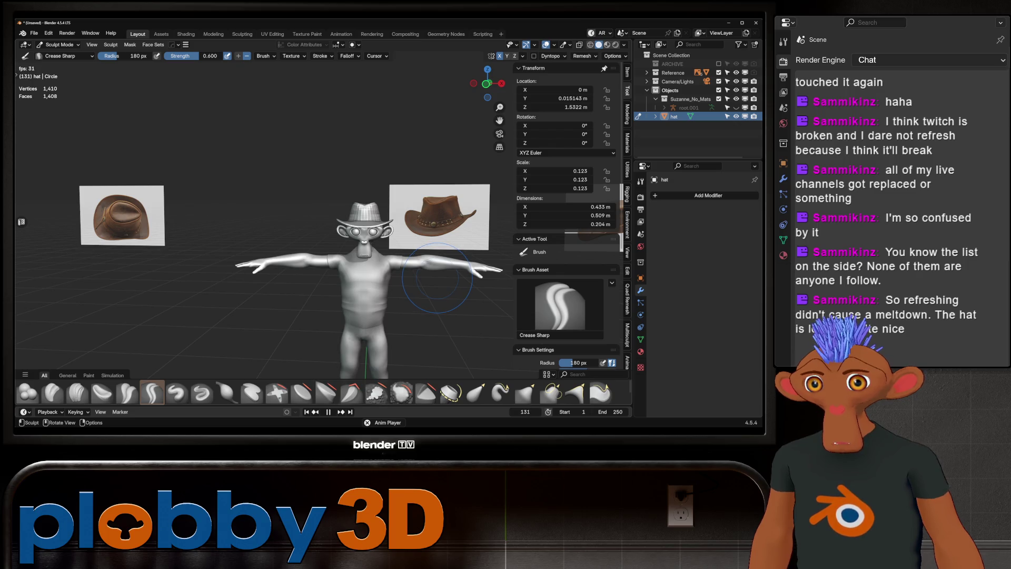
- Frame the hat, work the pinched dent across the crown from several angles, then enter Edit Mode
key(KP_Decimal)
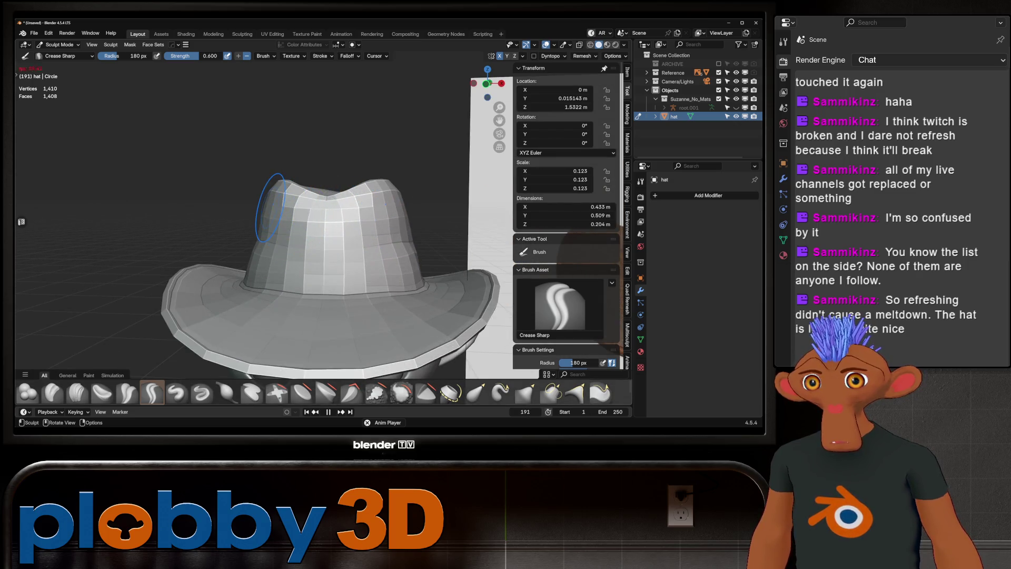
mouse_move(350, 227)
middle_down()
mouse_move(295, 231)
mouse_move(271, 206)
middle_up()
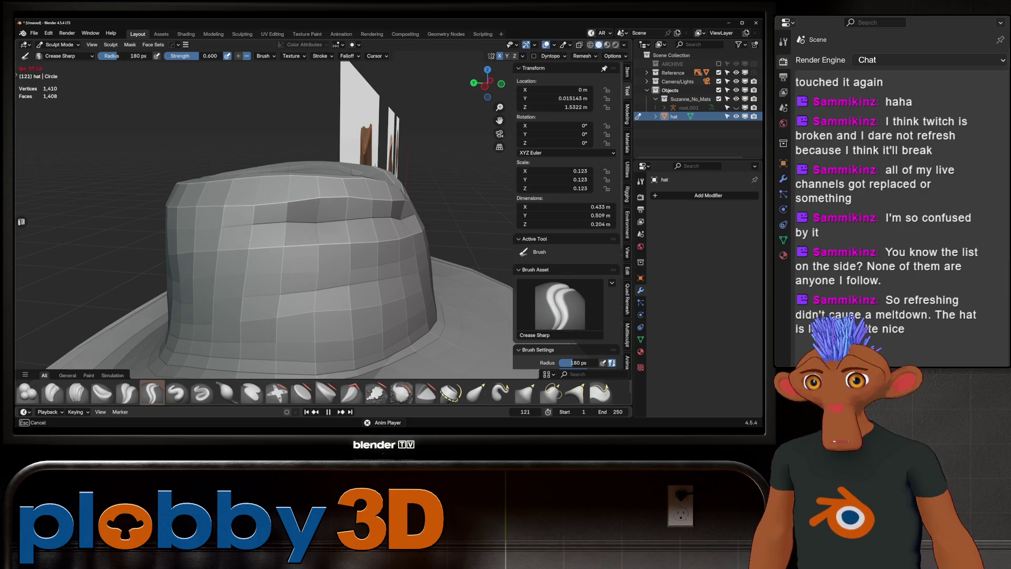
mouse_move(365, 217)
middle_down()
mouse_move(309, 210)
mouse_move(169, 237)
mouse_move(79, 232)
middle_up()
middle_drag(158, 232, 312, 207)
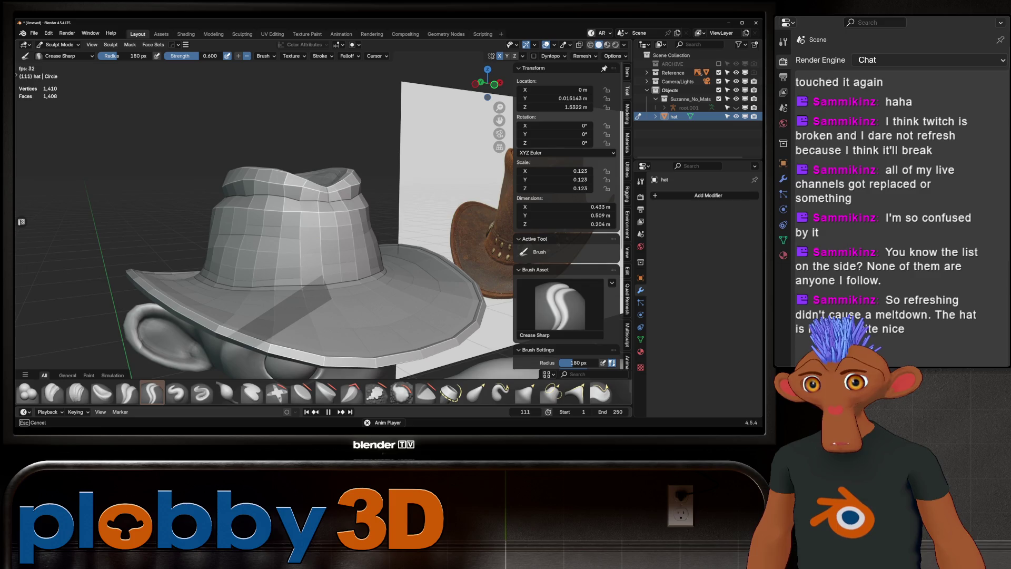
scroll(295, 210, down, 3)
scroll(295, 210, up, 4)
middle_drag(252, 216, 295, 210)
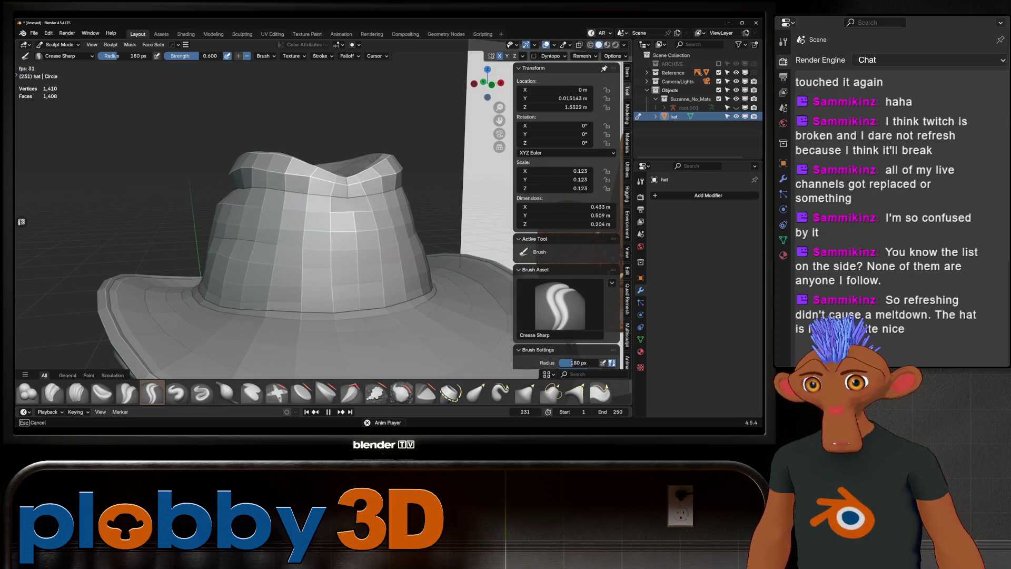
mouse_move(226, 203)
middle_down()
mouse_move(311, 193)
mouse_move(263, 211)
middle_up()
scroll(204, 221, up, 3)
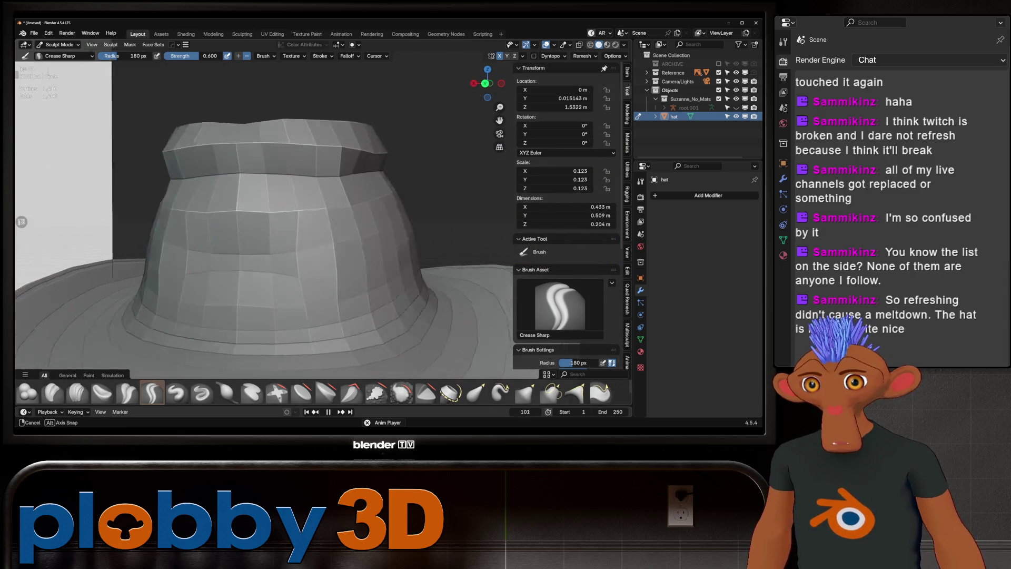
scroll(251, 220, down, 3)
mouse_move(252, 220)
middle_down()
mouse_move(295, 205)
mouse_move(315, 149)
middle_up()
scroll(255, 182, up, 4)
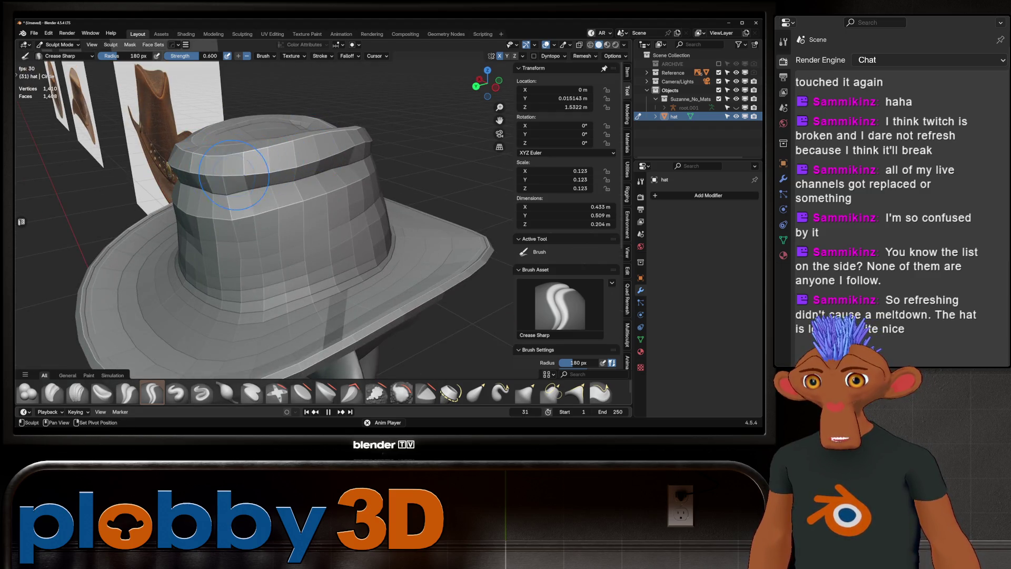
mouse_move(337, 153)
middle_down()
mouse_move(383, 169)
mouse_move(333, 180)
middle_up()
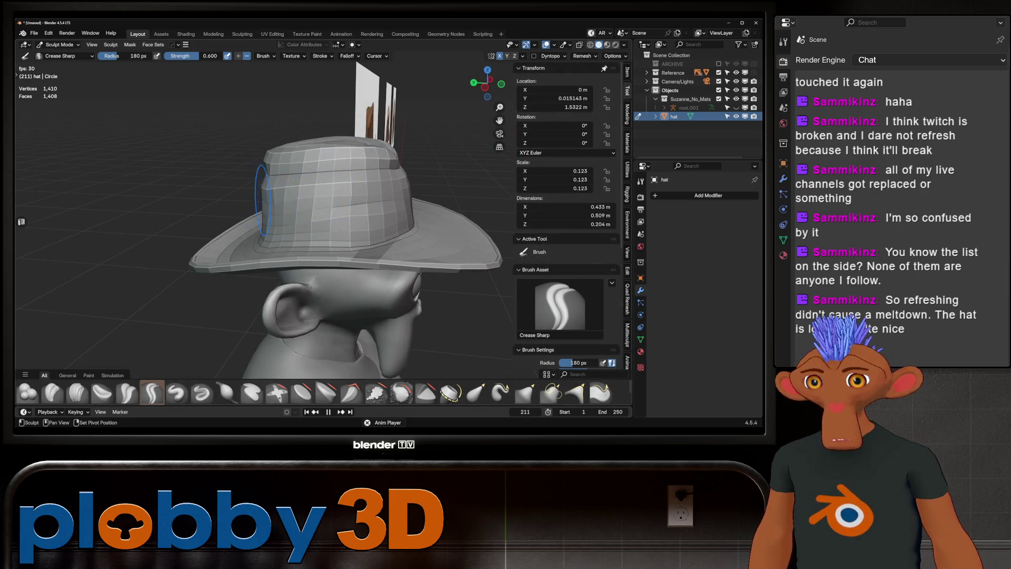
middle_drag(236, 194, 261, 194)
middle_drag(199, 203, 171, 178)
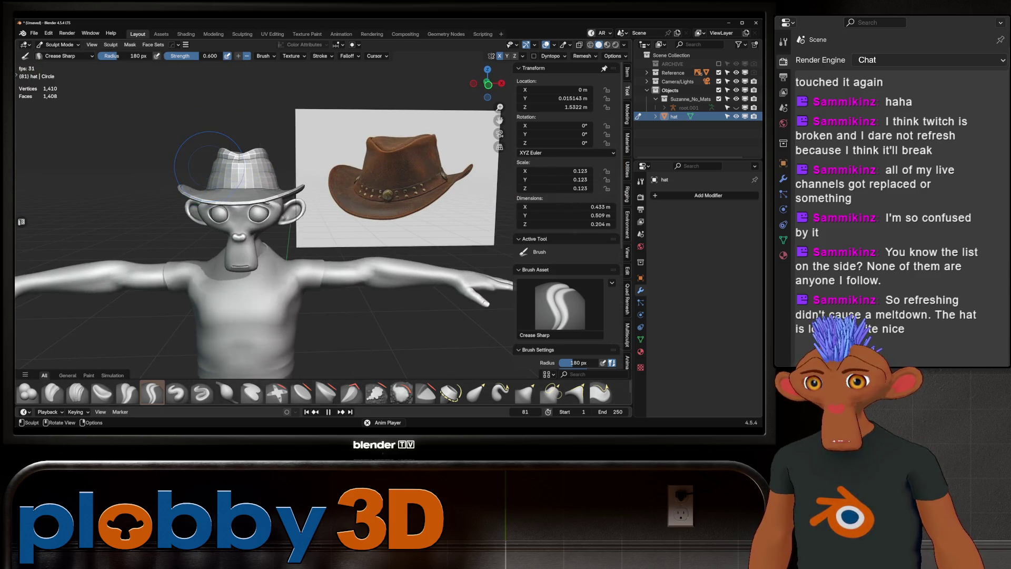
scroll(211, 168, up, 5)
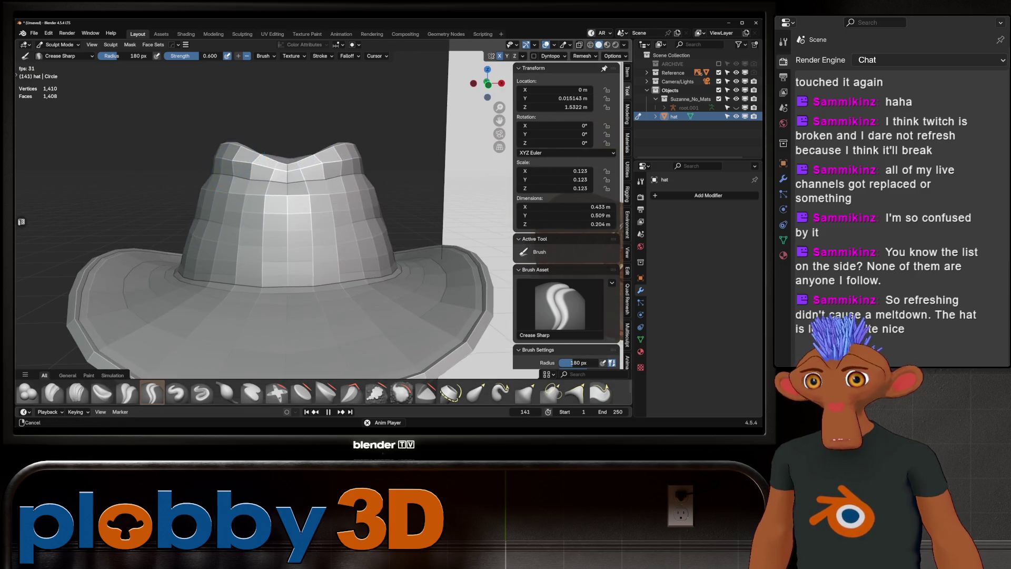
key(Tab)
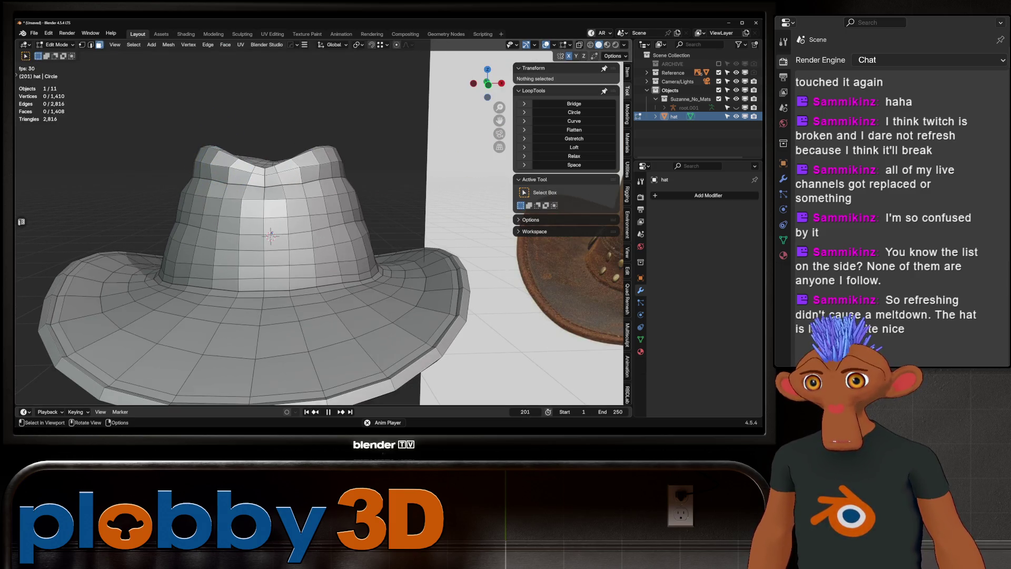
- Select the top crown face ring, trying and cancelling Shrink/Fatten and scaling
alt+click(205, 171)
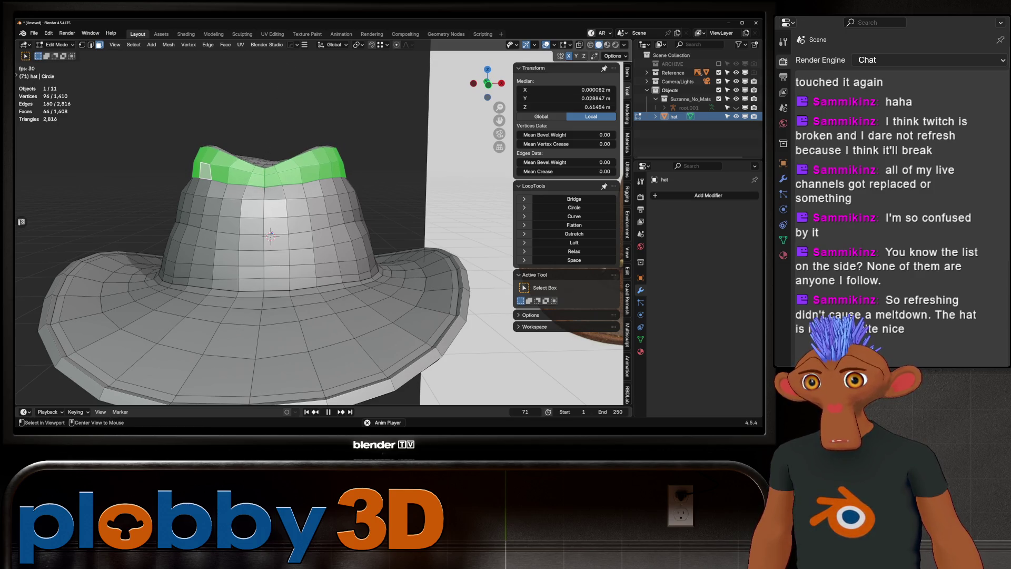
alt+click(211, 152)
key(alt+s)
key(Escape)
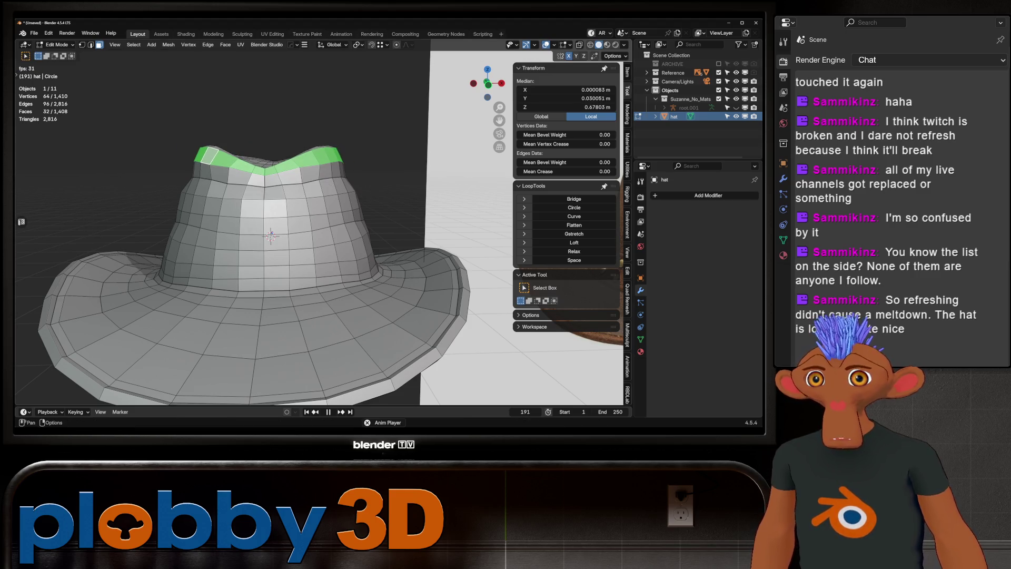
key(s)
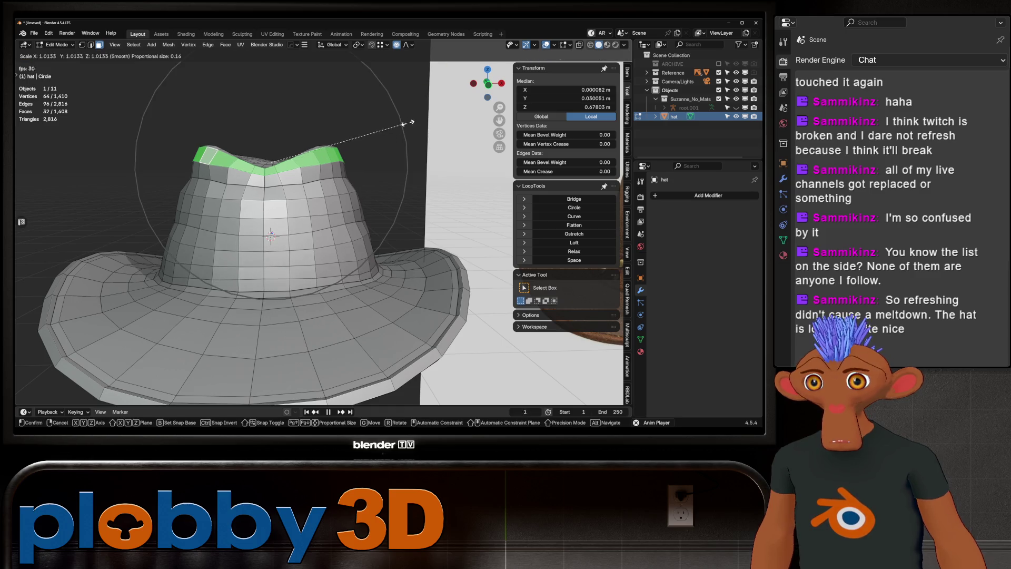
scroll(452, 83, up, 5)
mouse_move(460, 81)
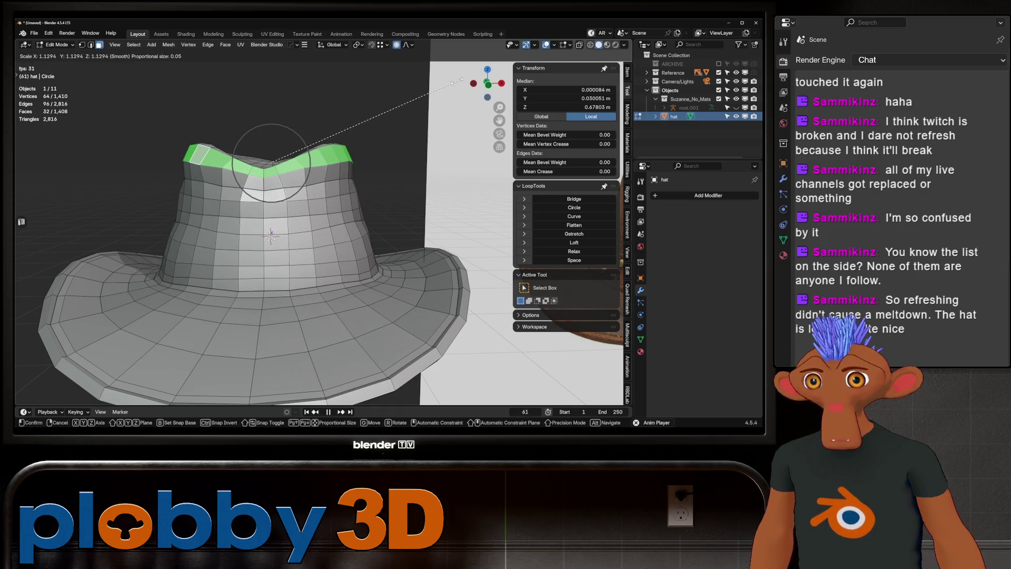
key(Escape)
- Raise the top crown ring along Z with proportional falloff
key(Tab)
scroll(303, 219, up, 5)
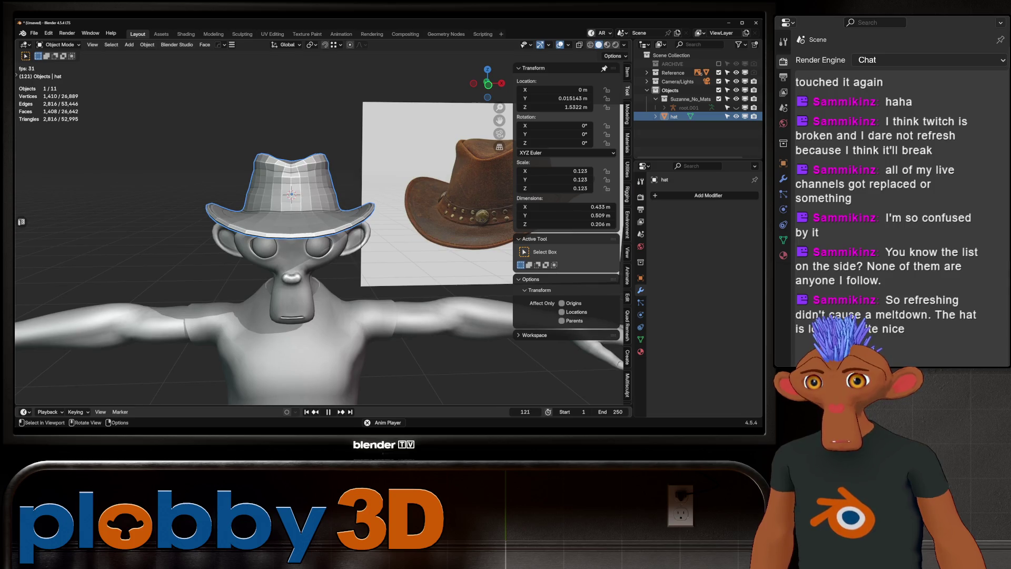
scroll(310, 127, down, 6)
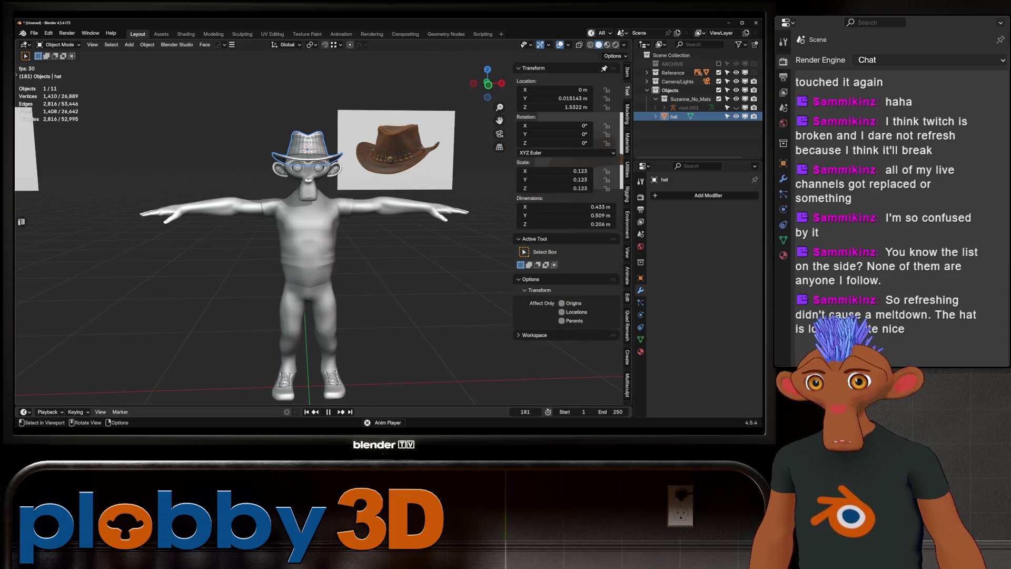
scroll(309, 153, up, 5)
key(Tab)
key(g)
key(z)
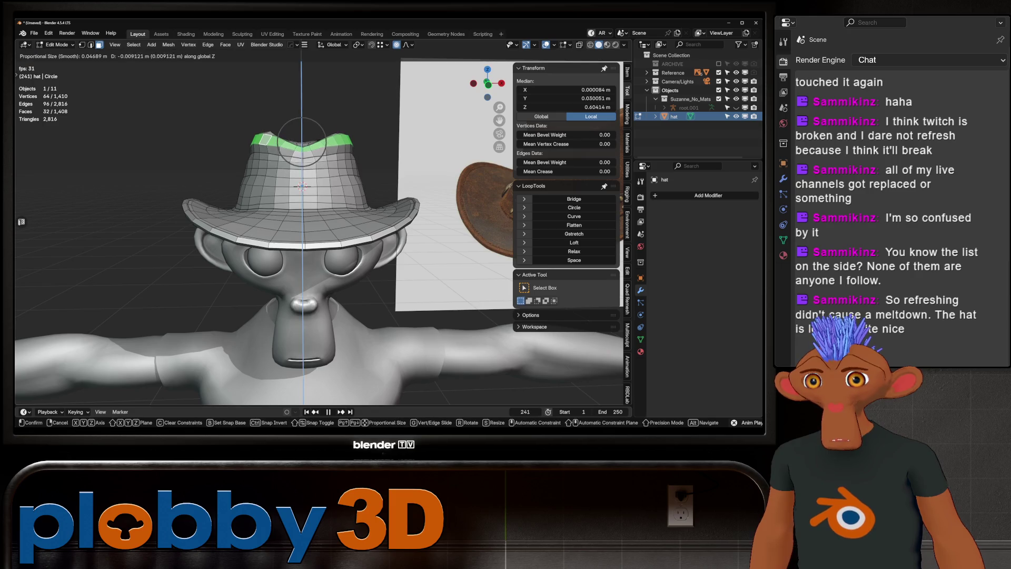
scroll(302, 142, down, 13)
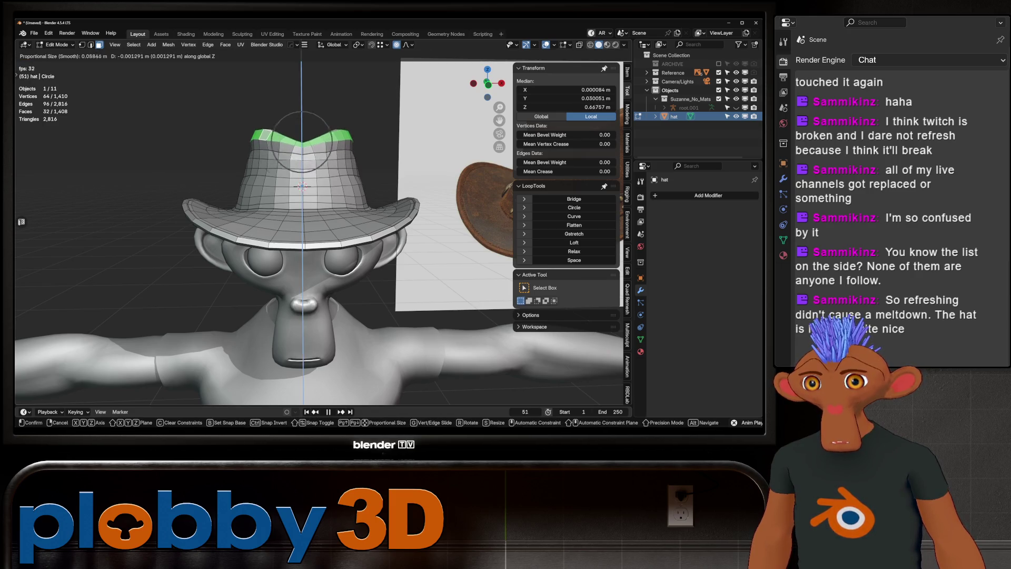
key(Return)
- Set the top ring's final height at 0.0066 m and return to Object Mode
key(g)
key(z)
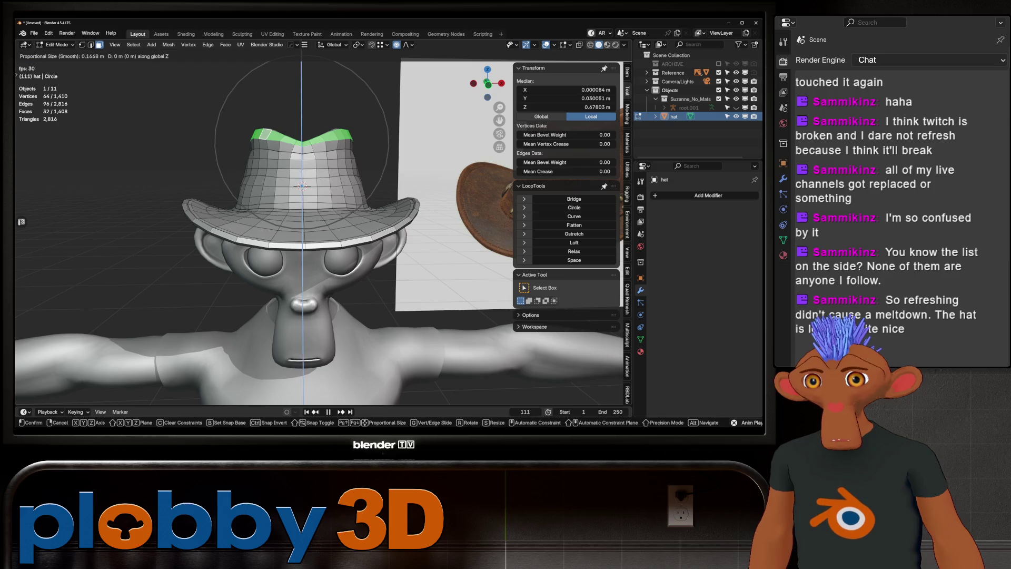
scroll(302, 148, up, 5)
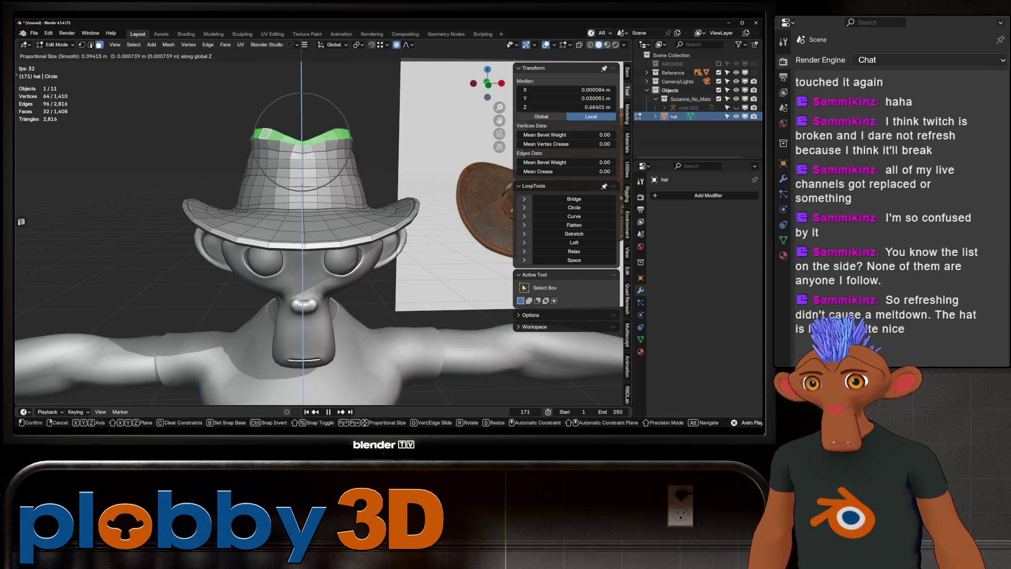
mouse_move(303, 141)
key(Return)
mouse_move(303, 142)
middle_down()
mouse_move(387, 144)
mouse_move(369, 158)
mouse_move(316, 159)
mouse_move(358, 158)
mouse_move(338, 194)
mouse_move(321, 194)
middle_up()
key(Tab)
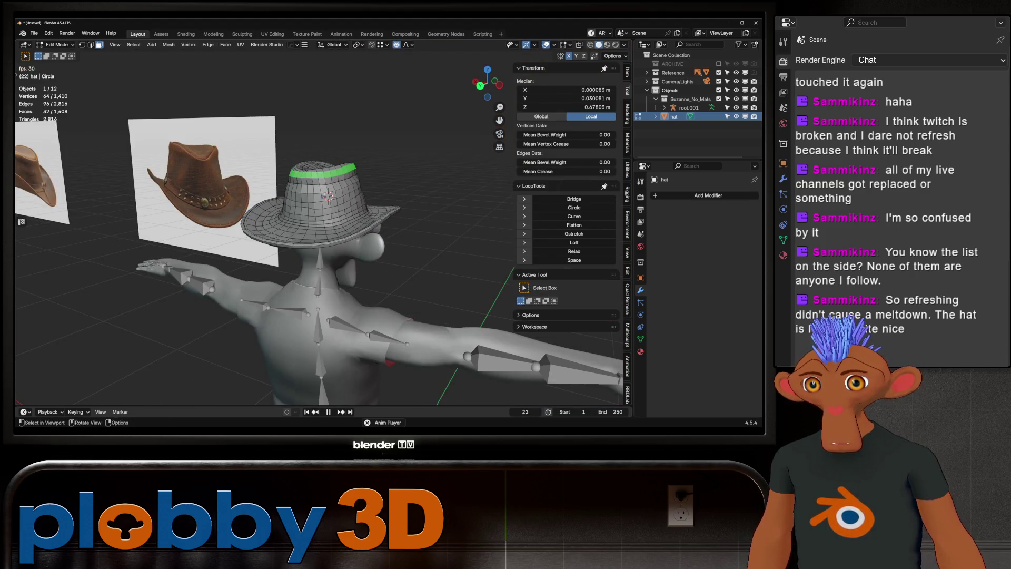
mouse_move(337, 237)
middle_down()
mouse_move(287, 237)
mouse_move(337, 216)
mouse_move(295, 232)
mouse_move(273, 226)
middle_up()
- Select the whole hat mesh in edge mode and apply LoopTools Curve
key(2)
key(ctrl+l)
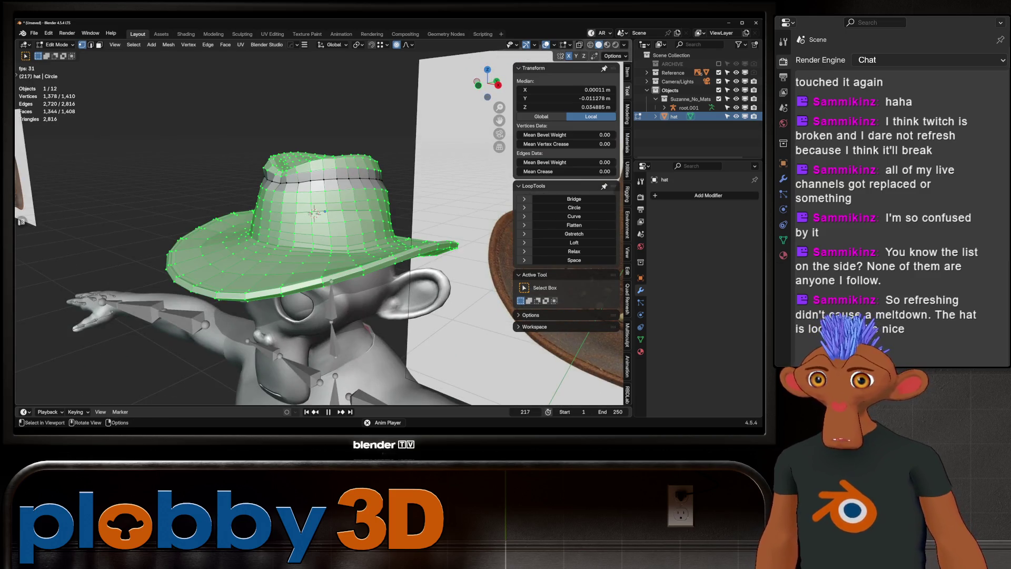
click(574, 216)
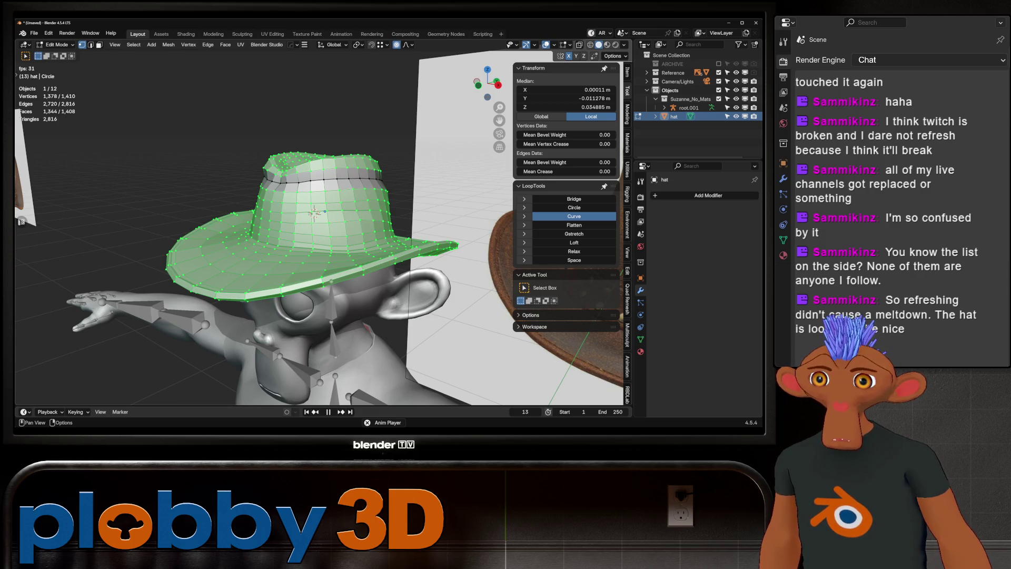
scroll(316, 227, down, 6)
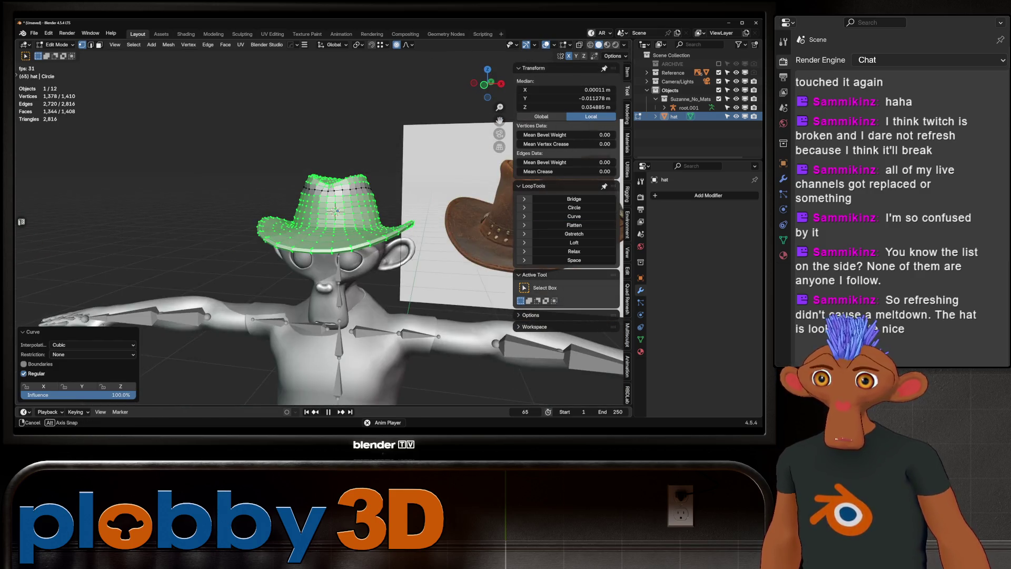
key(Tab)
- Orbit around the back and side to inspect the hat on the monkey's head
mouse_move(295, 227)
middle_down()
mouse_move(480, 228)
mouse_move(358, 227)
mouse_move(416, 228)
middle_up()
scroll(316, 227, up, 5)
mouse_move(316, 226)
middle_down()
mouse_move(431, 232)
mouse_move(369, 229)
mouse_move(316, 206)
middle_up()
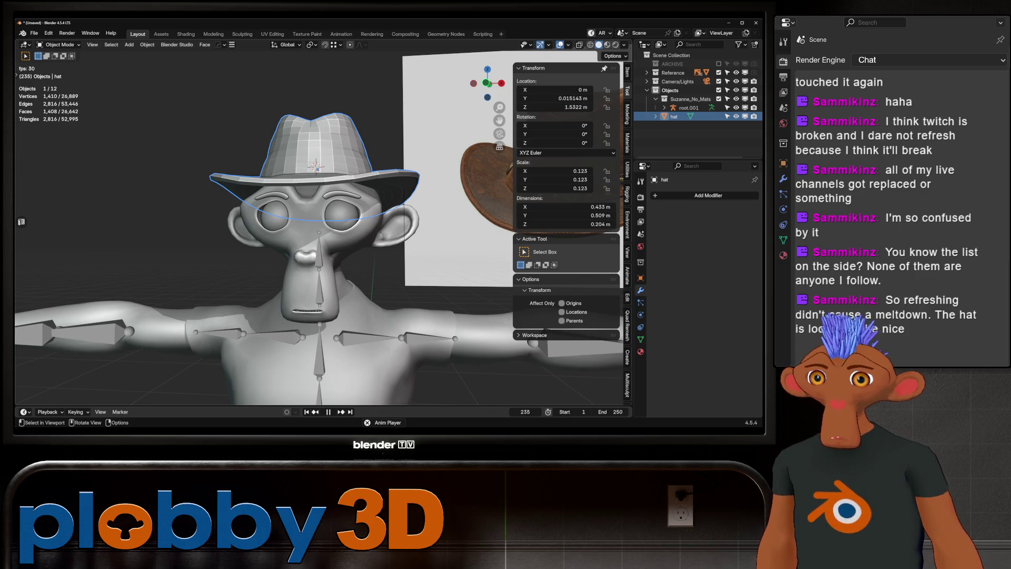
mouse_move(316, 227)
middle_down()
mouse_move(210, 229)
mouse_move(400, 227)
mouse_move(417, 261)
mouse_move(410, 222)
mouse_move(443, 208)
mouse_move(398, 208)
mouse_move(369, 227)
mouse_move(448, 179)
mouse_move(458, 221)
mouse_move(390, 190)
mouse_move(356, 153)
middle_up()
- Tilt the hat back about -3.65° around the X axis
key(r)
key(x)
click(455, 168)
- Lower the hat to Z 1.5236 m on the monkey's head, checking from the right side view
key(g)
key(z)
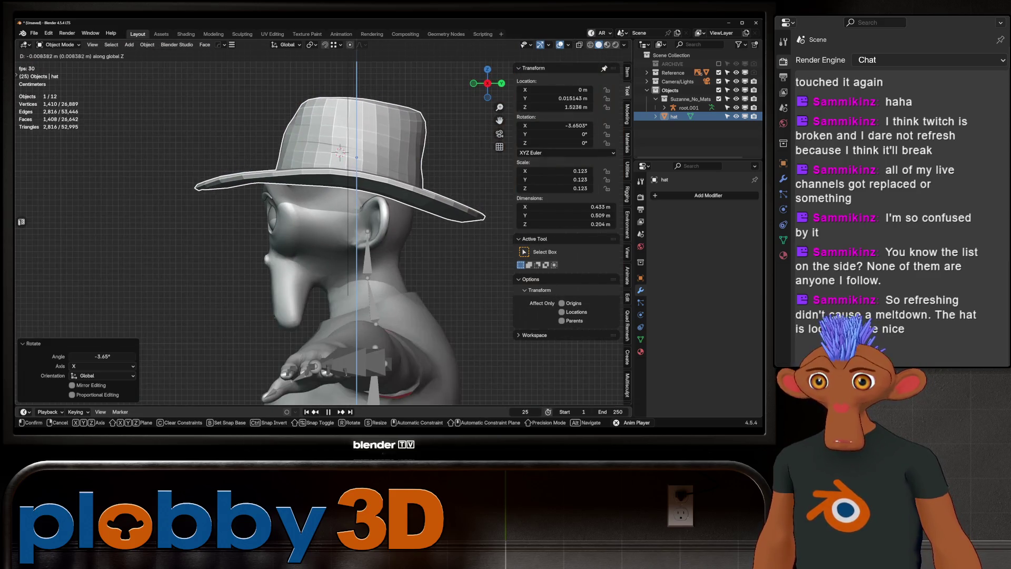
click(357, 158)
mouse_move(356, 158)
middle_down()
mouse_move(432, 158)
mouse_move(363, 161)
middle_up()
key(KP_3)
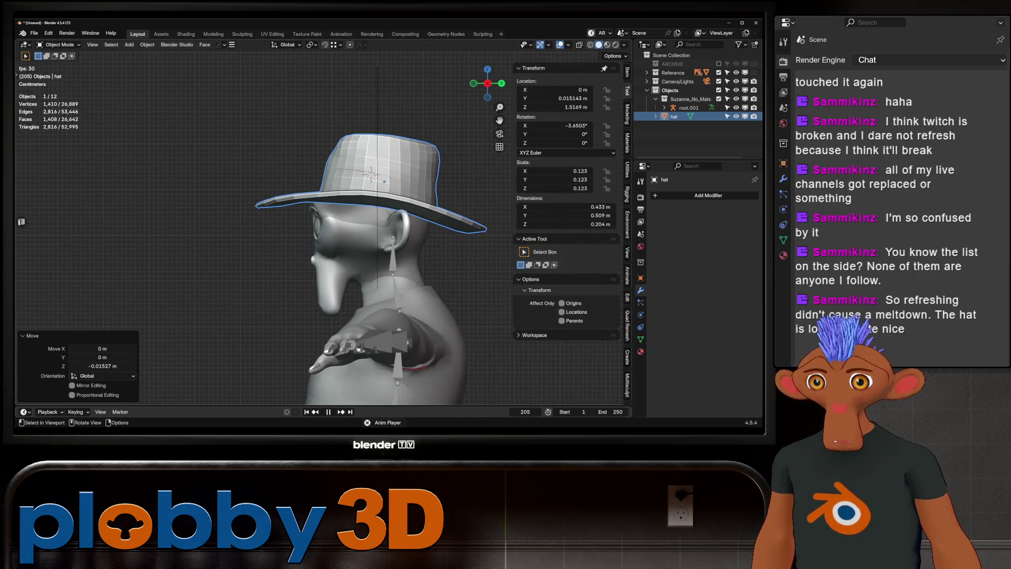
mouse_move(369, 211)
middle_down()
mouse_move(421, 205)
mouse_move(384, 178)
mouse_move(527, 182)
mouse_move(363, 181)
mouse_move(369, 161)
middle_up()
scroll(385, 178, down, 3)
- In Edit Mode, select the edge loop inside the brim and shrink/fatten it along its normals
key(Tab)
alt+click(360, 153)
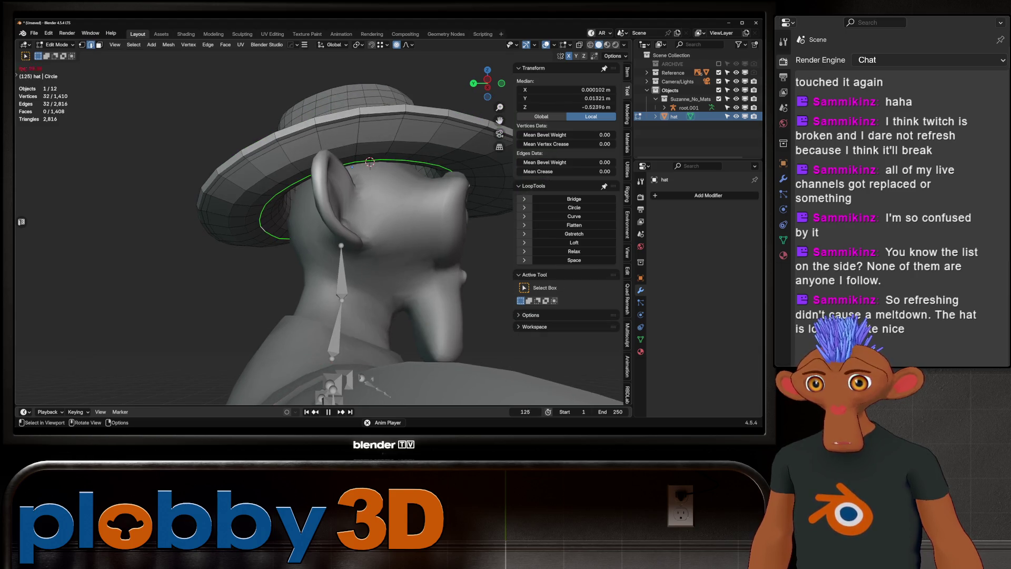
key(alt+s)
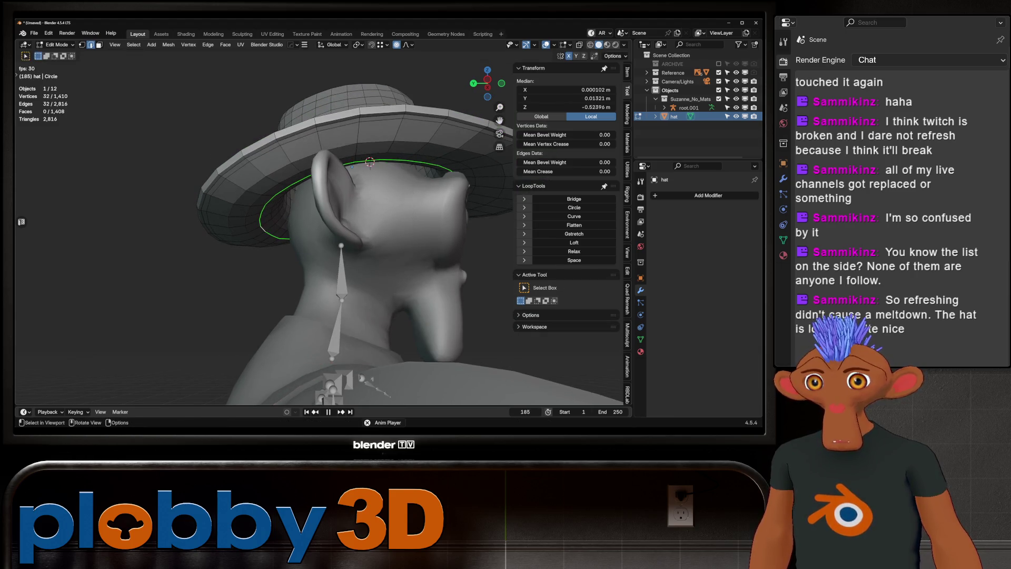
click(429, 153)
- Scale the vertex ring to 0.829 in X and Y only, keeping its height unchanged
key(s)
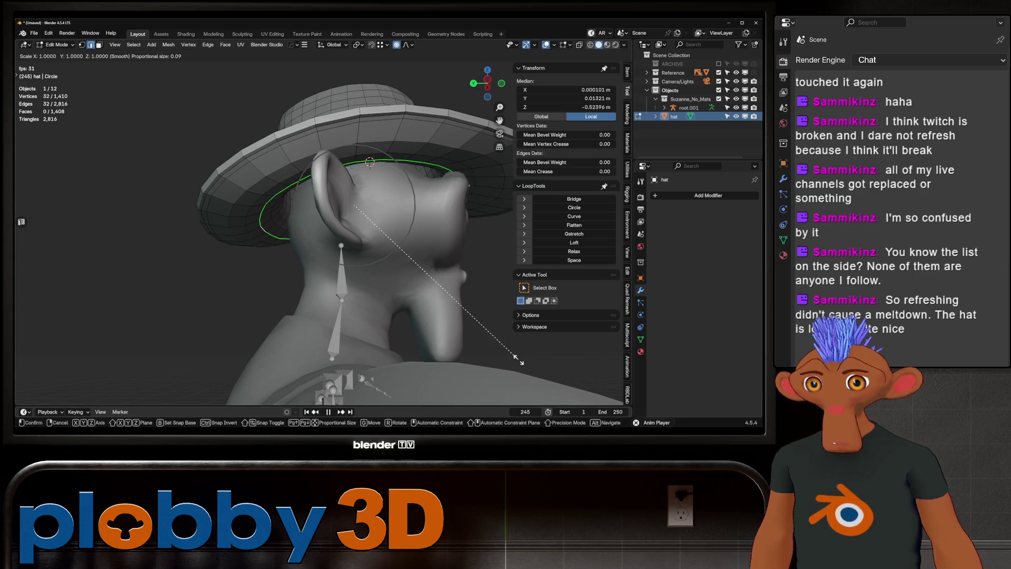
key(shift+z)
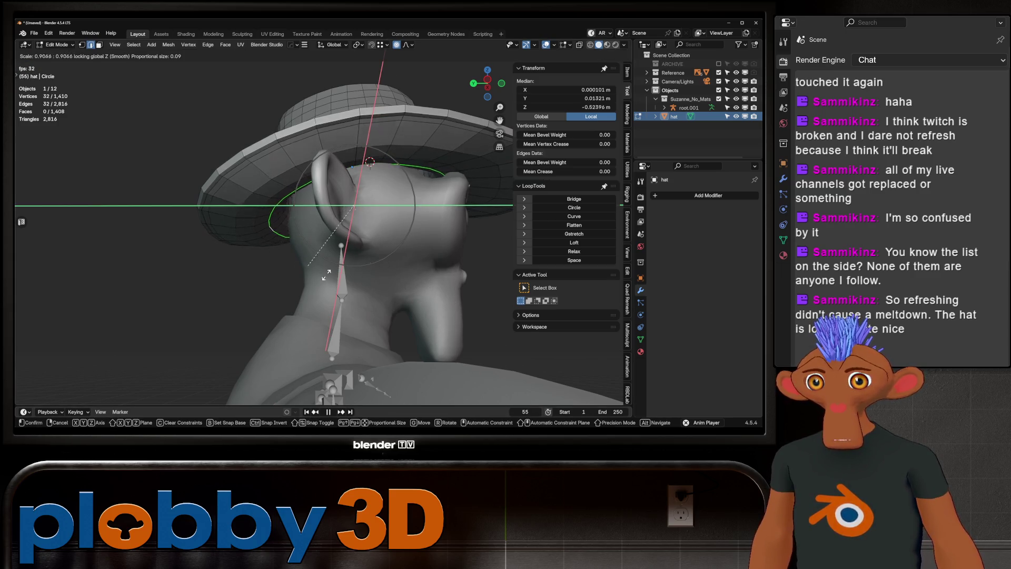
key(shift+z)
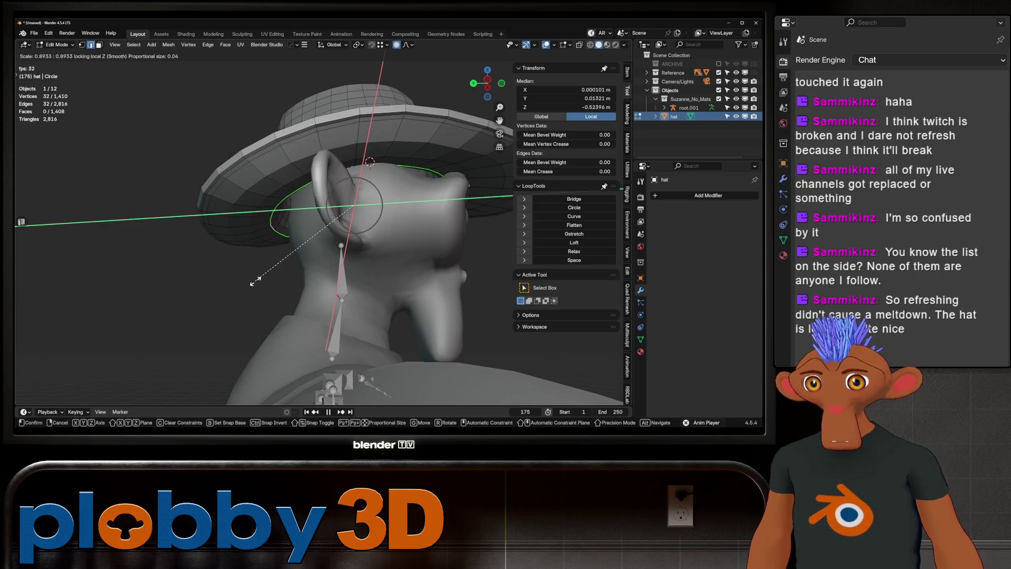
click(213, 290)
middle_drag(212, 290, 285, 295)
mouse_move(316, 237)
middle_down()
mouse_move(395, 237)
mouse_move(400, 284)
mouse_move(377, 271)
mouse_move(361, 234)
mouse_move(311, 258)
mouse_move(316, 232)
mouse_move(316, 263)
mouse_move(421, 247)
middle_up()
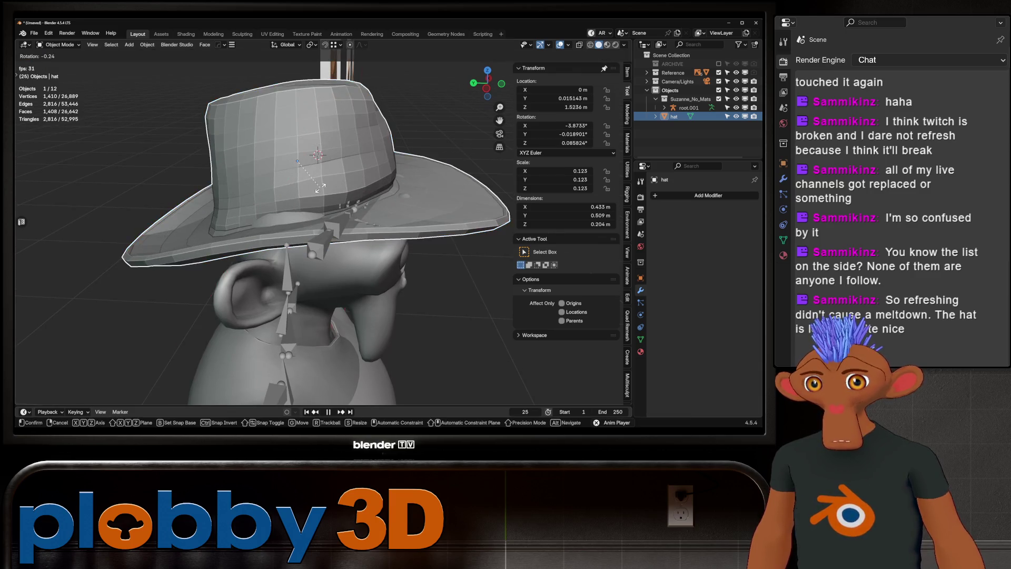
- Switch to the Sculpting workspace and pick the Grab brush
mouse_move(369, 248)
middle_down()
mouse_move(369, 231)
mouse_move(400, 232)
middle_up()
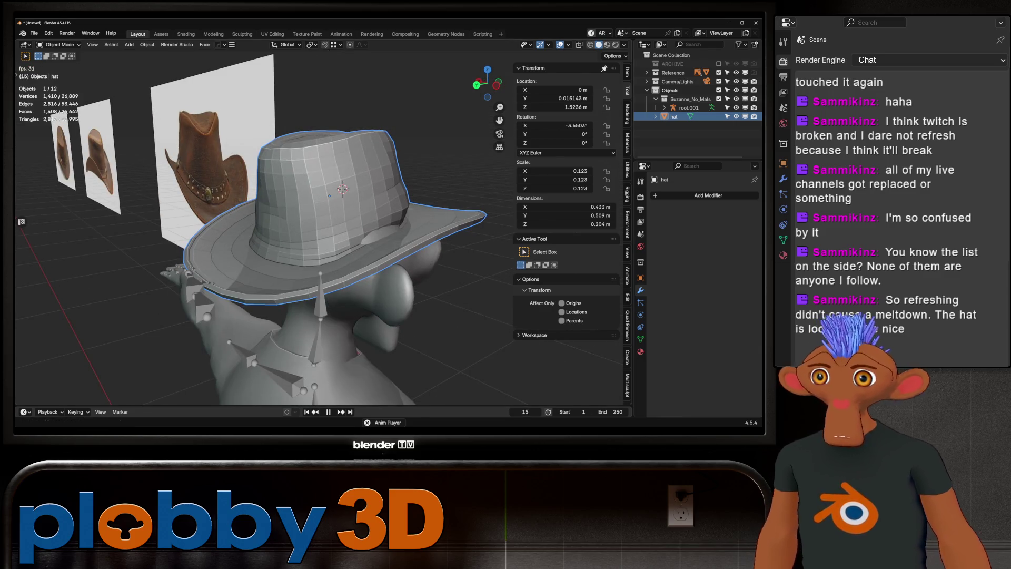
click(243, 34)
mouse_move(315, 163)
middle_down()
mouse_move(350, 236)
mouse_move(369, 237)
middle_up()
key(g)
- Reshape the hat's brim and crown with short Grab brush pulls, then return to Layout
middle_drag(430, 248, 422, 213)
mouse_move(467, 243)
mouse_down()
mouse_move(417, 237)
mouse_move(421, 245)
mouse_up()
mouse_move(421, 248)
mouse_down()
mouse_move(429, 264)
mouse_move(450, 262)
mouse_up()
mouse_move(451, 262)
middle_down()
mouse_move(463, 215)
mouse_move(406, 224)
mouse_move(424, 223)
middle_up()
drag(429, 242, 429, 232)
mouse_move(438, 240)
middle_down()
mouse_move(399, 264)
mouse_move(316, 262)
mouse_move(364, 242)
mouse_move(374, 219)
mouse_move(361, 248)
mouse_move(326, 224)
mouse_move(374, 220)
mouse_move(318, 227)
mouse_move(295, 216)
mouse_move(369, 242)
mouse_move(554, 341)
middle_up()
scroll(363, 243, down, 5)
scroll(326, 158, down, 3)
click(137, 34)
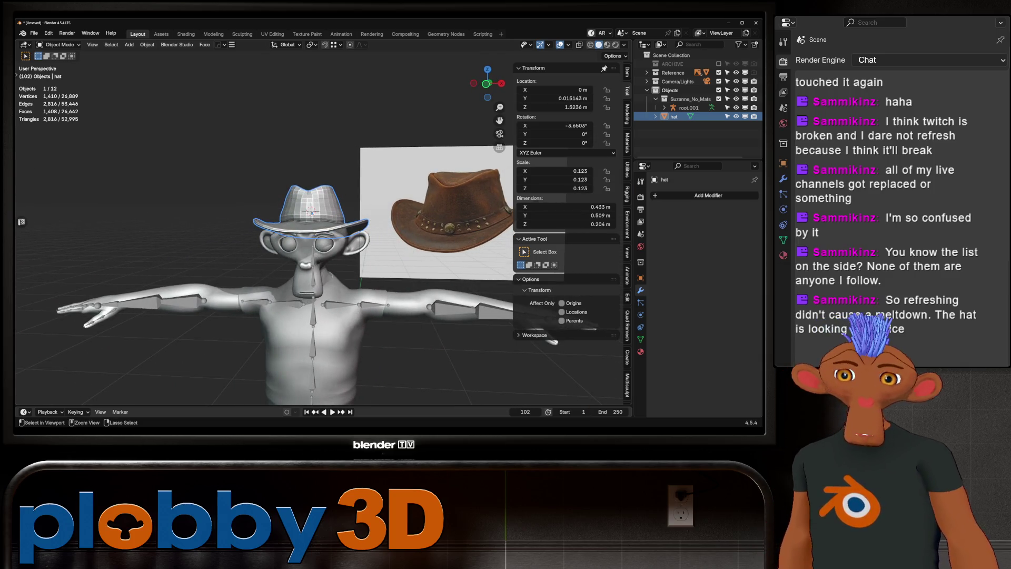
- Save the scene as 'cowboy_hat' inside a new cowboy_hat folder under STREAM ASSETS
key(ctrl+s)
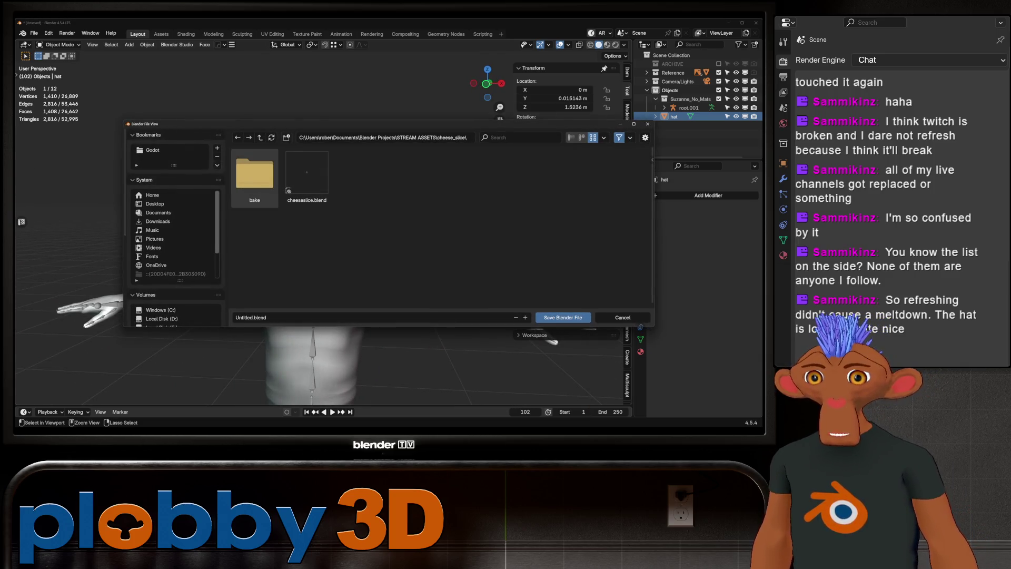
key(BackSpace)
text(i)
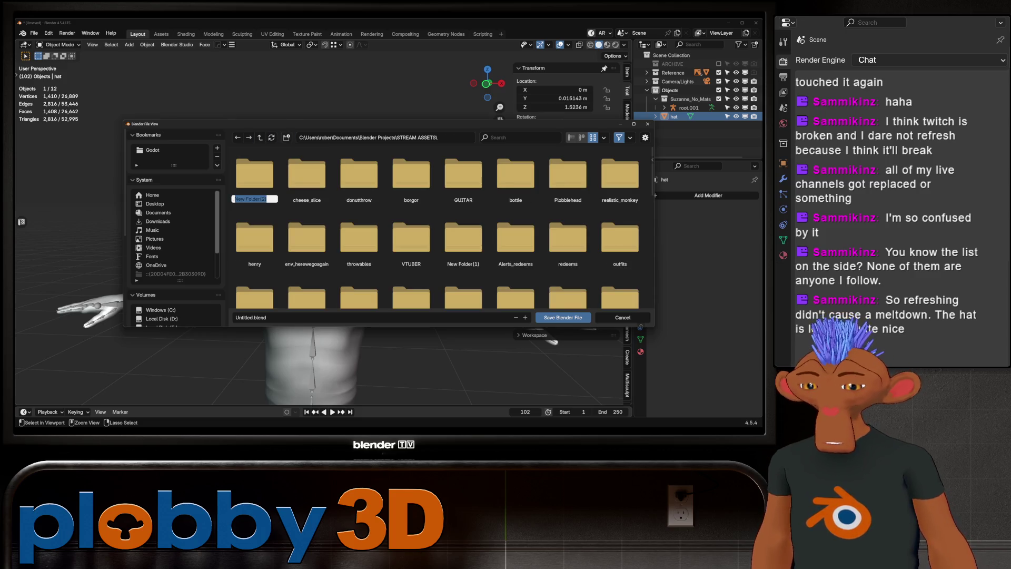
text(cowboy_hat)
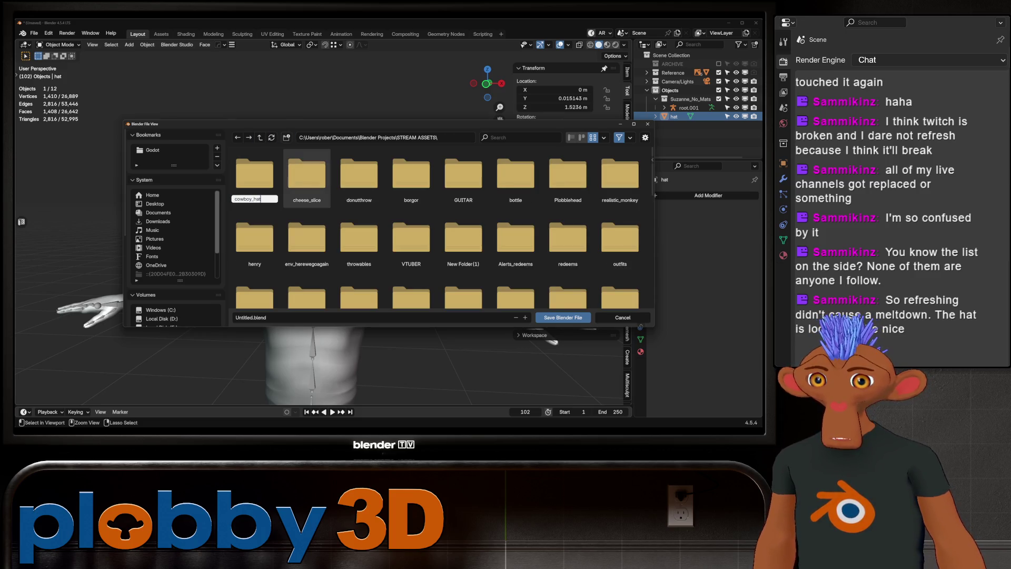
key(Return)
double_click(254, 177)
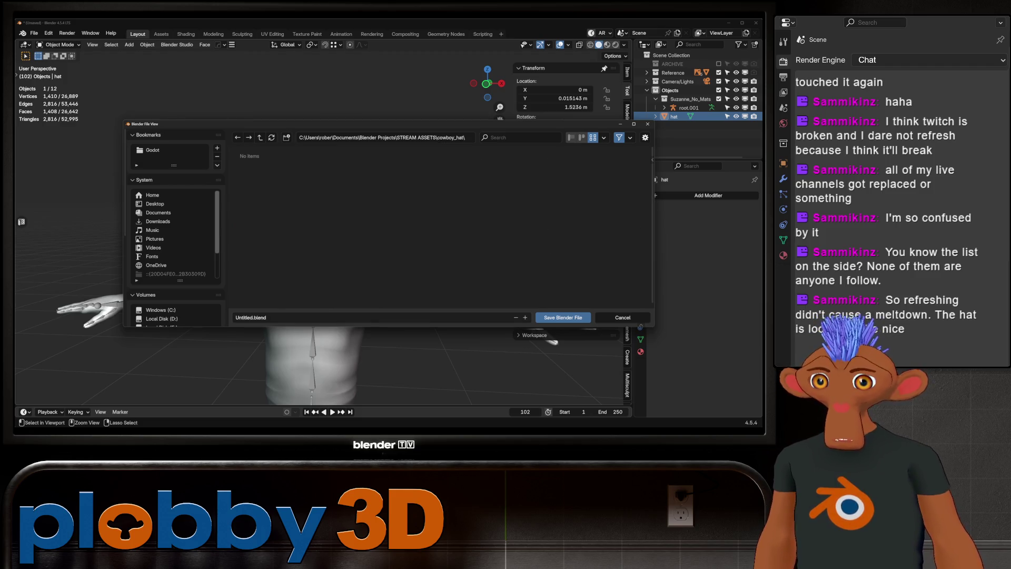
click(244, 317)
text(cowboy_hat)
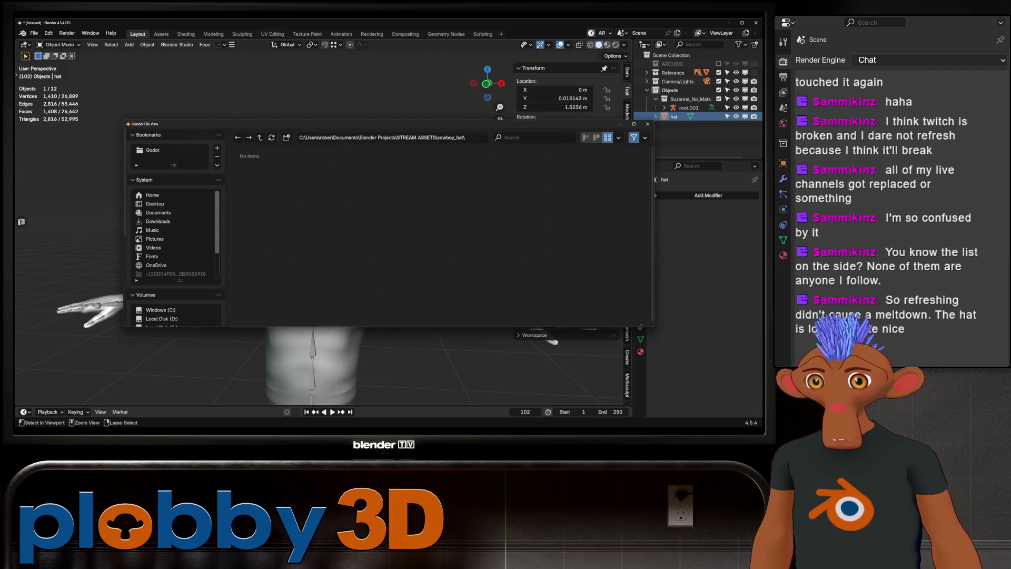
key(Return)
scroll(316, 237, down, 3)
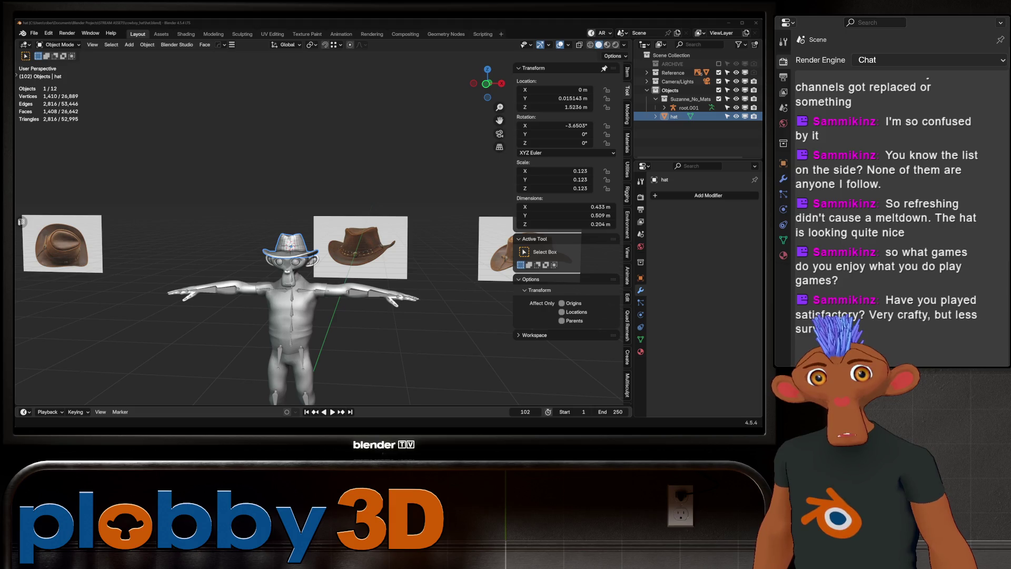
- Frame the hat's crown from an oblique side view and enter Edit Mode on the hat
scroll(316, 237, down, 2)
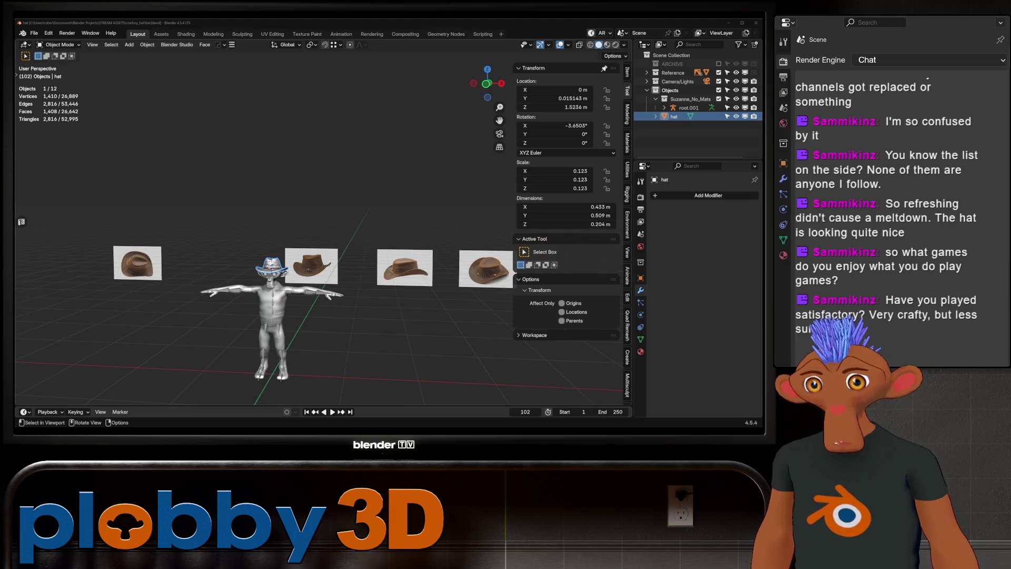
middle_drag(316, 237, 495, 224)
scroll(316, 237, up, 2)
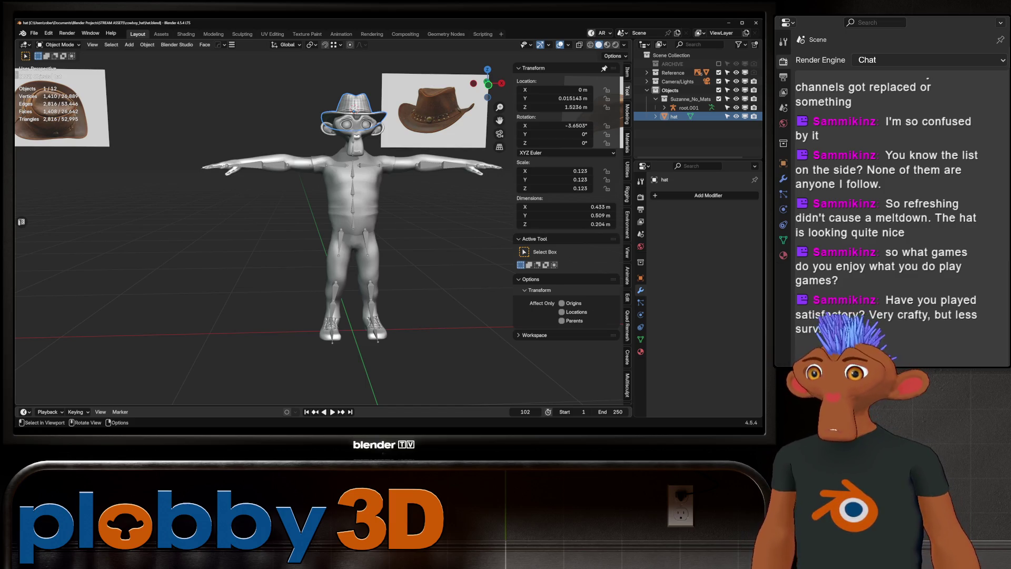
scroll(316, 237, up, 5)
mouse_move(316, 211)
shift+middle_down()
mouse_move(316, 253)
mouse_move(326, 248)
mouse_move(355, 332)
shift+middle_up()
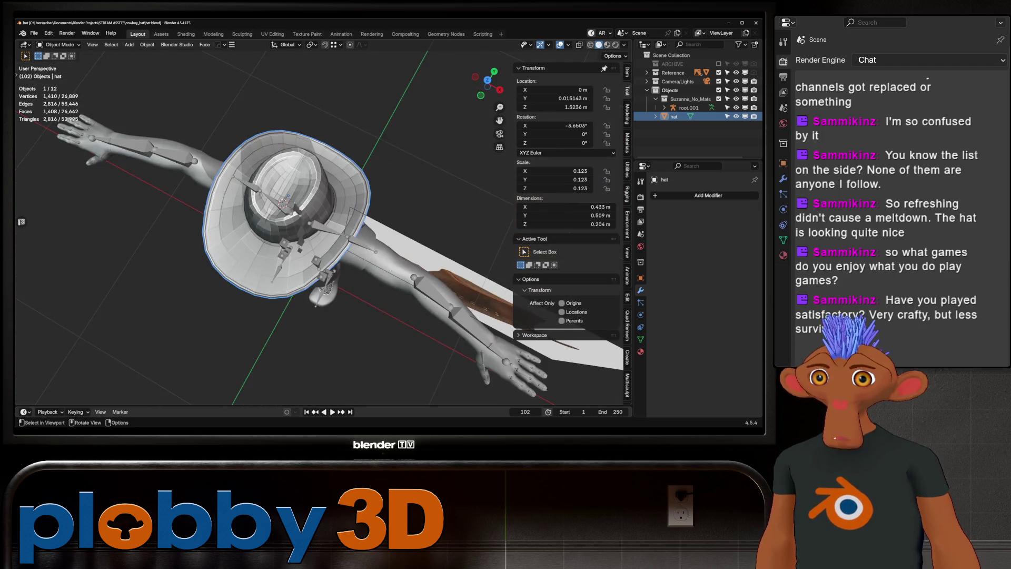
scroll(316, 227, up, 4)
middle_drag(316, 227, 338, 174)
key(Tab)
scroll(316, 226, up, 3)
- Push a single crown vertex slightly outward along its normal
click(197, 206)
middle_drag(196, 206, 167, 278)
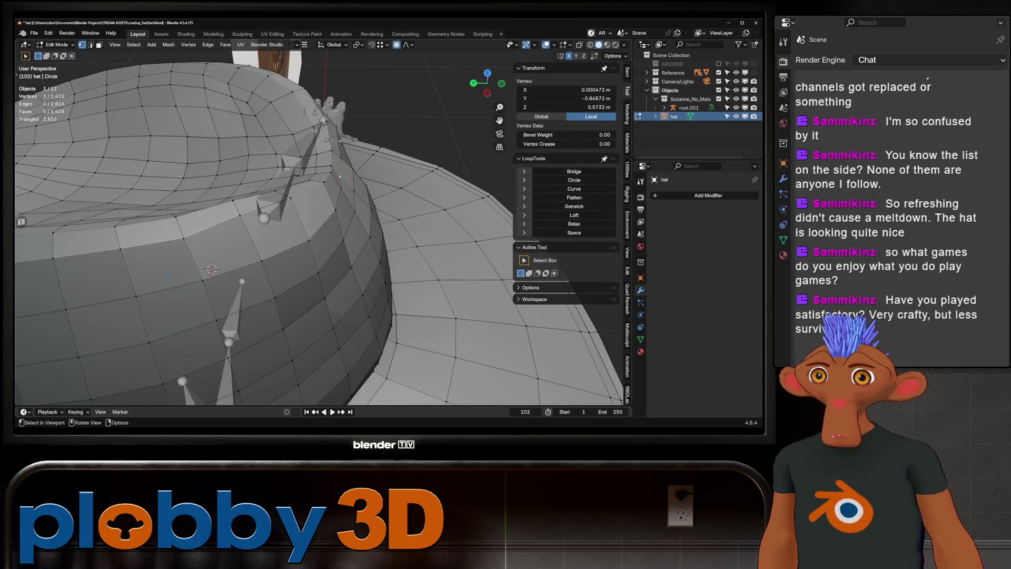
key(alt+s)
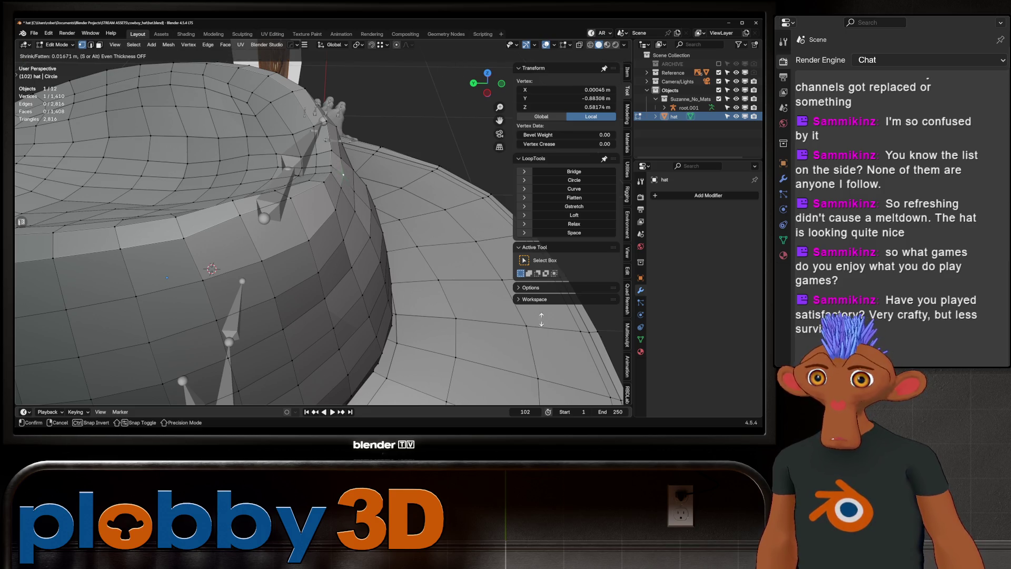
click(542, 319)
middle_drag(541, 319, 369, 338)
- Run Checker Loop Dissolve on the whole hat mesh and inspect the result in Object Mode
key(a)
key(q)
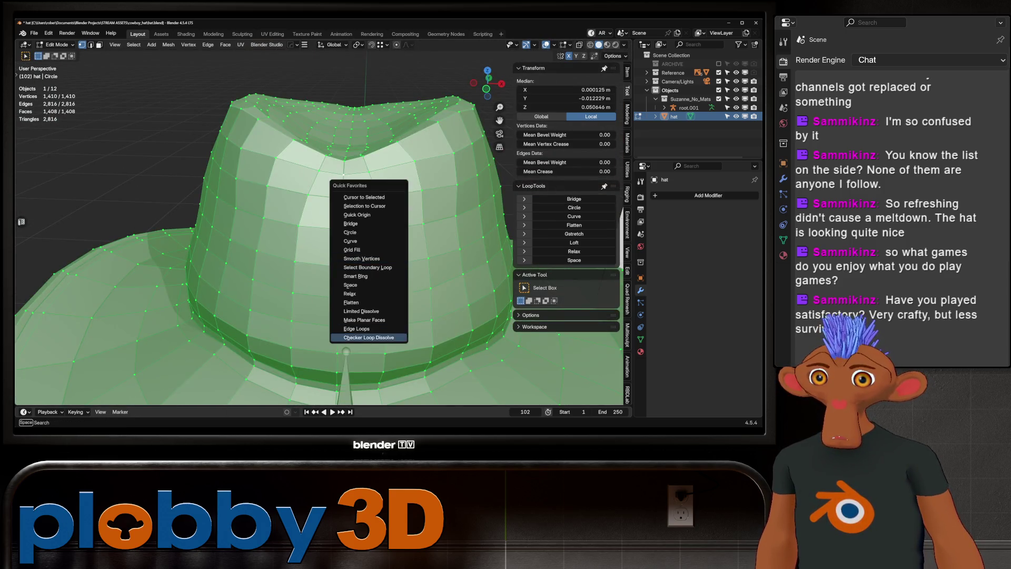
click(369, 338)
key(Tab)
scroll(368, 337, down, 5)
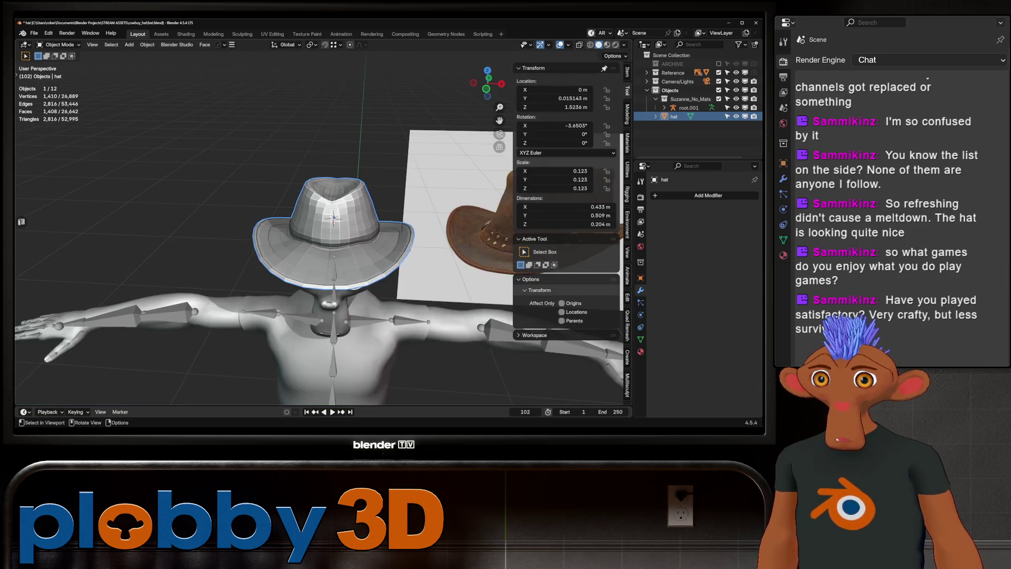
mouse_move(369, 337)
middle_down()
mouse_move(252, 322)
mouse_move(331, 311)
mouse_move(306, 311)
middle_up()
scroll(285, 324, up, 4)
scroll(274, 316, down, 4)
scroll(274, 319, up, 2)
scroll(332, 311, up, 5)
scroll(305, 311, down, 3)
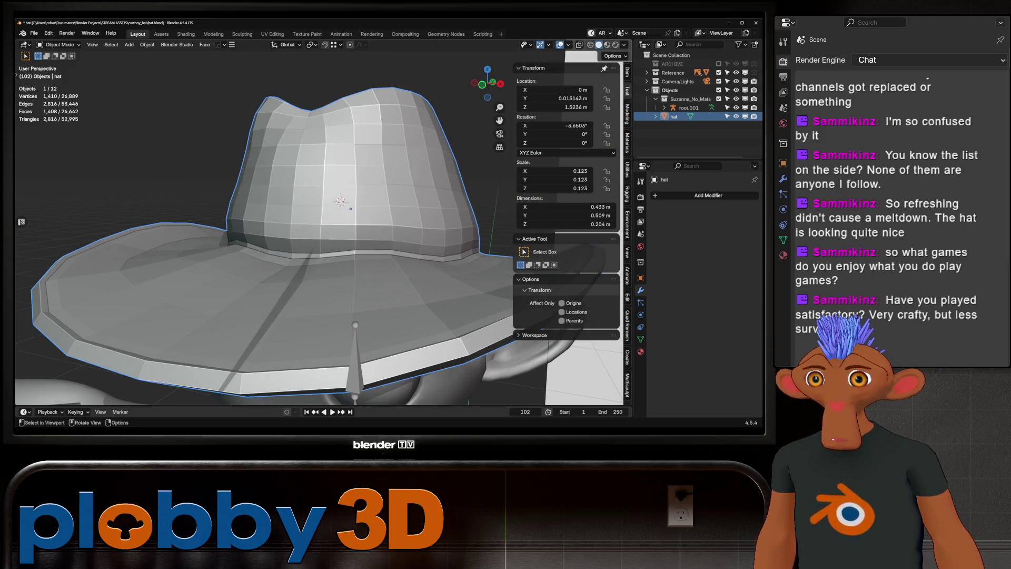
- In Edit Mode, select the band of faces where crown meets brim and grow it to neighbouring loops
key(Tab)
scroll(316, 227, up, 4)
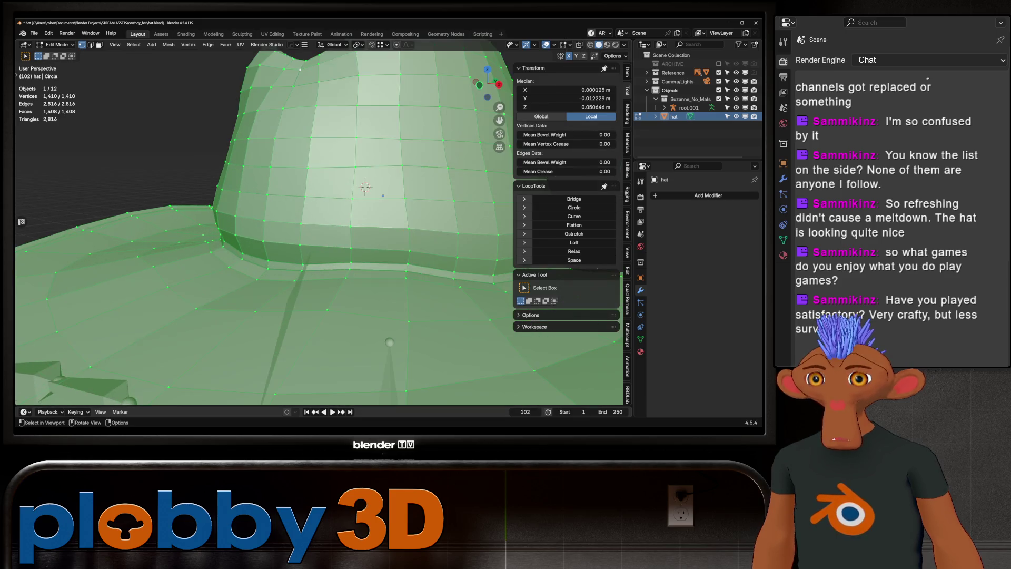
mouse_move(364, 187)
middle_down()
mouse_move(309, 230)
mouse_move(294, 219)
mouse_move(381, 183)
middle_up()
scroll(294, 219, up, 3)
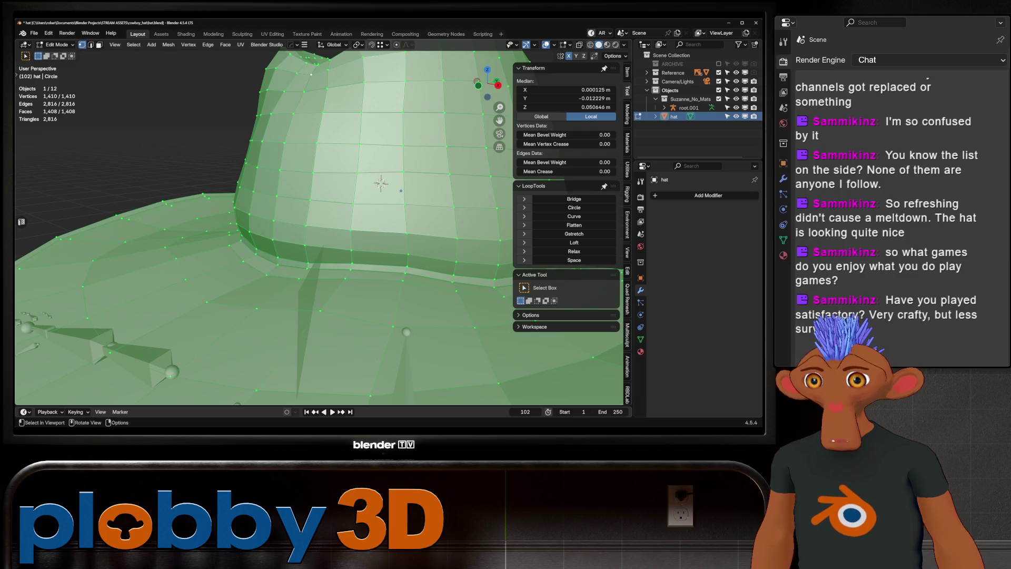
scroll(429, 160, up, 2)
key(ctrl+z)
key(ctrl+z)
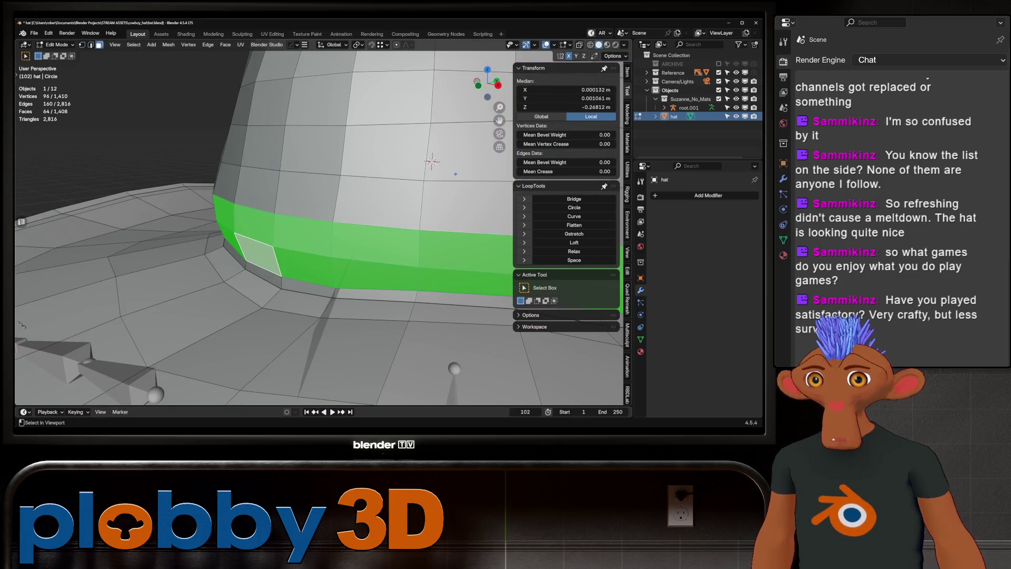
key(ctrl+KP_Add)
scroll(316, 227, down, 8)
mouse_move(316, 226)
middle_down()
mouse_move(337, 235)
mouse_move(358, 211)
mouse_move(414, 195)
middle_up()
scroll(358, 211, up, 6)
scroll(359, 211, up, 4)
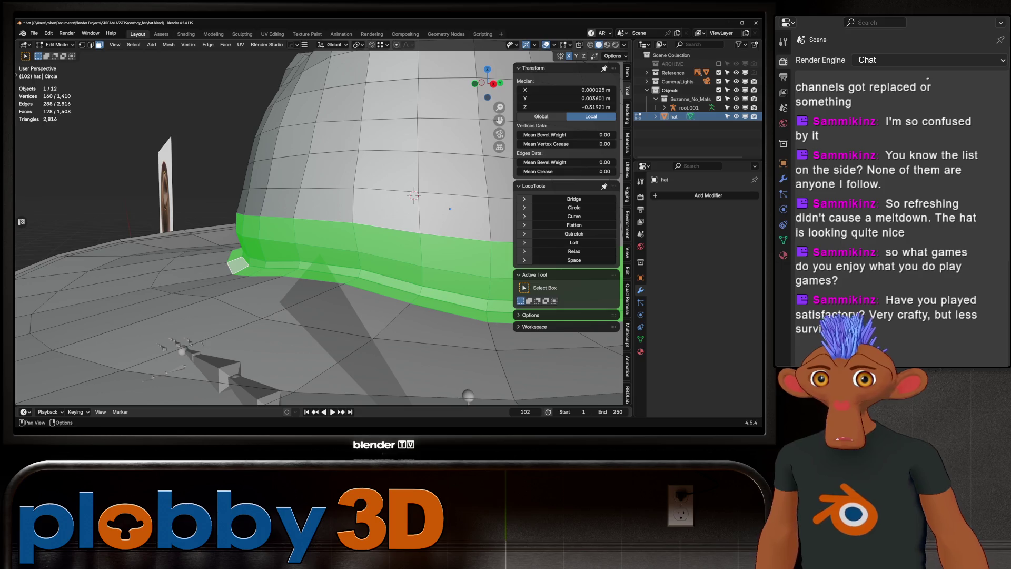
- Smooth the band's vertices at 0.500 and return to Object Mode
key(q)
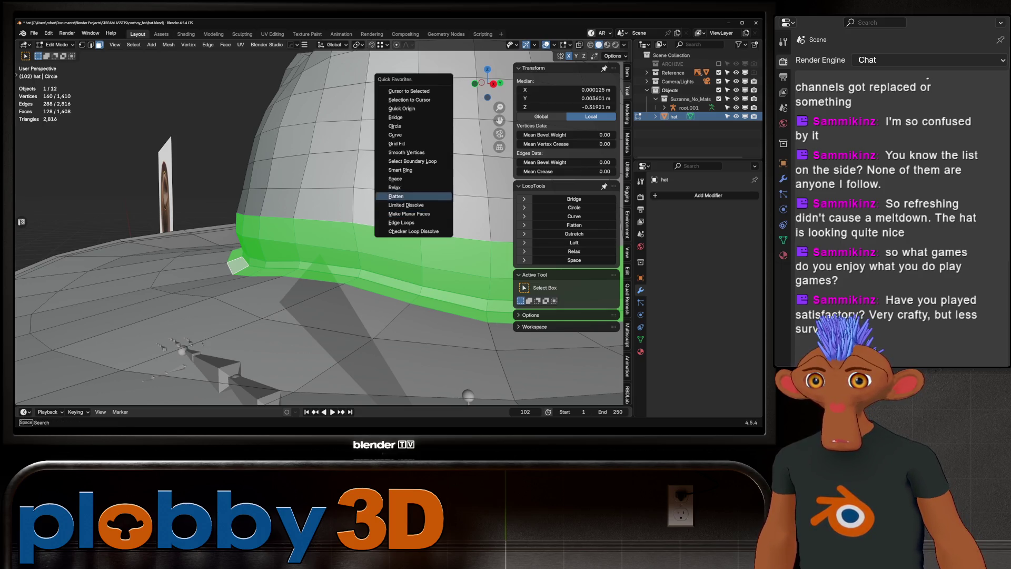
click(407, 152)
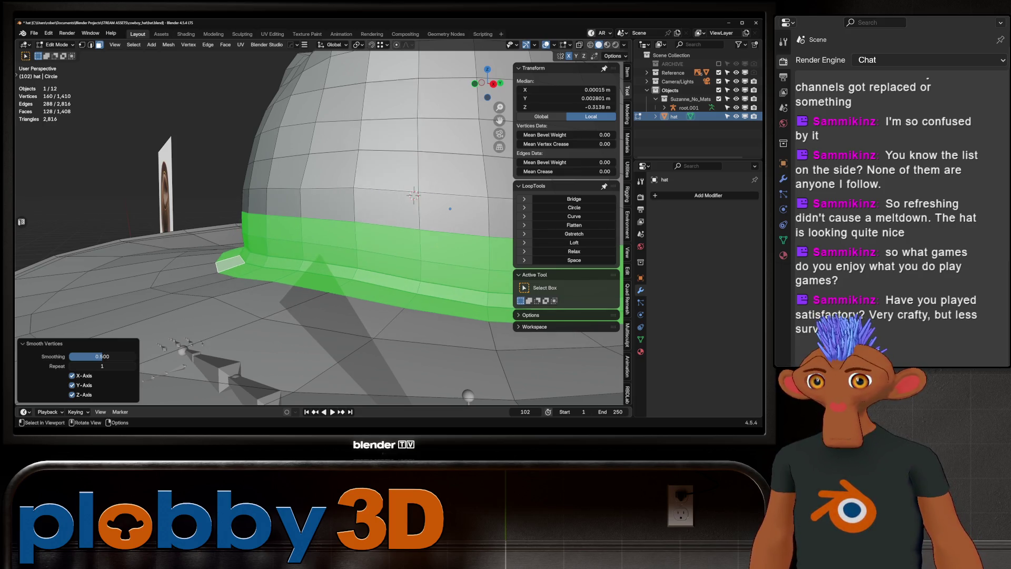
scroll(414, 195, down, 6)
key(Tab)
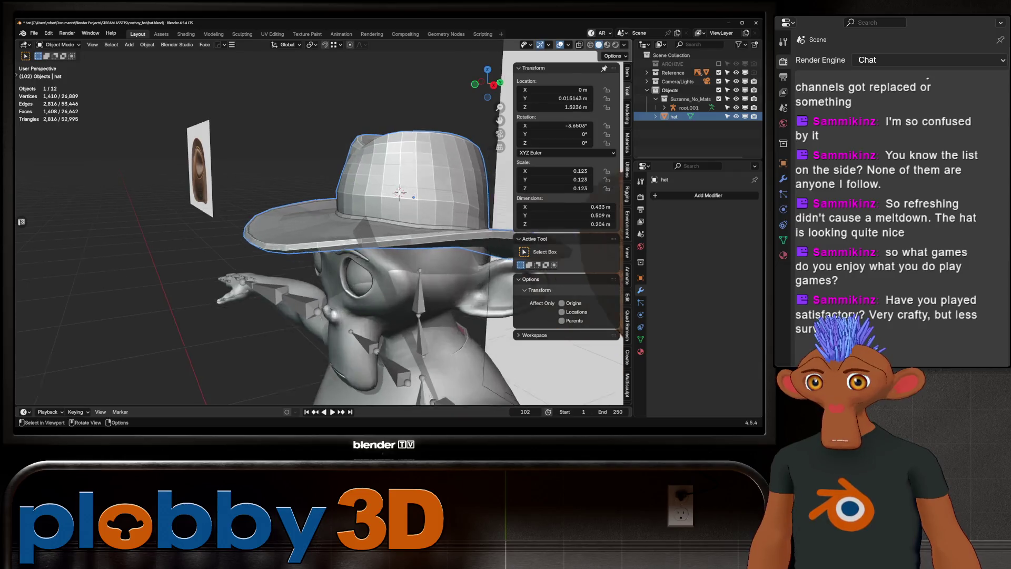
- In Edit Mode, push one face loop of the hat band outward along its normals
key(Tab)
scroll(414, 197, up, 6)
alt+click(401, 237)
mouse_move(317, 253)
middle_down()
mouse_move(224, 274)
mouse_move(316, 237)
mouse_move(211, 242)
middle_up()
key(alt+s)
click(224, 275)
scroll(316, 237, down, 3)
scroll(316, 221, up, 3)
- In edge mode, dissolve the brim loop and the hat-band edge loop
key(2)
key(x)
click(327, 215)
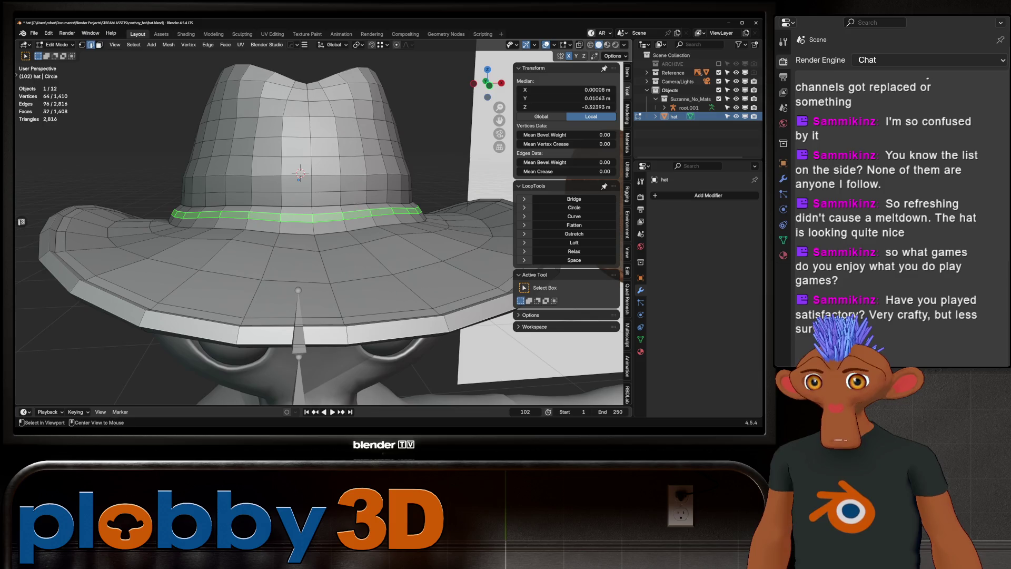
scroll(316, 221, down, 5)
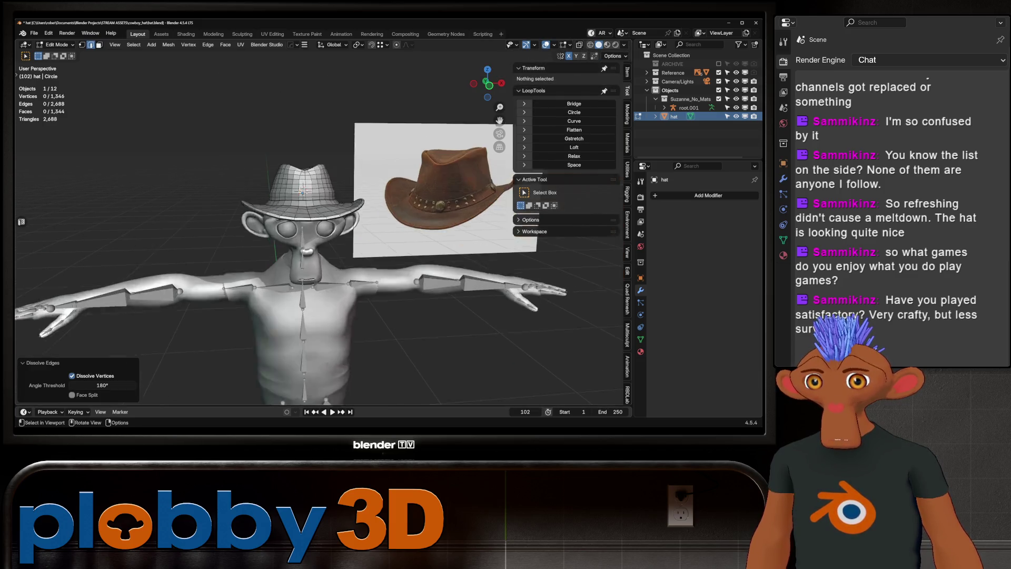
scroll(316, 221, up, 5)
alt+click(401, 219)
key(x)
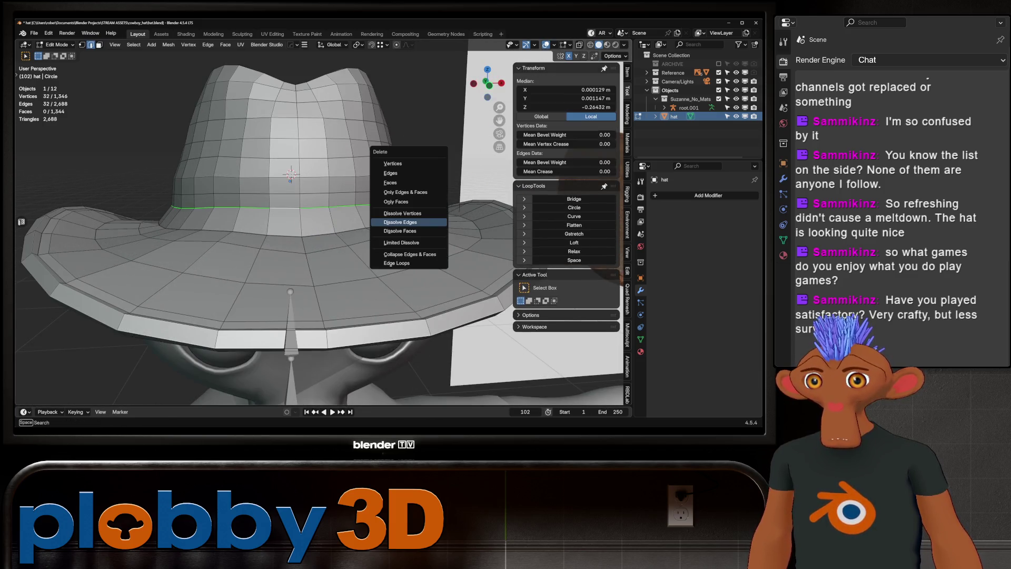
click(401, 222)
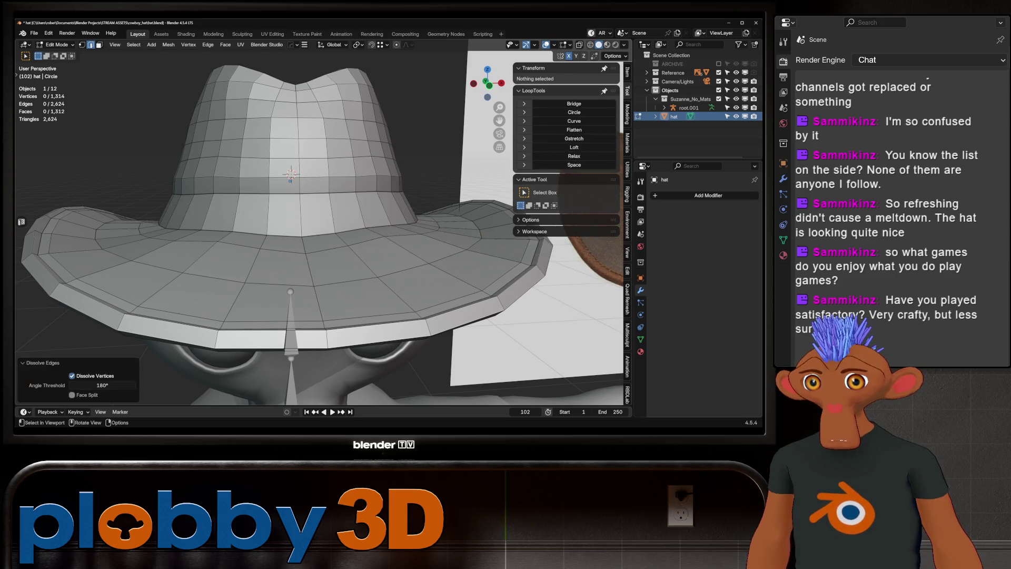
scroll(316, 222, down, 4)
- Select the face loop around the crown's base band and view it from the front
mouse_move(316, 221)
middle_down()
mouse_move(358, 211)
mouse_move(316, 210)
mouse_move(379, 211)
middle_up()
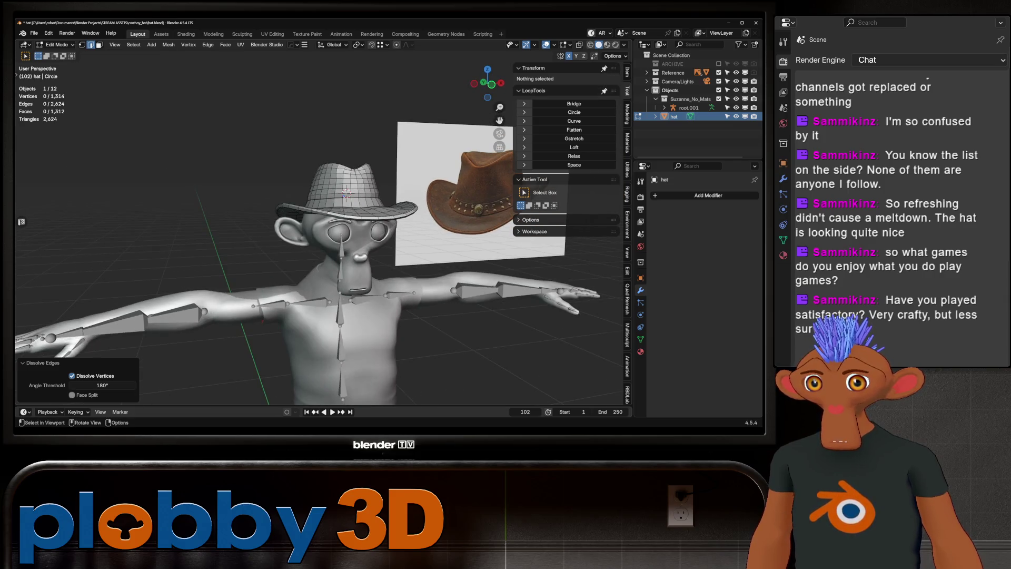
scroll(346, 194, up, 6)
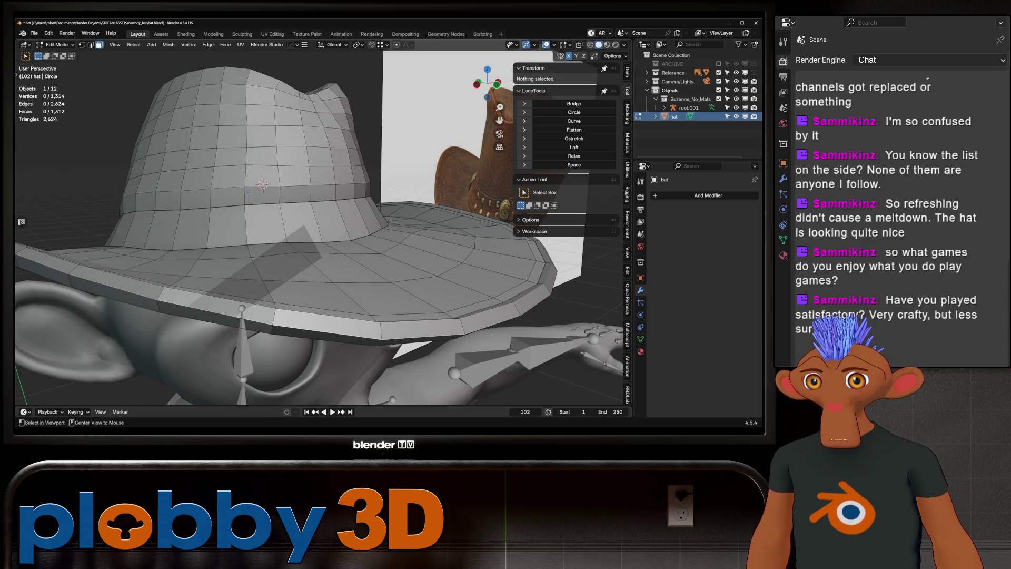
alt+click(248, 191)
scroll(248, 191, down, 6)
mouse_move(249, 191)
middle_down()
mouse_move(284, 206)
mouse_move(337, 207)
mouse_move(290, 205)
mouse_move(316, 195)
mouse_move(286, 182)
mouse_move(352, 187)
middle_up()
scroll(289, 205, up, 3)
- Extrude the crown-base band in place and fatten it outward with Shrink/Fatten
key(e)
key(Escape)
key(alt+s)
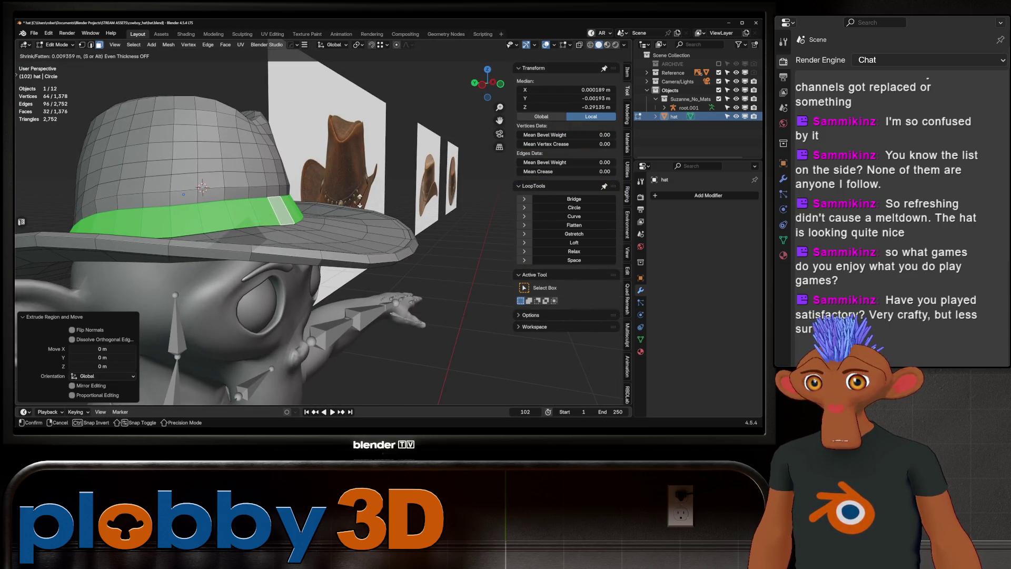
mouse_move(428, 46)
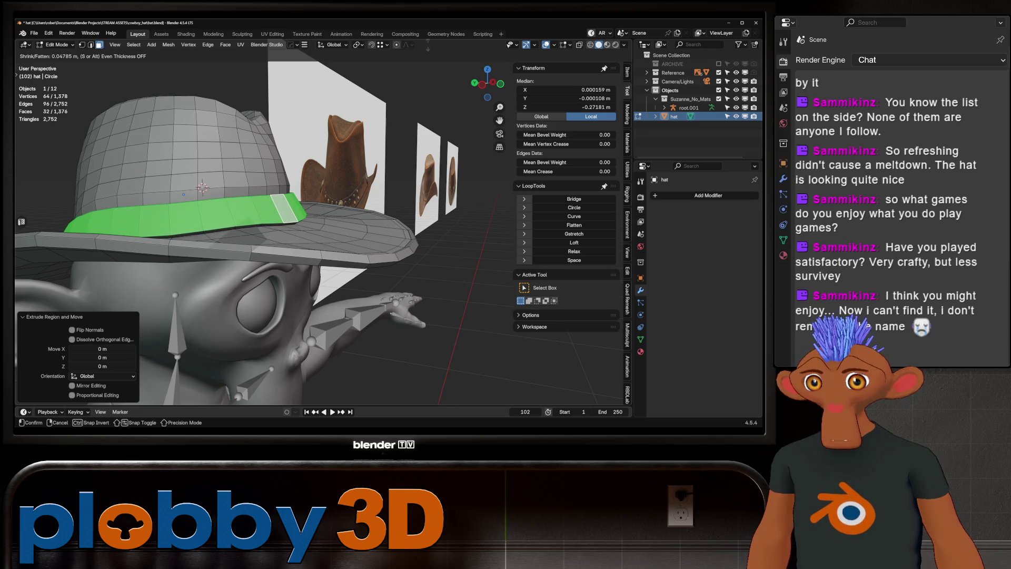
click(461, 371)
middle_drag(461, 371, 263, 369)
key(Tab)
scroll(316, 263, down, 3)
middle_drag(316, 264, 263, 264)
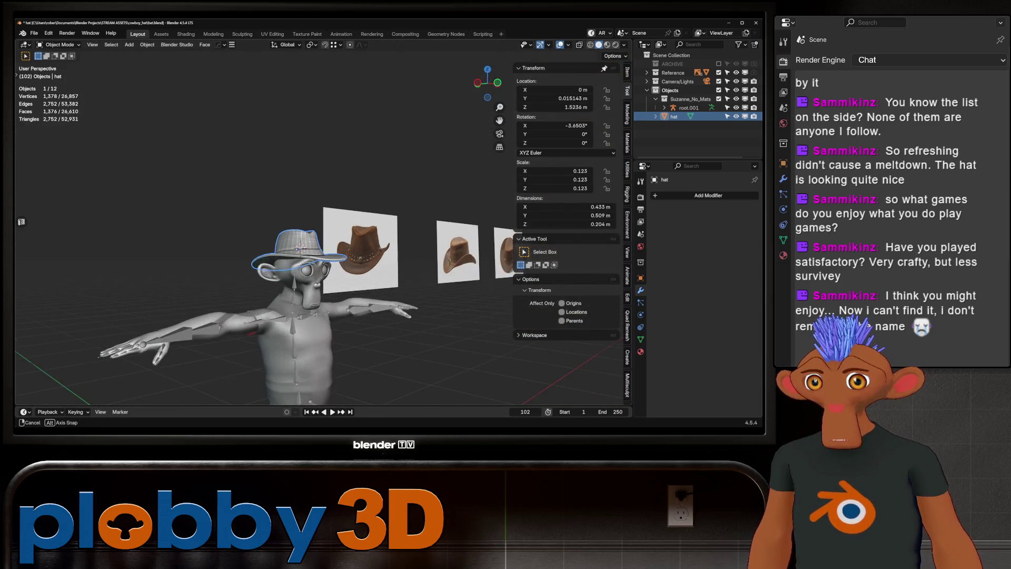
scroll(316, 237, up, 5)
- Add a centred loop cut running around the hat band
key(Tab)
scroll(406, 263, up, 2)
right_click(405, 263)
click(406, 263)
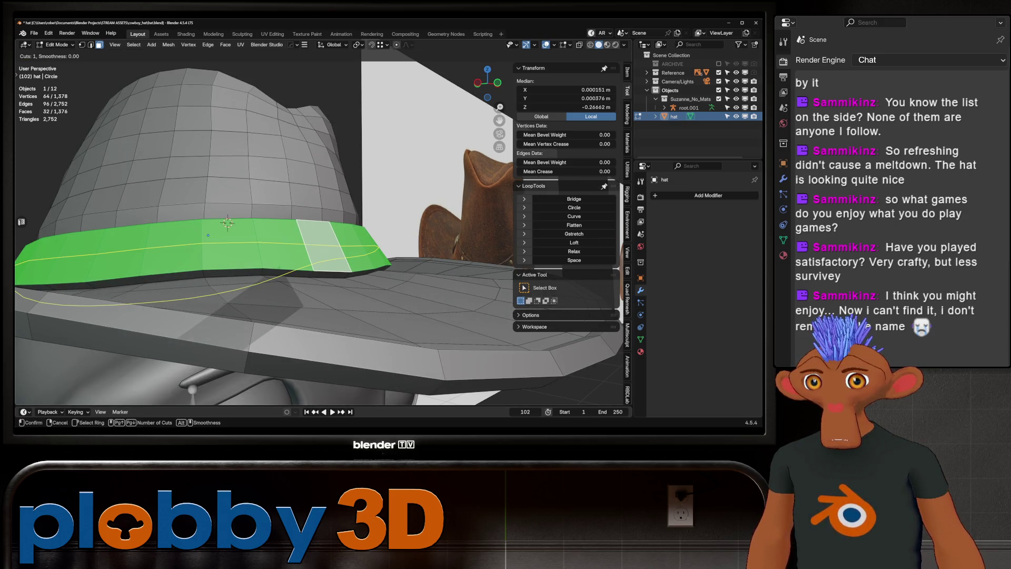
click(208, 235)
right_click(208, 235)
key(ctrl+KP_Add)
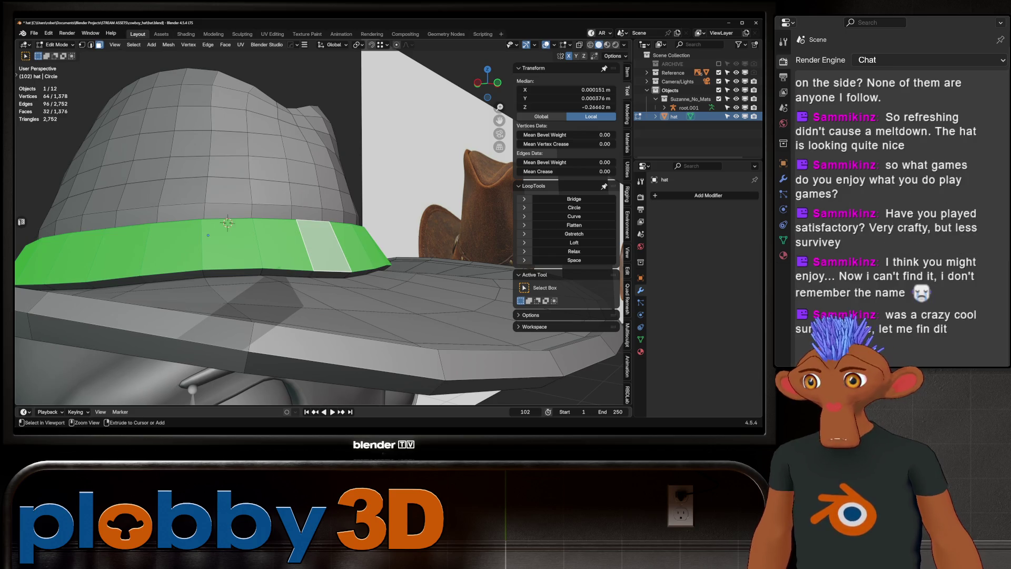
key(ctrl+z)
middle_drag(208, 235, 240, 233)
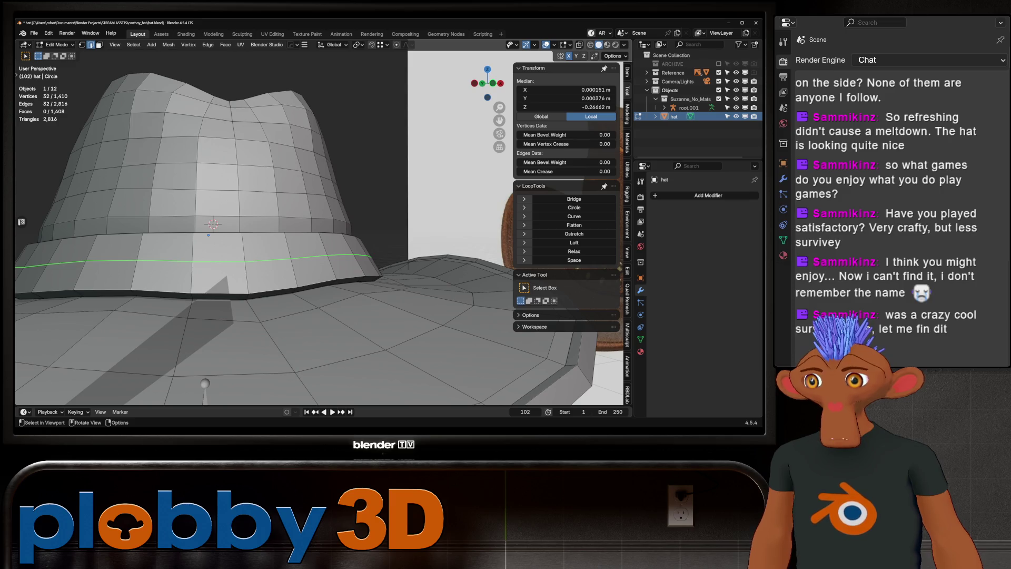
- Select the band's horizontal face loop and apply Smooth Vertices to it
key(alt+a)
alt+click(208, 235)
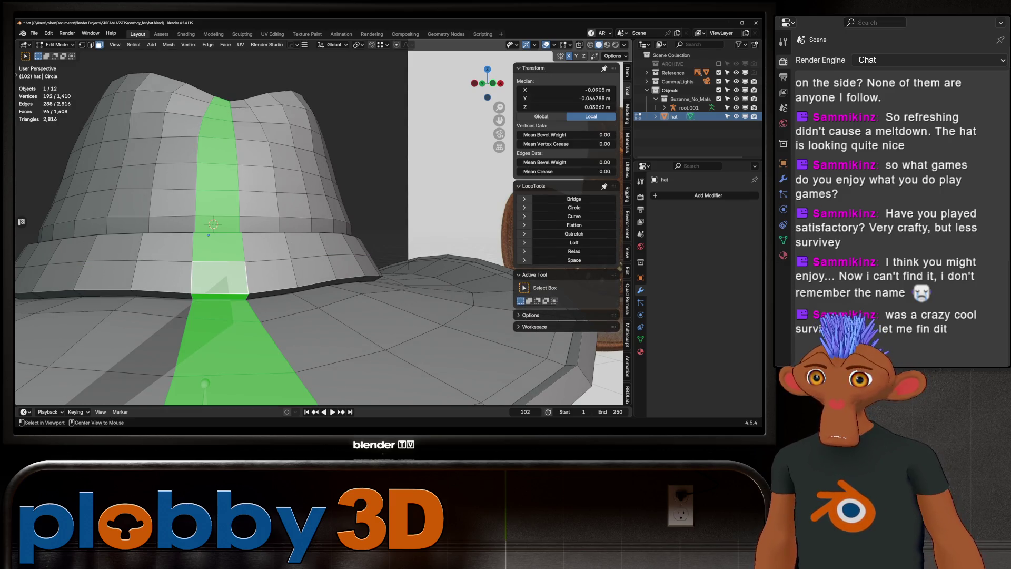
alt+click(208, 235)
key(q)
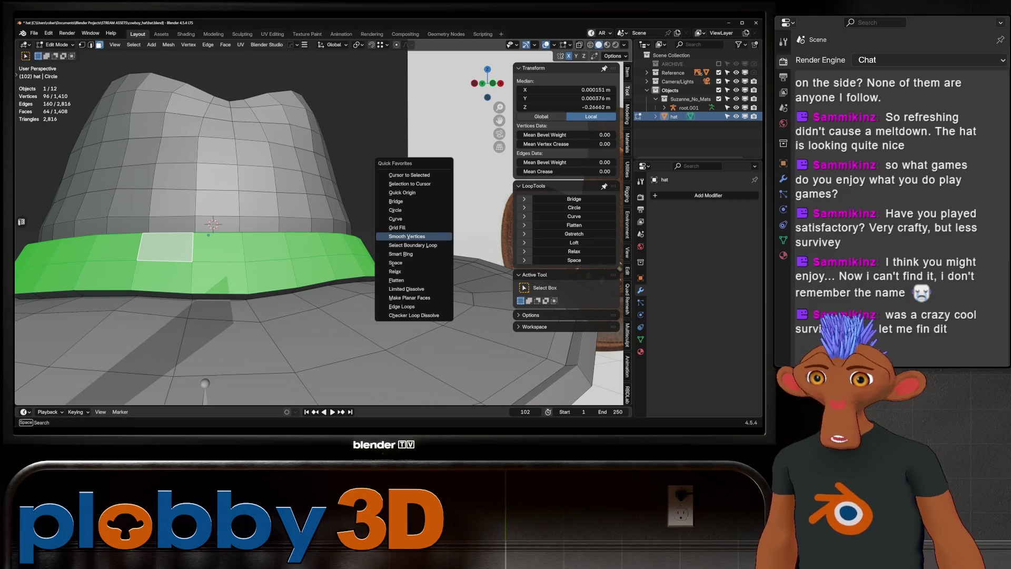
key(Return)
key(Tab)
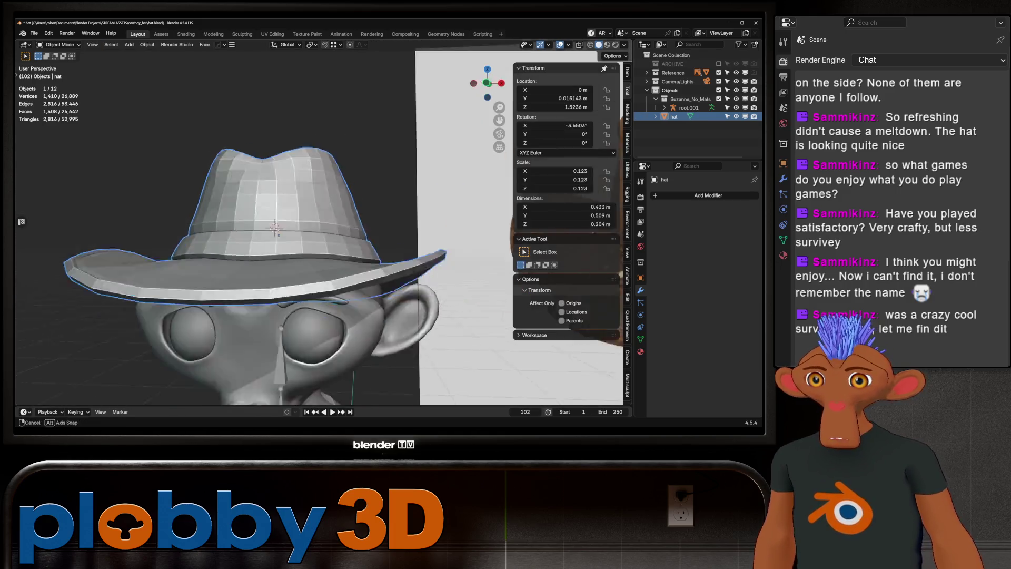
scroll(274, 228, down, 8)
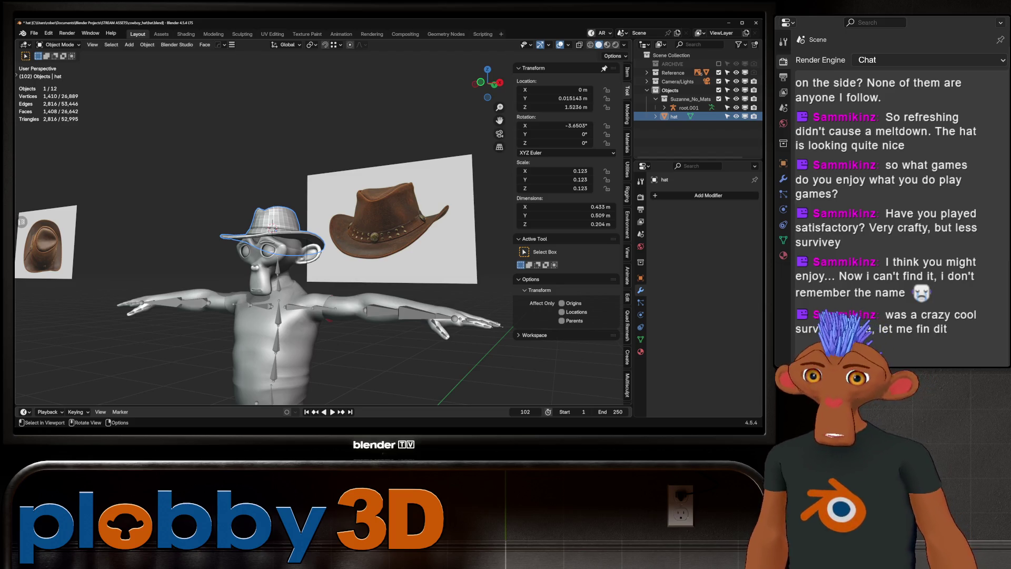
- Pull the band inward by −0.0163 m with Shrink/Fatten and return to Object Mode
key(Tab)
scroll(274, 228, up, 8)
key(alt+s)
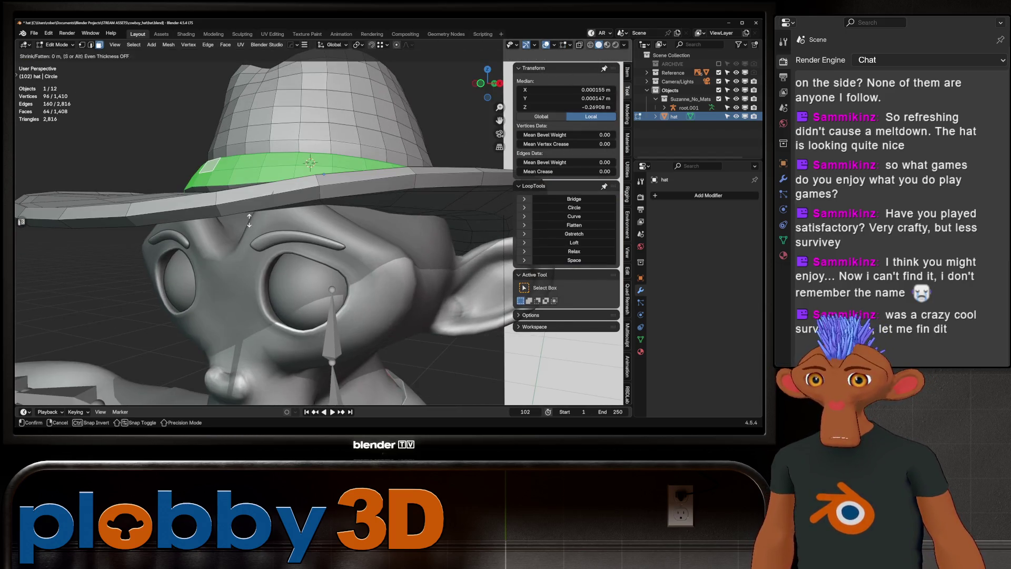
click(251, 218)
mouse_move(250, 218)
middle_down()
mouse_move(295, 285)
mouse_move(337, 247)
mouse_move(327, 237)
mouse_move(474, 240)
middle_up()
key(Tab)
scroll(295, 284, down, 5)
scroll(337, 237, down, 4)
scroll(347, 211, up, 5)
middle_drag(348, 211, 316, 242)
scroll(316, 242, up, 3)
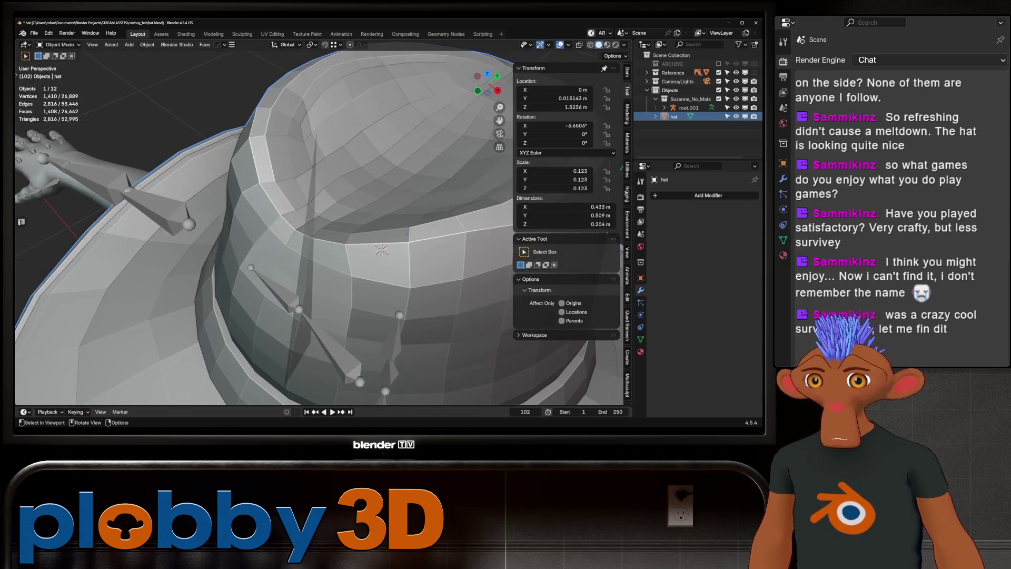
- Select a short path of crown-rim edges and push it outward along its normals
key(Tab)
alt+click(271, 285)
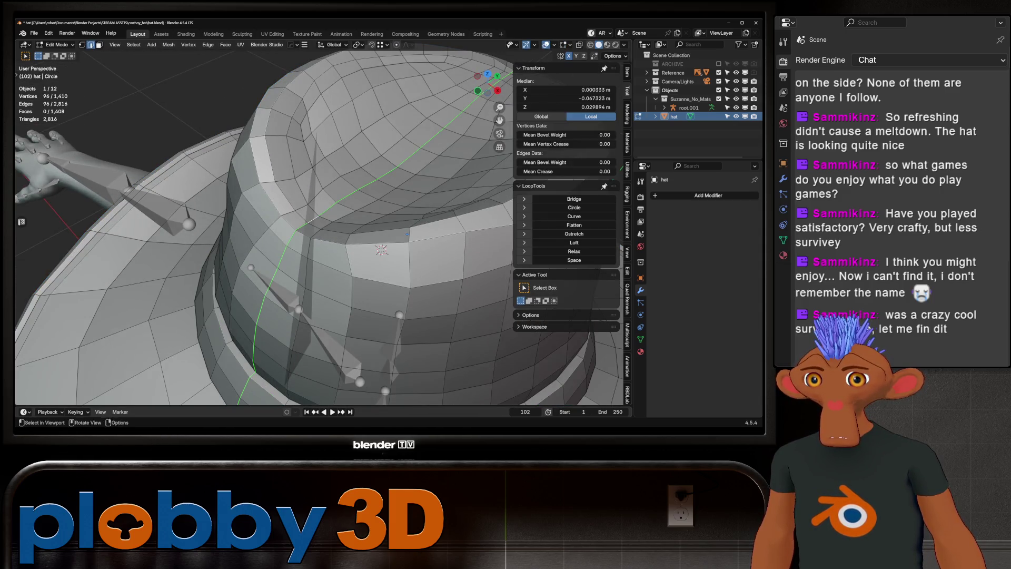
alt+click(406, 234)
click(321, 237)
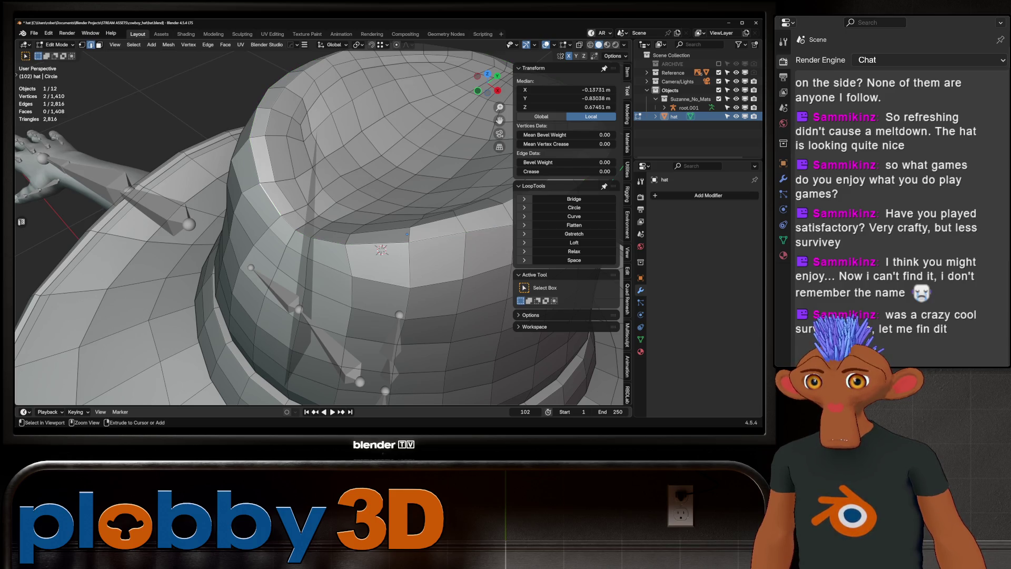
ctrl+click(261, 190)
middle_drag(261, 190, 271, 139)
key(alt+s)
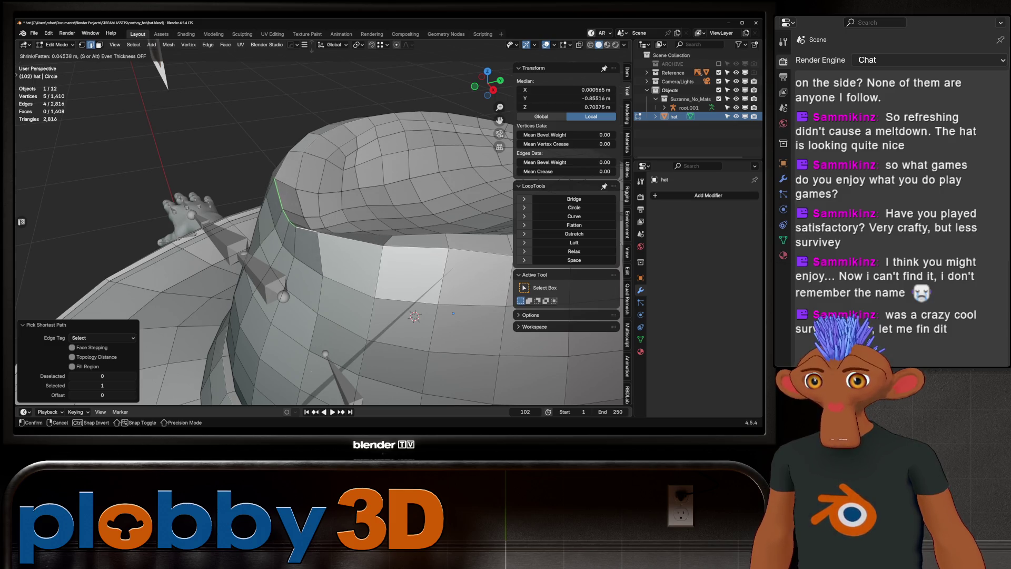
click(306, 156)
middle_drag(307, 156, 247, 166)
middle_drag(316, 211, 342, 206)
- Relax the rim section twice with LoopTools, then pull it inward with Shrink/Fatten
click(575, 251)
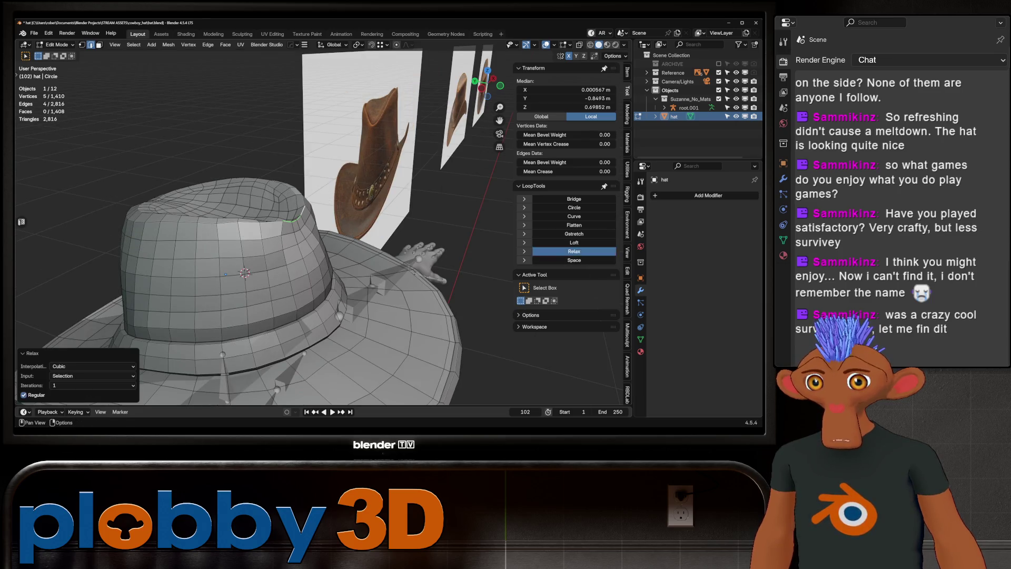
middle_drag(316, 237, 343, 227)
click(574, 251)
key(alt+s)
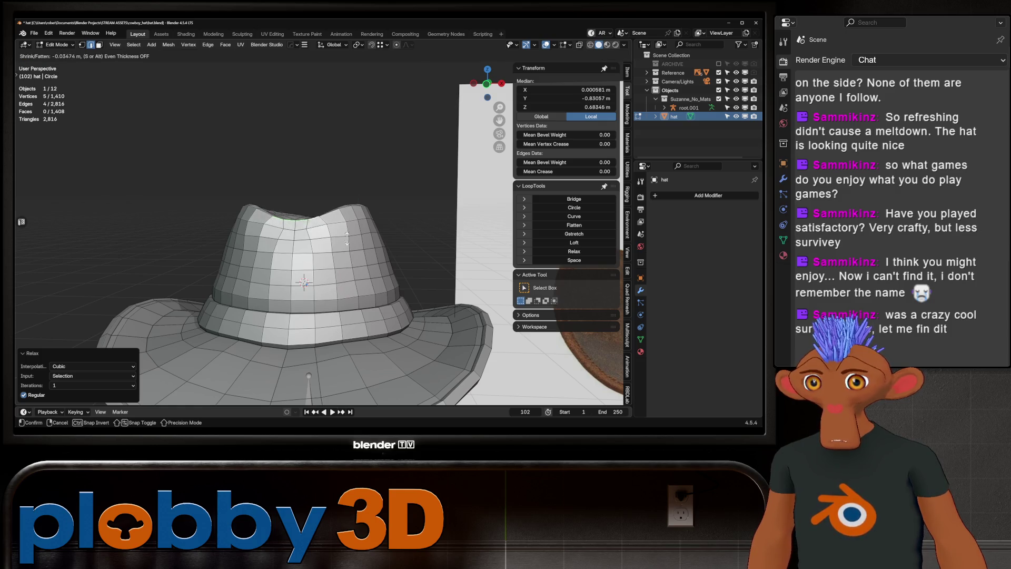
click(356, 222)
middle_drag(356, 222, 417, 240)
- Select the whole hat mesh, apply Make Planar Faces, and leave Edit Mode
key(a)
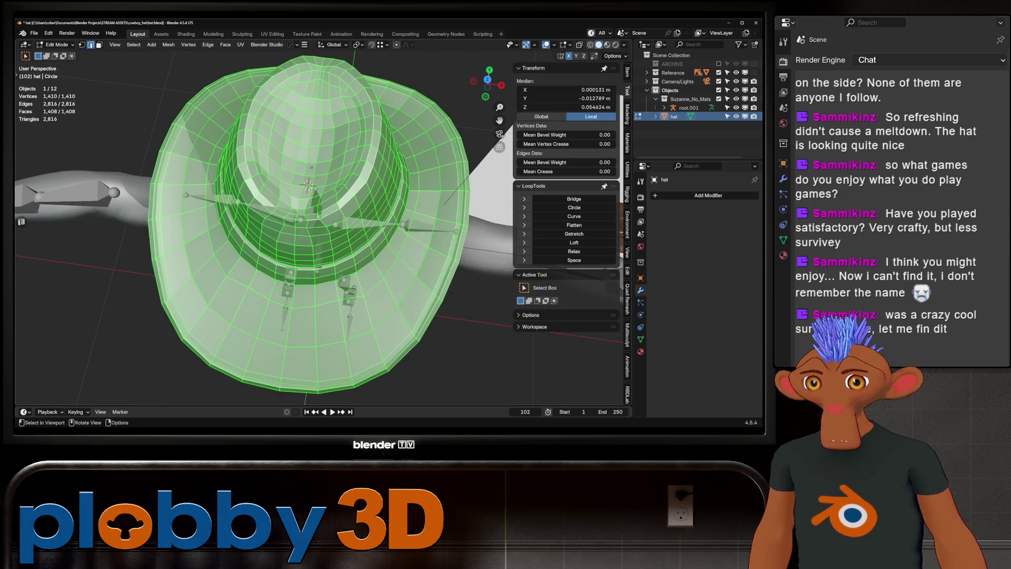
key(q)
key(Down)
key(Down)
key(Down)
key(Up)
key(Up)
key(Return)
key(Tab)
- Add a Subdivision Surface at level 3 with Ctrl+3, then lower it to level 1
mouse_move(316, 210)
middle_down()
mouse_move(316, 284)
mouse_move(547, 284)
middle_up()
key(ctrl+3)
key(ctrl+1)
scroll(332, 211, up, 3)
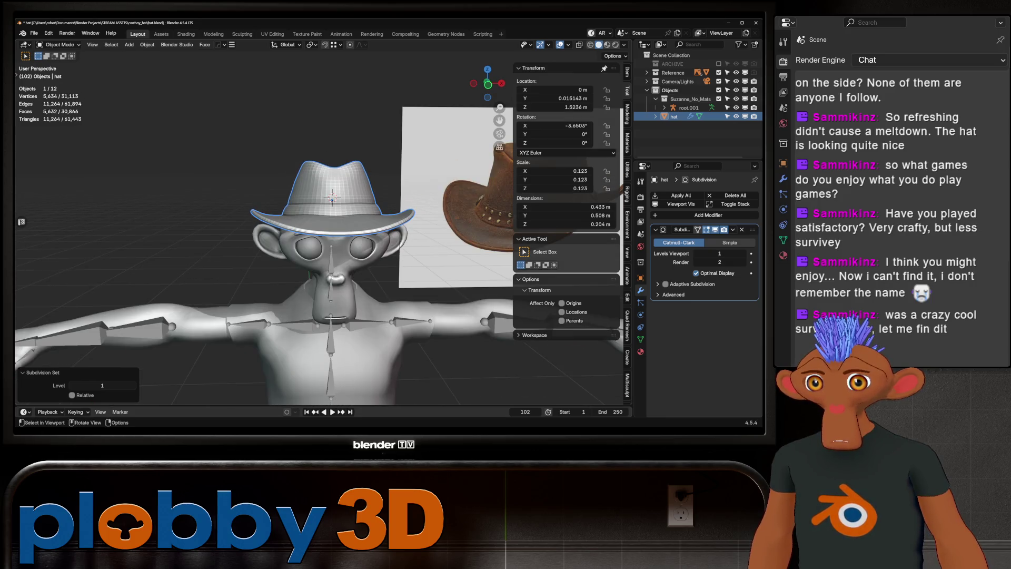
- Drop the hat's Subdivision viewport level to 0 with Ctrl+0 and pan the character left
key(ctrl+0)
scroll(316, 237, down, 4)
scroll(316, 237, up, 2)
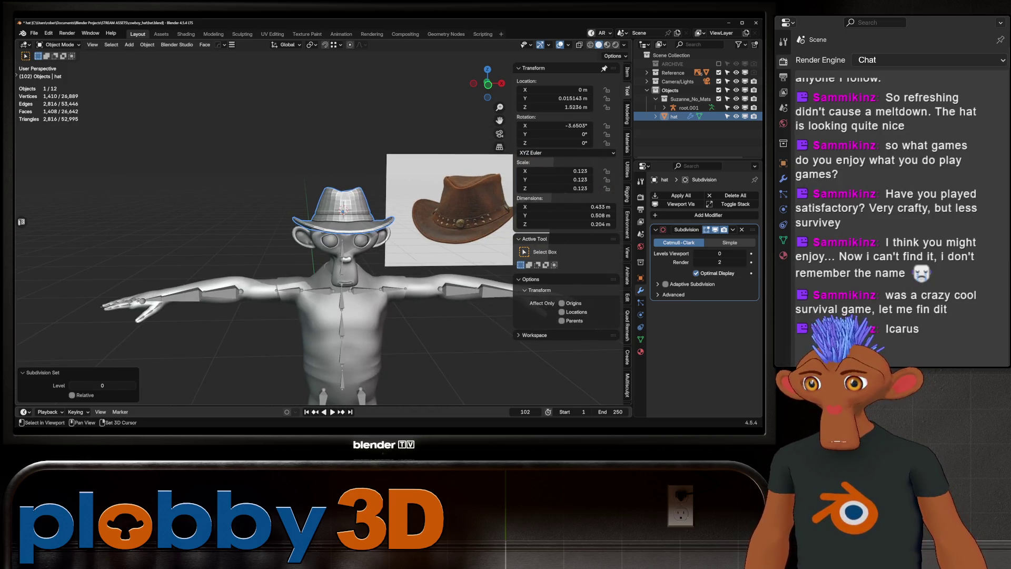
shift+middle_drag(317, 237, 205, 205)
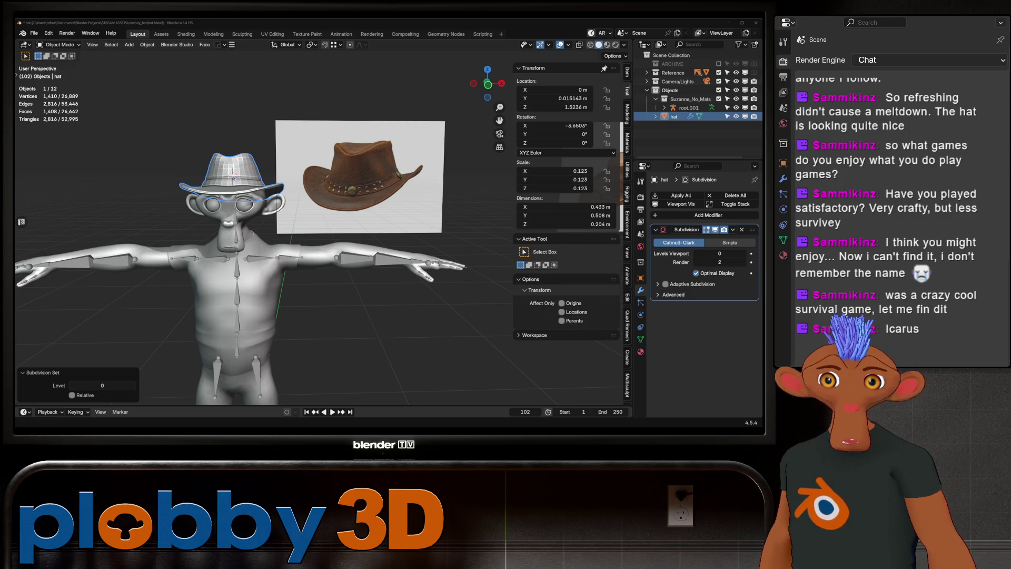
- Frame the hat, select the band's face loop, and scale it to 1.06
key(KP_Decimal)
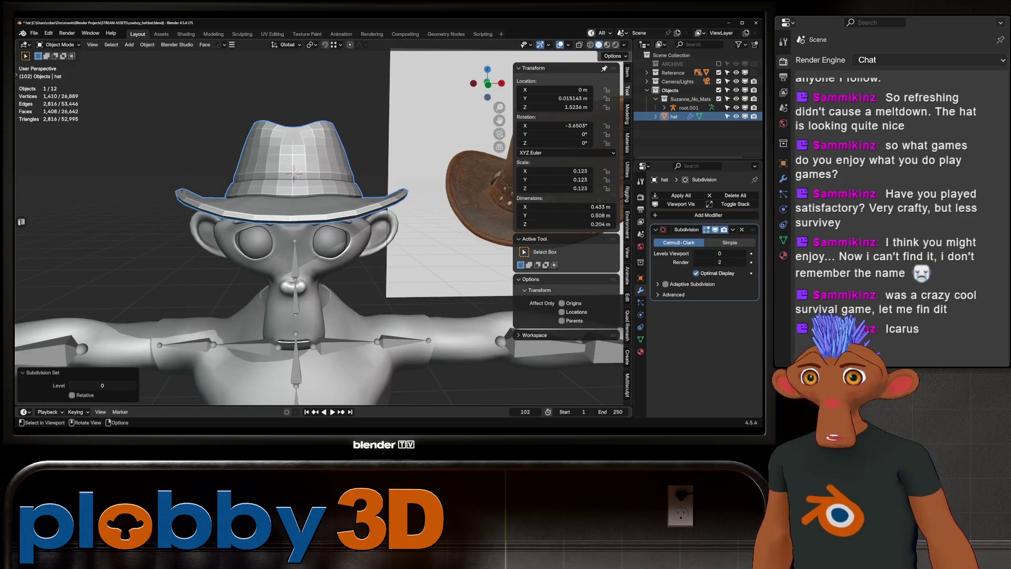
key(Tab)
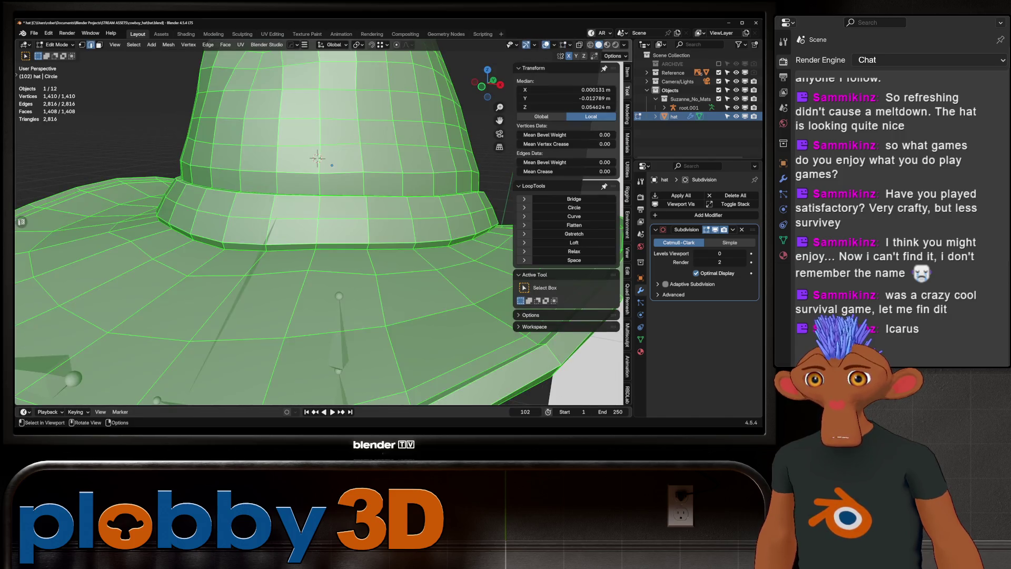
alt+click(337, 221)
middle_drag(316, 264, 316, 174)
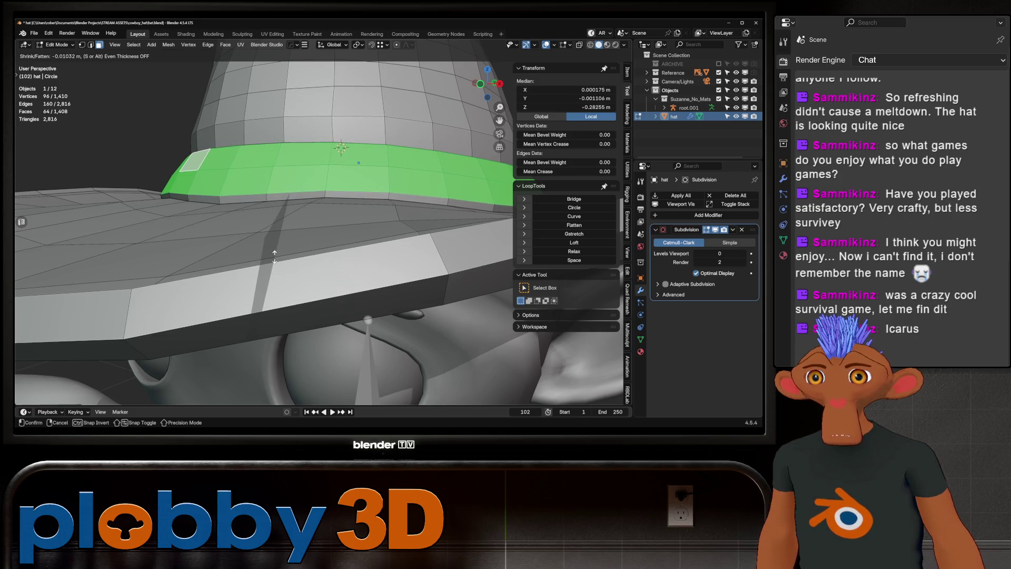
key(s)
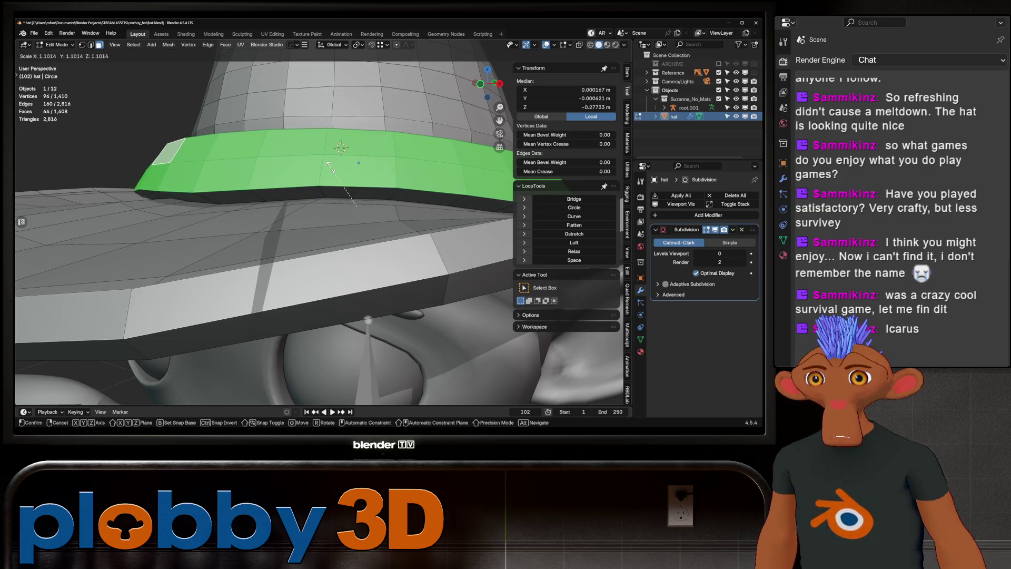
click(354, 262)
- Shrink the band inward, smooth its vertices, and return to Object Mode
key(alt+s)
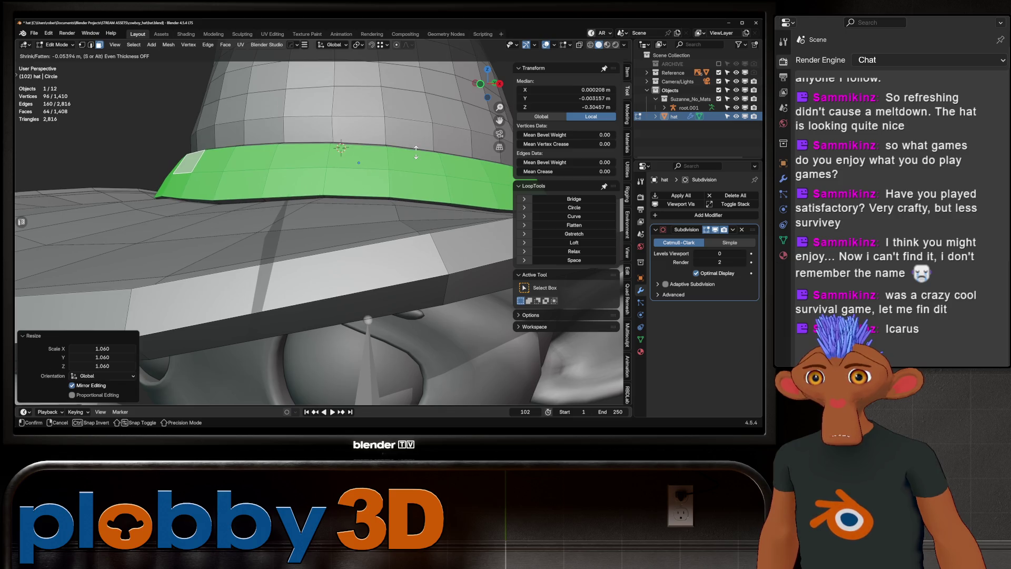
key(Return)
key(q)
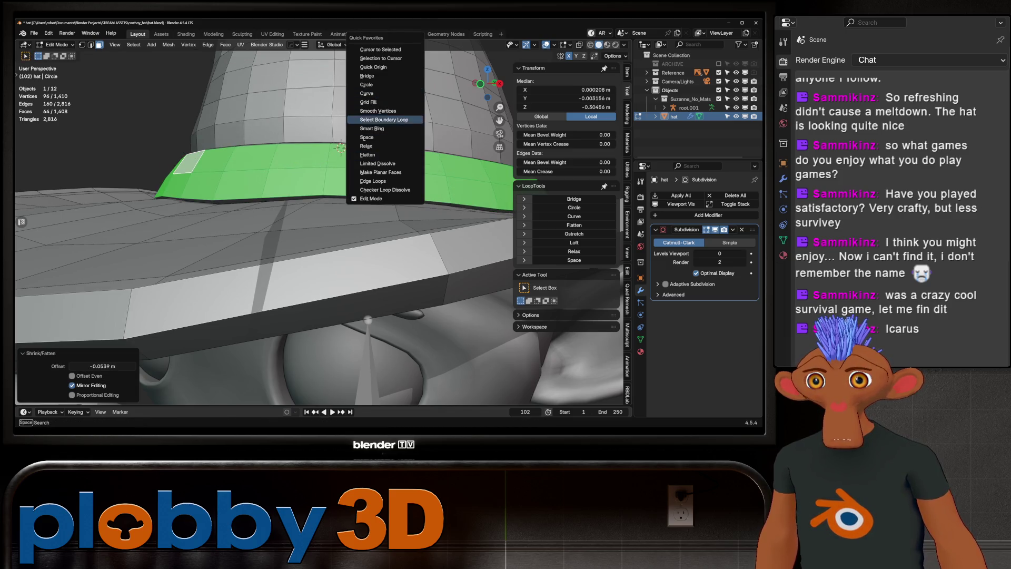
click(379, 110)
scroll(316, 226, down, 10)
key(Tab)
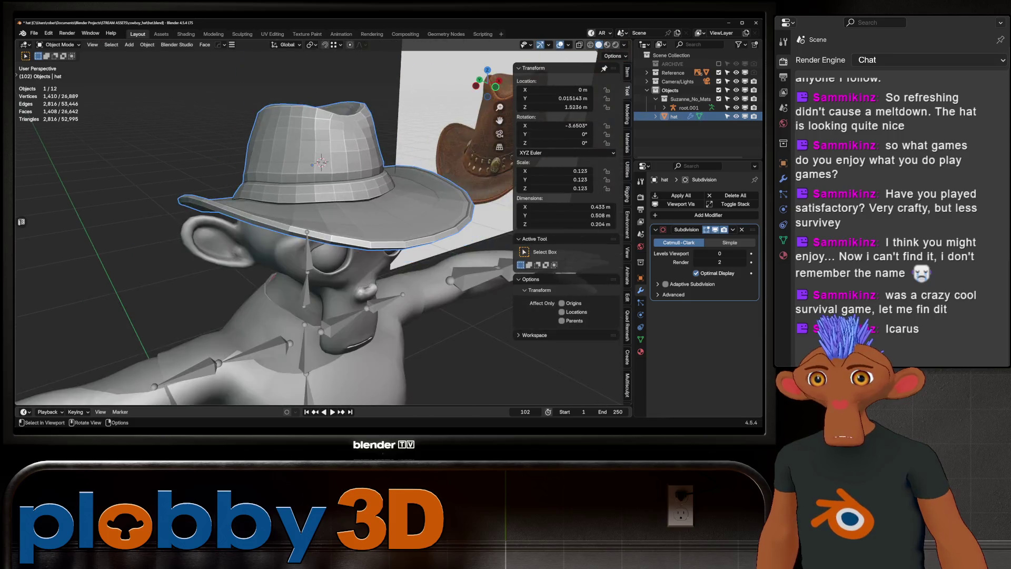
mouse_move(316, 227)
middle_down()
mouse_move(358, 221)
mouse_move(295, 227)
mouse_move(369, 222)
mouse_move(326, 206)
middle_up()
scroll(316, 227, up, 4)
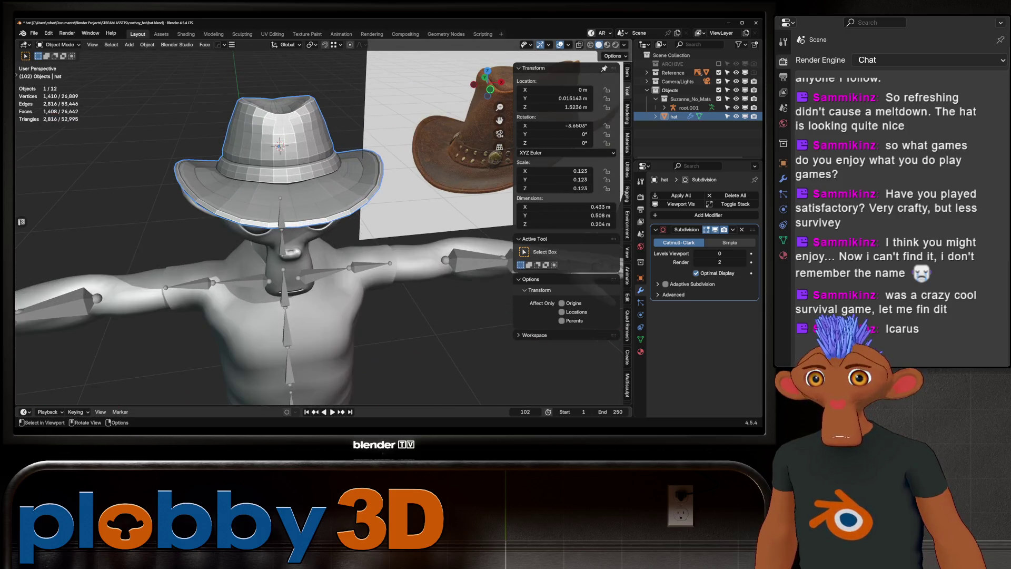
scroll(316, 227, down, 4)
scroll(316, 227, down, 2)
mouse_move(316, 227)
middle_down()
mouse_move(337, 221)
mouse_move(305, 227)
middle_up()
scroll(274, 164, up, 6)
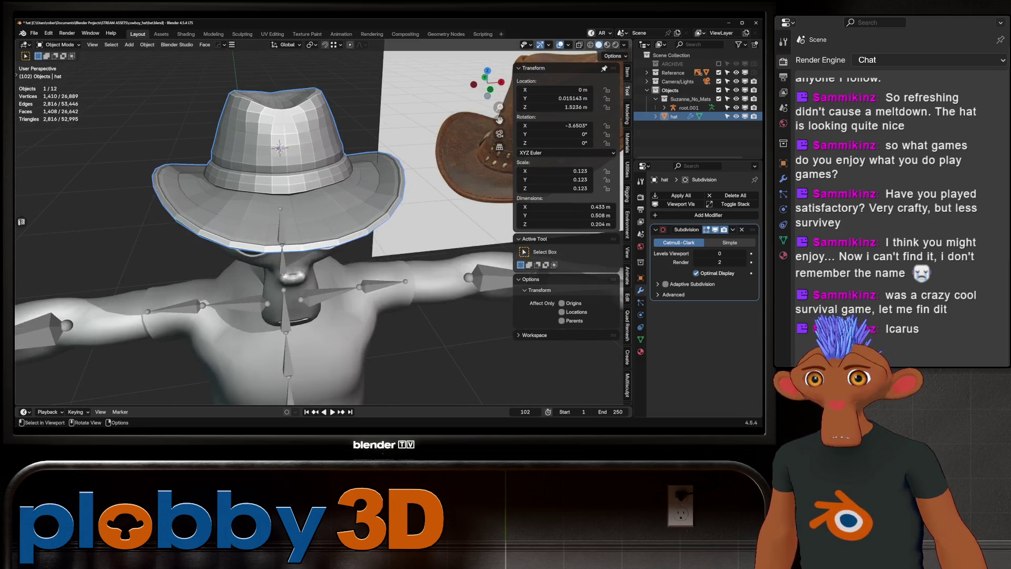
scroll(316, 226, down, 5)
mouse_move(316, 227)
middle_down()
mouse_move(368, 227)
mouse_move(316, 227)
mouse_move(337, 248)
mouse_move(317, 190)
mouse_move(295, 200)
mouse_move(284, 184)
mouse_move(321, 153)
mouse_move(306, 242)
mouse_move(284, 226)
middle_up()
- Isolate the hat in local view and enter Edit Mode on it
key(KP_Divide)
key(alt+a)
scroll(285, 210, up, 5)
scroll(265, 196, down, 10)
scroll(284, 185, up, 6)
scroll(311, 248, down, 4)
scroll(306, 243, up, 8)
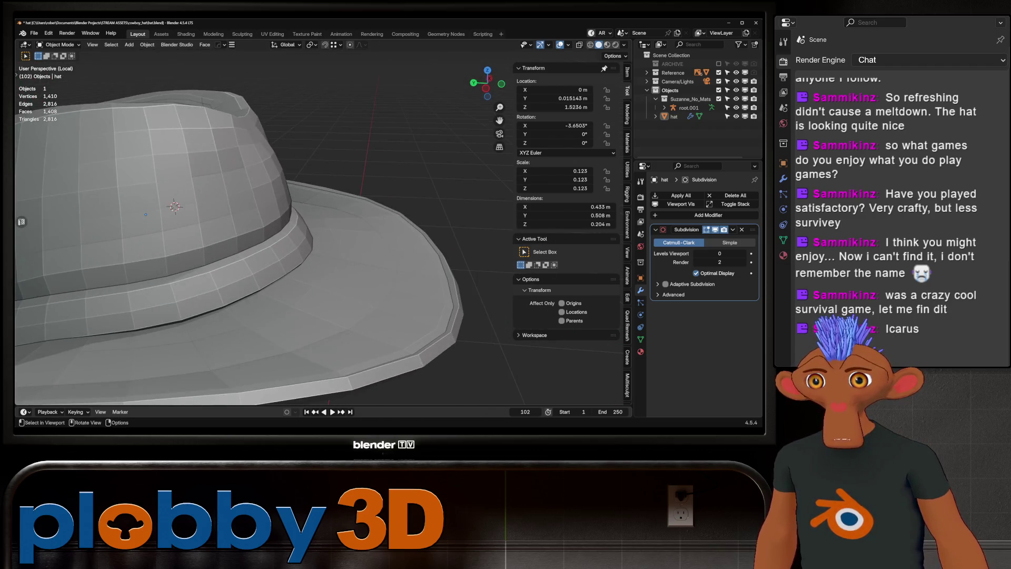
scroll(146, 215, down, 3)
key(Tab)
- Mark the edge loop around the crown's top as a UV seam
mouse_move(145, 214)
middle_down()
mouse_move(246, 212)
mouse_move(234, 236)
middle_up()
alt+click(246, 213)
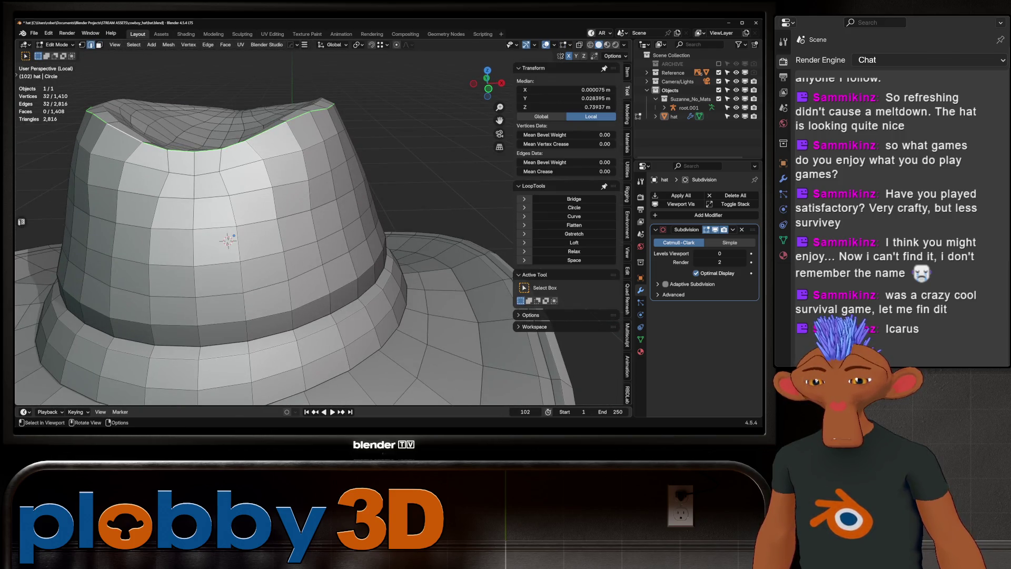
key(u)
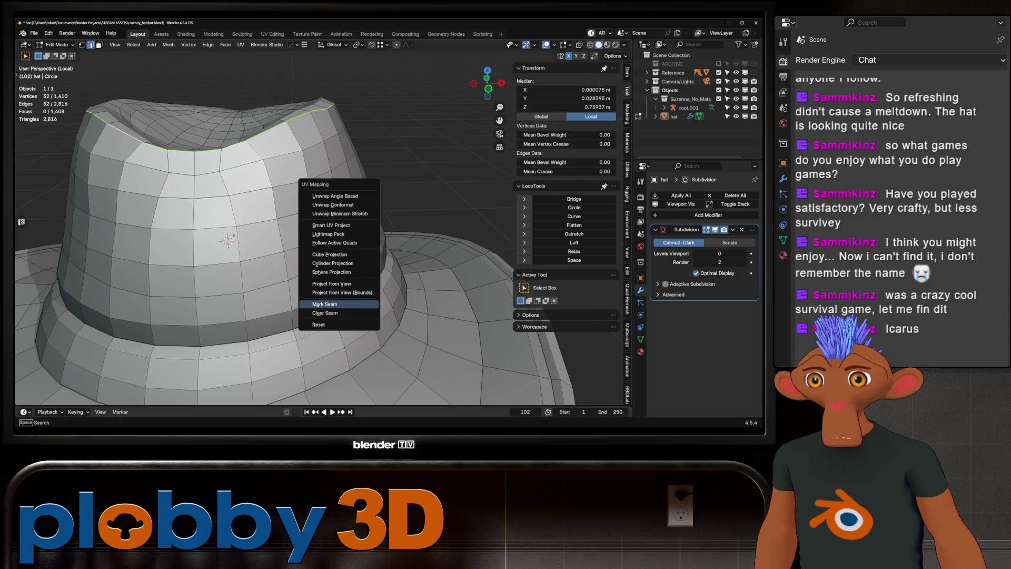
click(324, 304)
scroll(325, 304, down, 3)
mouse_move(324, 304)
middle_down()
mouse_move(348, 284)
mouse_move(394, 192)
middle_up()
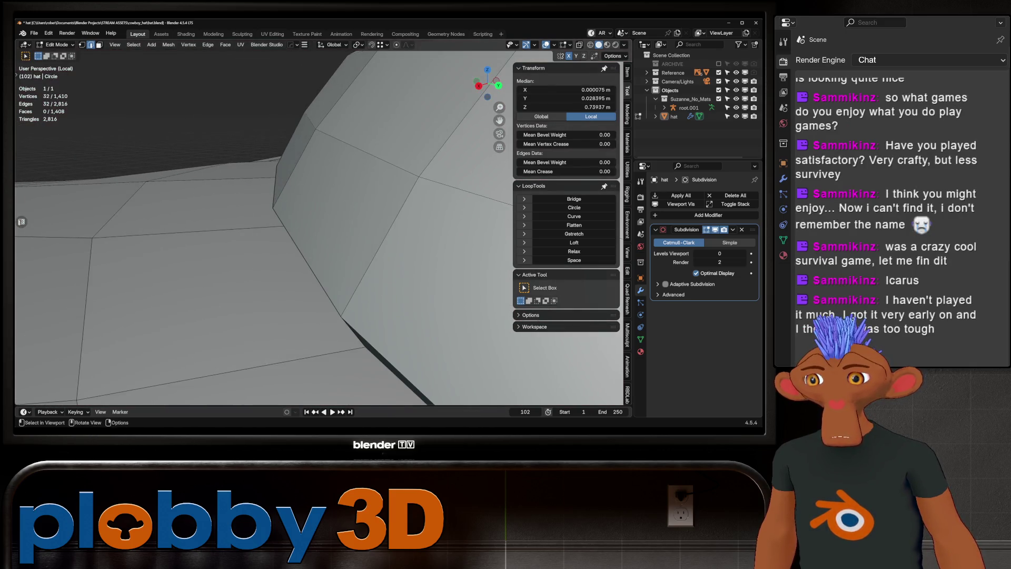
scroll(482, 113, down, 4)
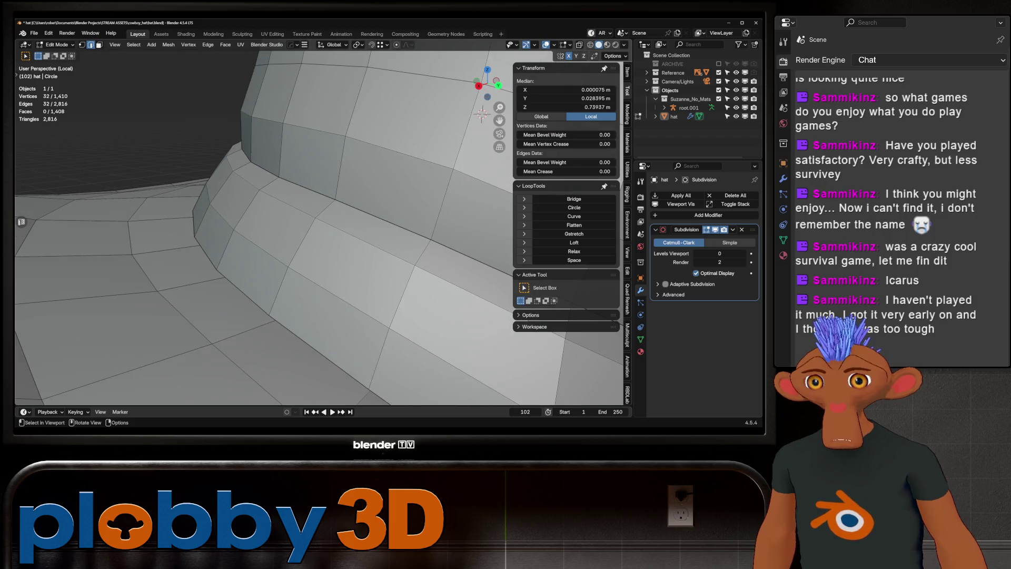
scroll(321, 221, down, 6)
mouse_move(342, 174)
middle_down()
mouse_move(295, 176)
mouse_move(337, 173)
mouse_move(295, 190)
middle_up()
scroll(295, 176, down, 6)
scroll(270, 159, up, 4)
- Select a path of edges across the crown and relax it with LoopTools
click(295, 184)
ctrl+click(337, 177)
scroll(295, 189, up, 3)
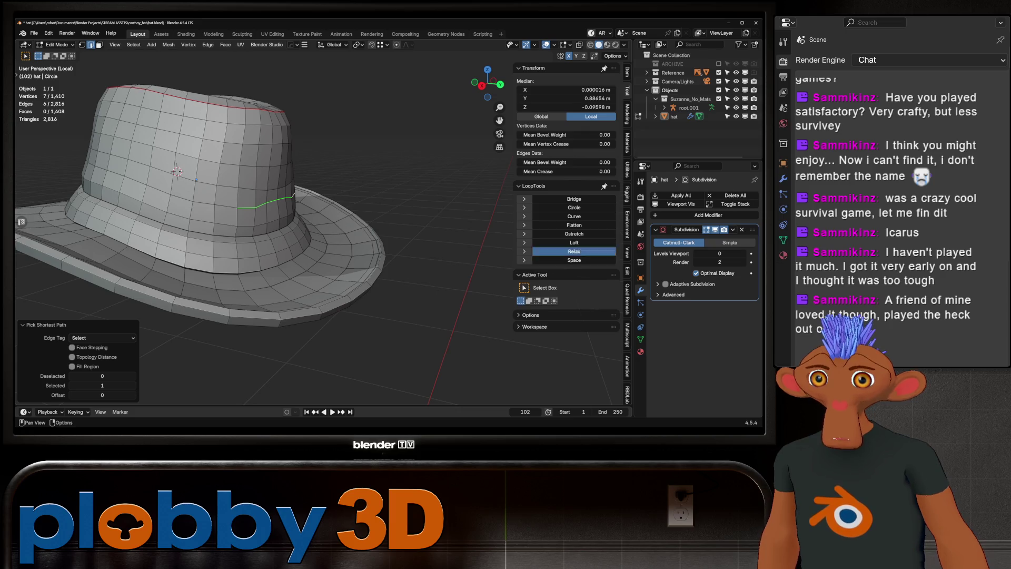
click(574, 251)
middle_drag(253, 202, 269, 198)
- Relax the crown-base edge loop and push it outward with Shrink/Fatten
click(263, 198)
scroll(263, 198, up, 3)
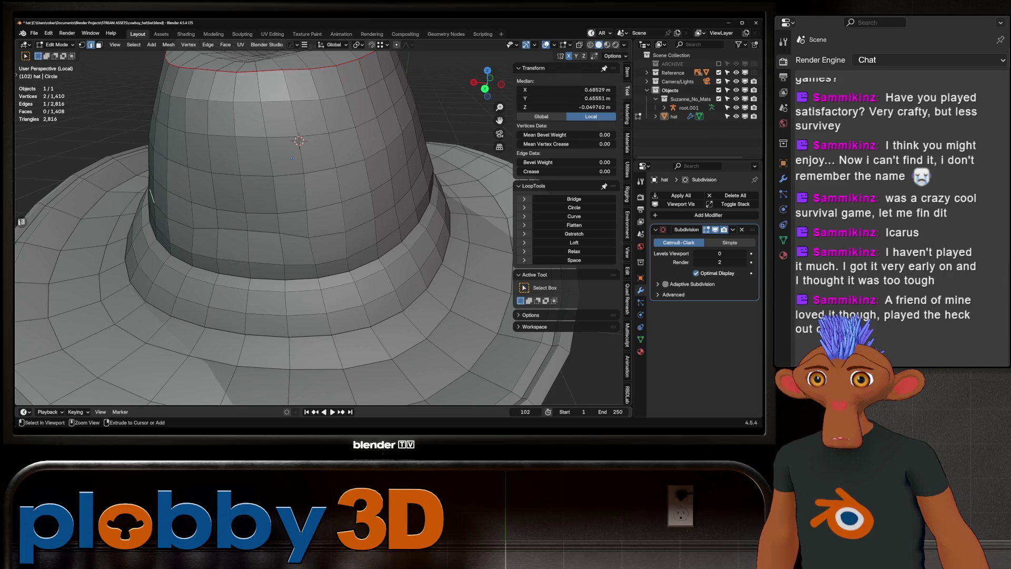
ctrl+click(395, 218)
scroll(395, 219, down, 5)
middle_drag(395, 218, 348, 208)
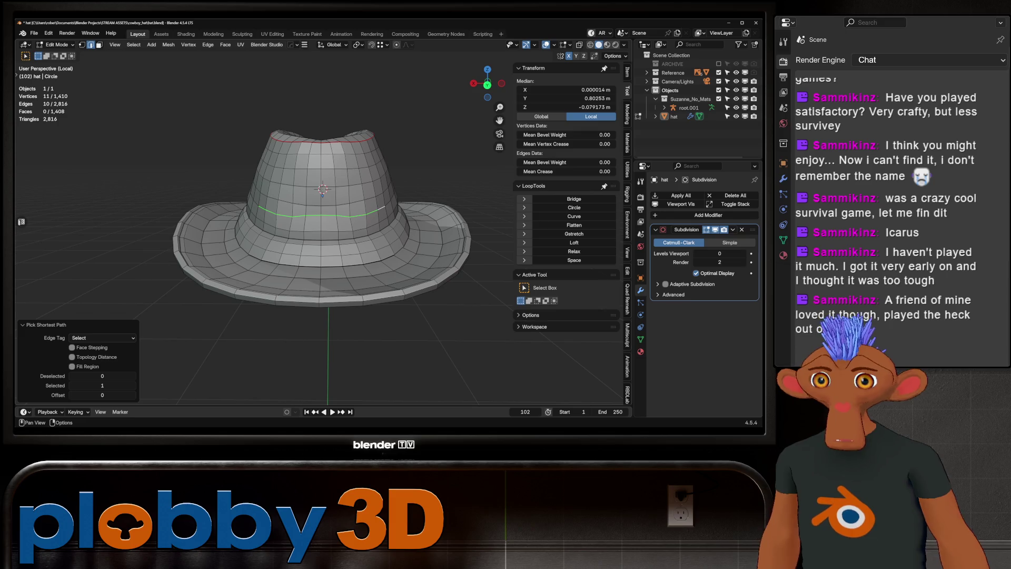
click(574, 251)
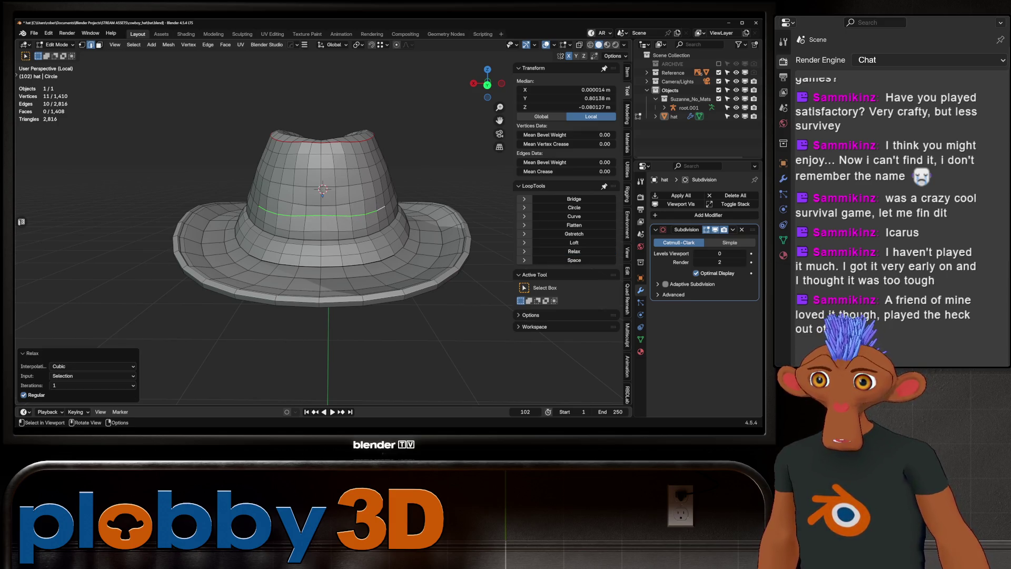
key(alt+s)
click(362, 195)
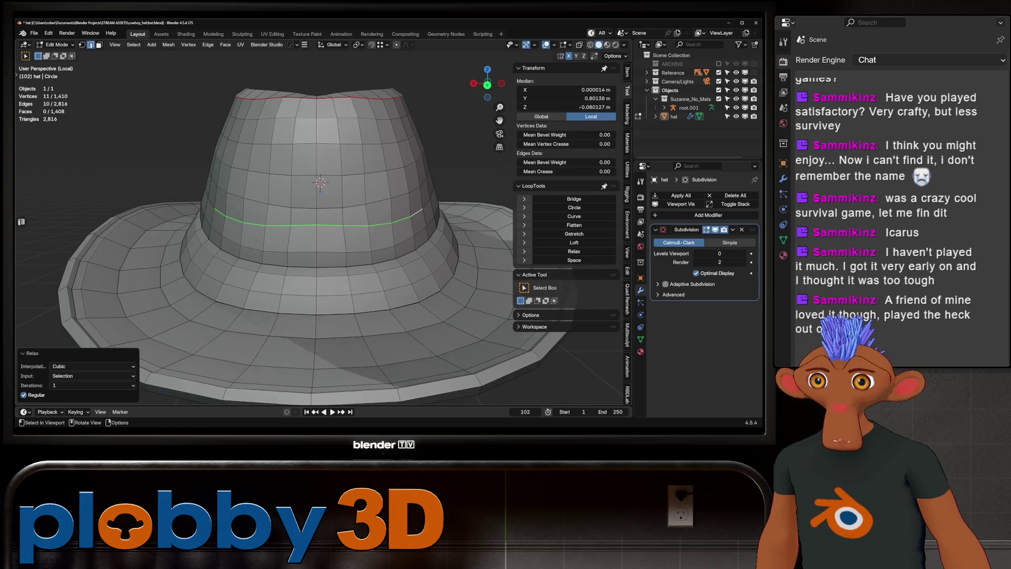
mouse_move(324, 211)
middle_down()
mouse_move(263, 200)
mouse_move(342, 211)
mouse_move(295, 210)
mouse_move(295, 251)
mouse_move(295, 211)
middle_up()
key(Tab)
scroll(263, 201, down, 2)
scroll(327, 211, up, 4)
- Mark seams on the crown–brim joint loop and the lower brim loop
key(Tab)
scroll(295, 211, up, 4)
alt+click(369, 213)
scroll(317, 242, down, 2)
key(u)
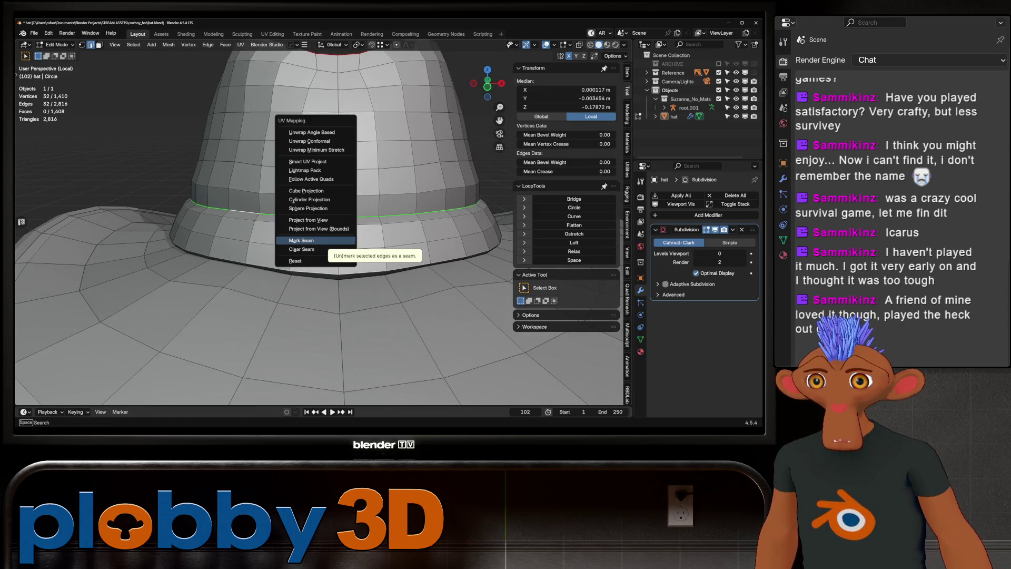
click(302, 240)
scroll(301, 240, up, 2)
alt+click(200, 243)
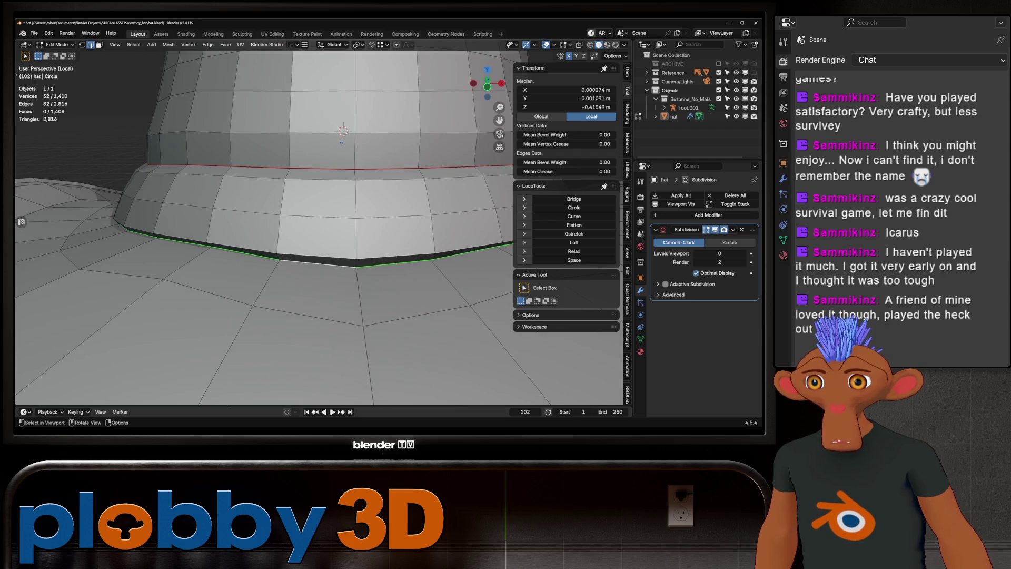
key(u)
click(326, 257)
middle_drag(326, 257, 335, 151)
- Mark the brim's outer edge loop as a seam
alt+click(316, 323)
scroll(311, 321, down, 3)
mouse_move(313, 295)
middle_down()
mouse_move(311, 321)
mouse_move(300, 300)
mouse_move(316, 222)
mouse_move(322, 249)
mouse_move(337, 232)
middle_up()
key(u)
click(298, 321)
- Mark another edge loop around the crown as a seam
mouse_move(477, 246)
middle_down()
mouse_move(478, 232)
mouse_move(480, 252)
mouse_move(480, 243)
mouse_move(406, 275)
mouse_move(427, 288)
middle_up()
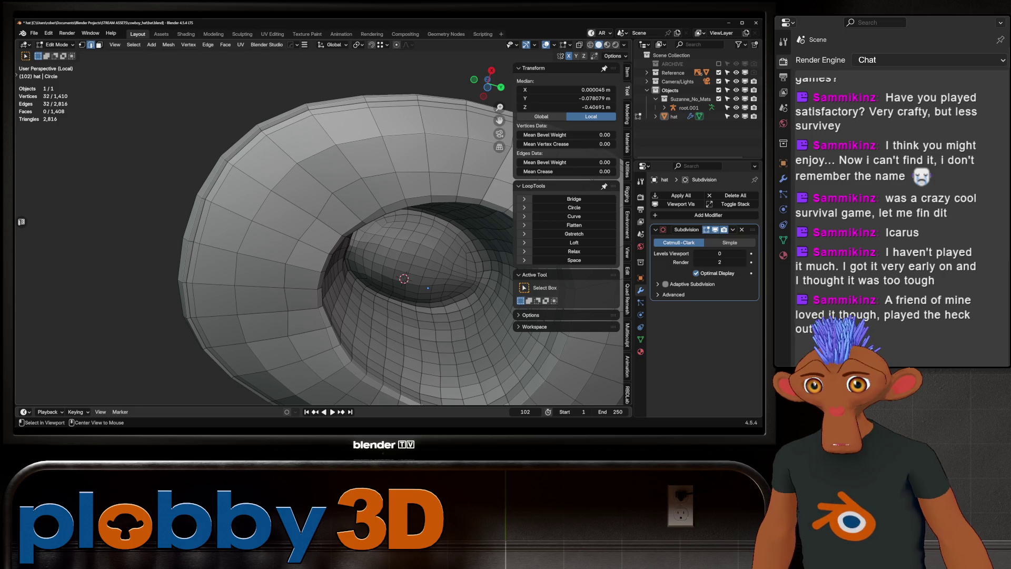
alt+click(427, 289)
key(u)
key(Return)
- Mark the crown-rim edge loop as a seam
mouse_move(427, 288)
middle_down()
mouse_move(399, 217)
mouse_move(330, 118)
middle_up()
alt+click(398, 217)
alt+click(302, 203)
key(u)
click(302, 205)
scroll(302, 205, down, 5)
mouse_move(302, 205)
middle_down()
mouse_move(321, 179)
mouse_move(324, 58)
mouse_move(329, 115)
middle_up()
- Mark a seam along an edge path running down the crown side and across the brim
key(KP_1)
middle_drag(324, 58, 324, 58)
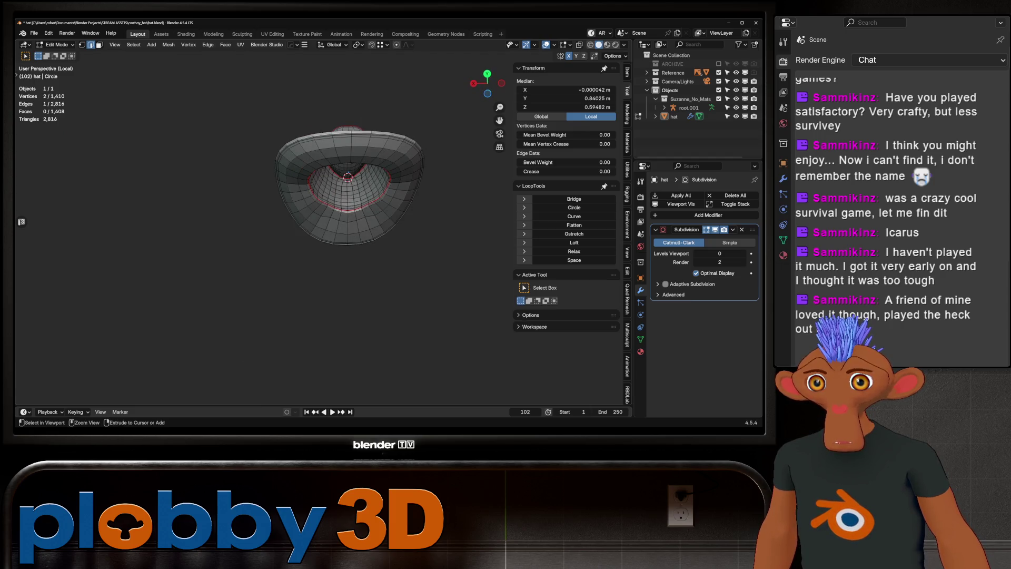
ctrl+click(316, 158)
mouse_move(316, 158)
middle_down()
mouse_move(321, 140)
mouse_move(324, 197)
mouse_move(348, 216)
mouse_move(350, 234)
middle_up()
scroll(351, 235, up, 4)
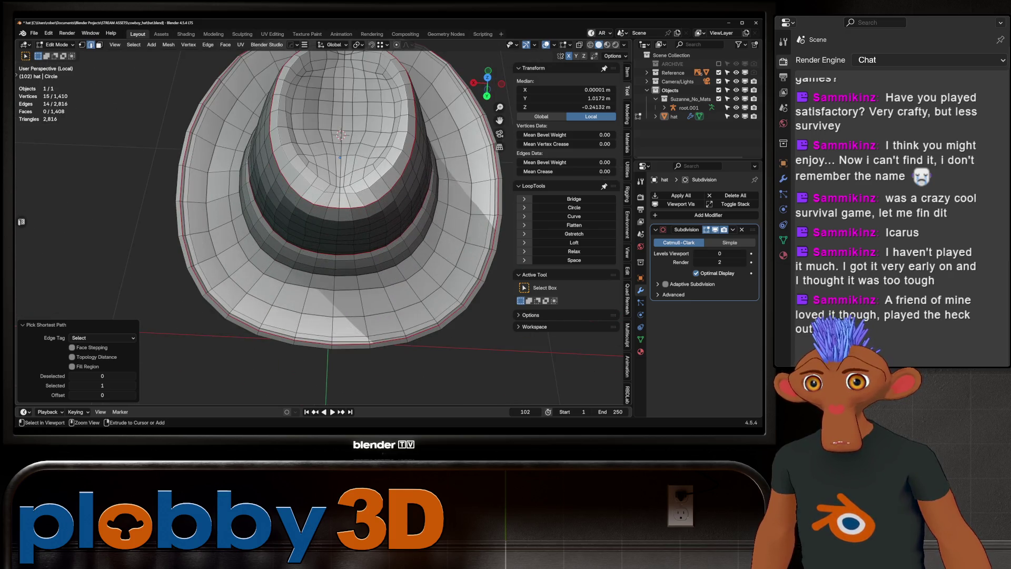
ctrl+click(340, 158)
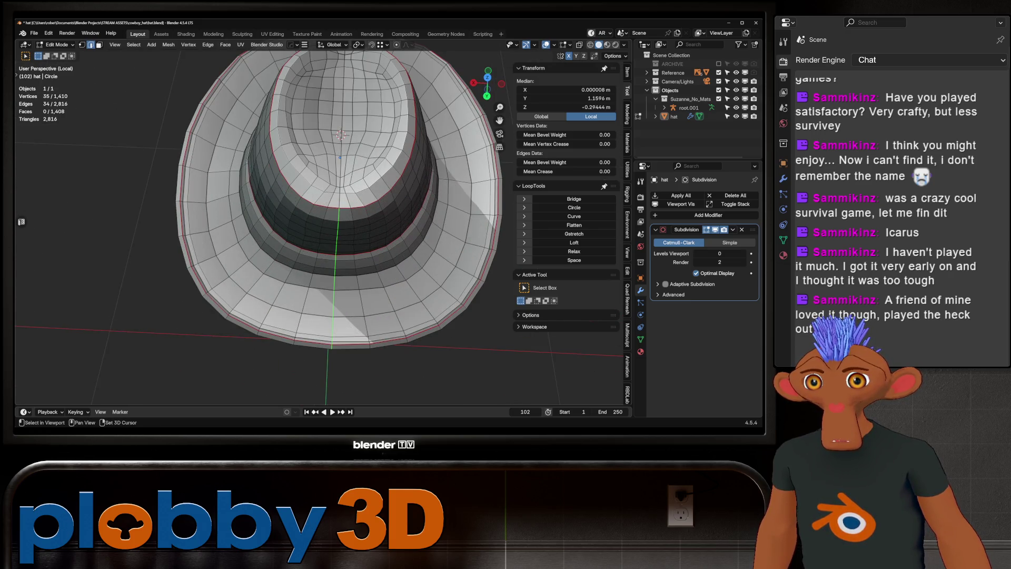
scroll(345, 200, down, 3)
middle_drag(345, 200, 329, 216)
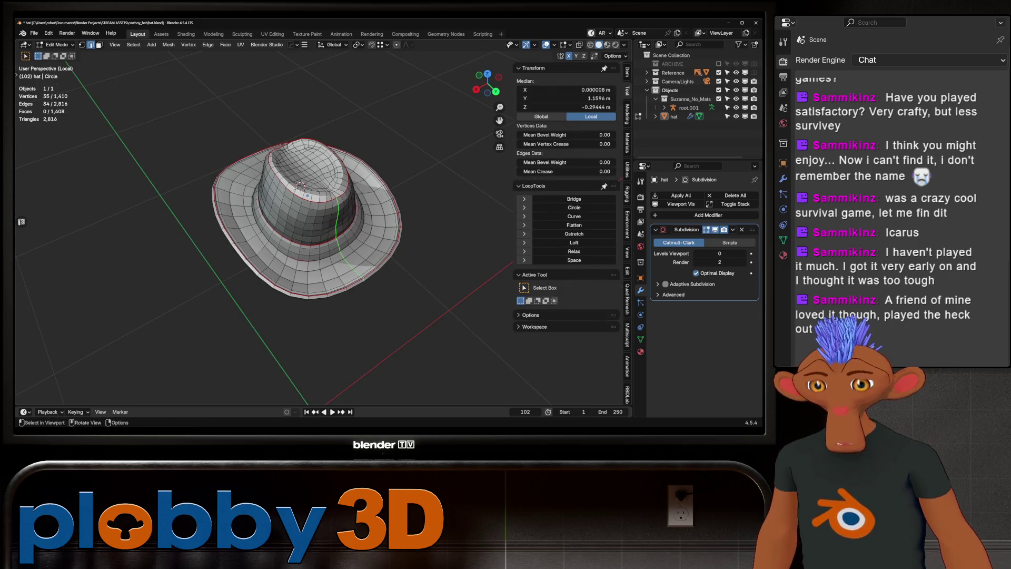
key(u)
key(alt+a)
mouse_move(301, 187)
middle_down()
mouse_move(370, 240)
mouse_move(427, 136)
mouse_move(379, 239)
middle_up()
- Select the whole hat and unwrap it in the UV Editing workspace
key(a)
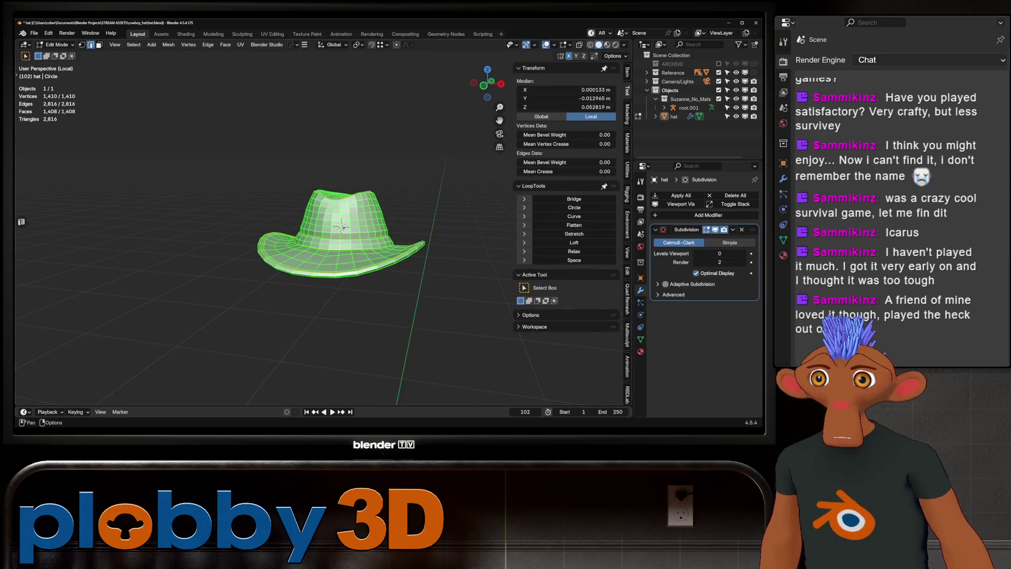
click(272, 33)
mouse_move(474, 253)
middle_down()
mouse_move(476, 211)
mouse_move(500, 200)
middle_up()
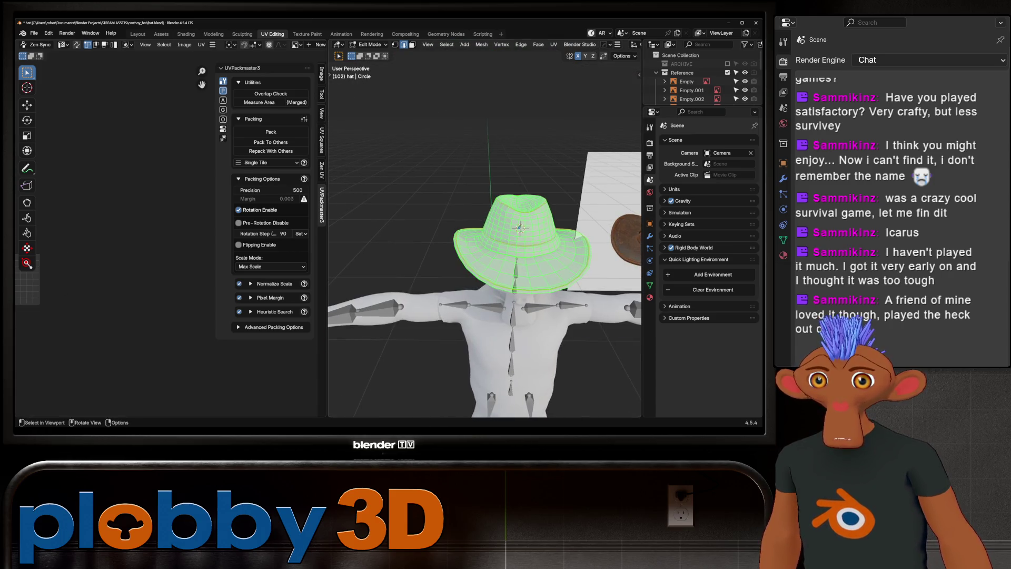
mouse_move(105, 274)
middle_down()
mouse_move(158, 253)
mouse_move(156, 270)
middle_up()
scroll(158, 253, up, 5)
key(u)
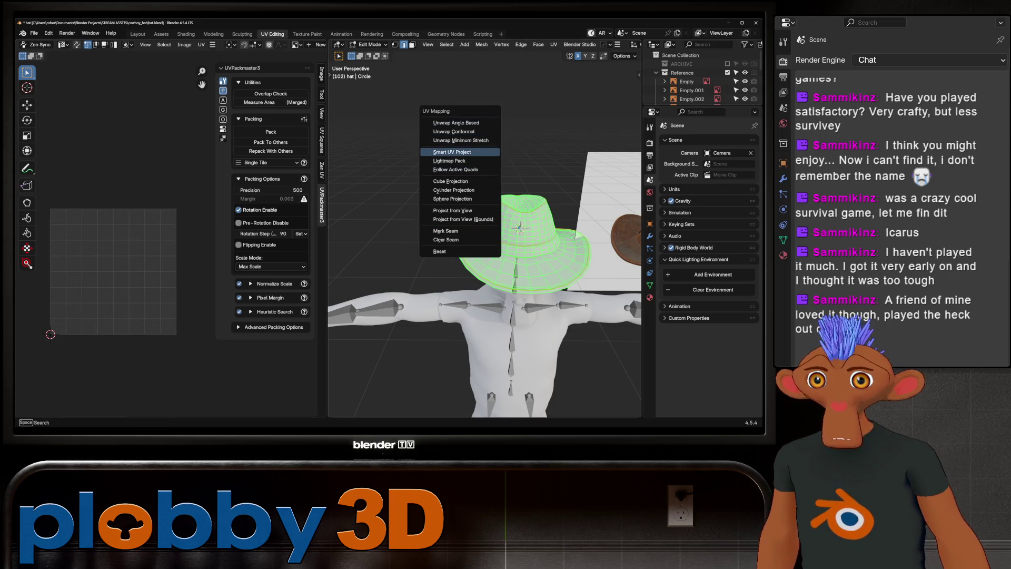
click(461, 140)
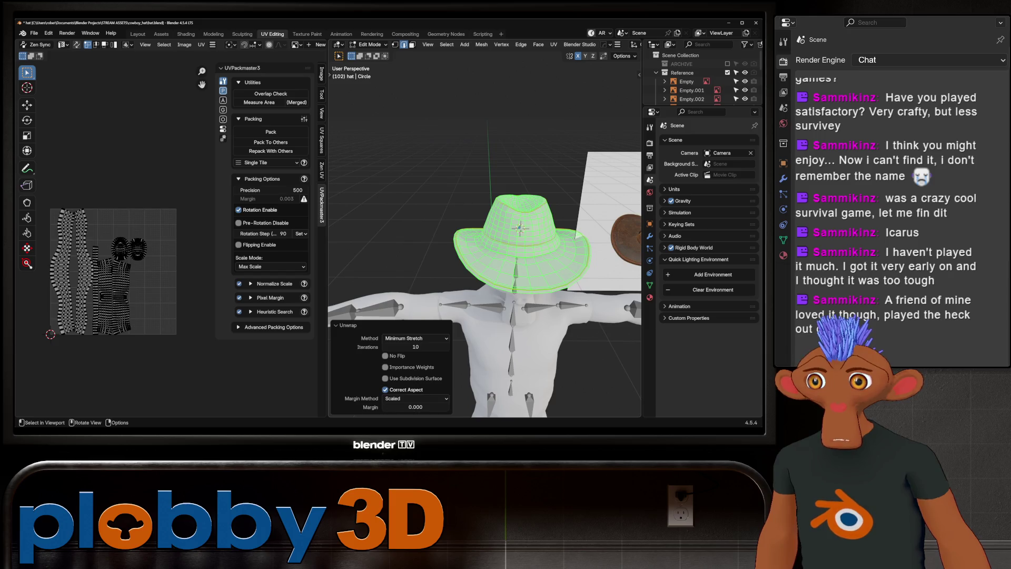
- Check the unwrapped islands with the UV stretch overlay, then turn the overlay off
scroll(86, 267, up, 1)
scroll(132, 264, up, 1)
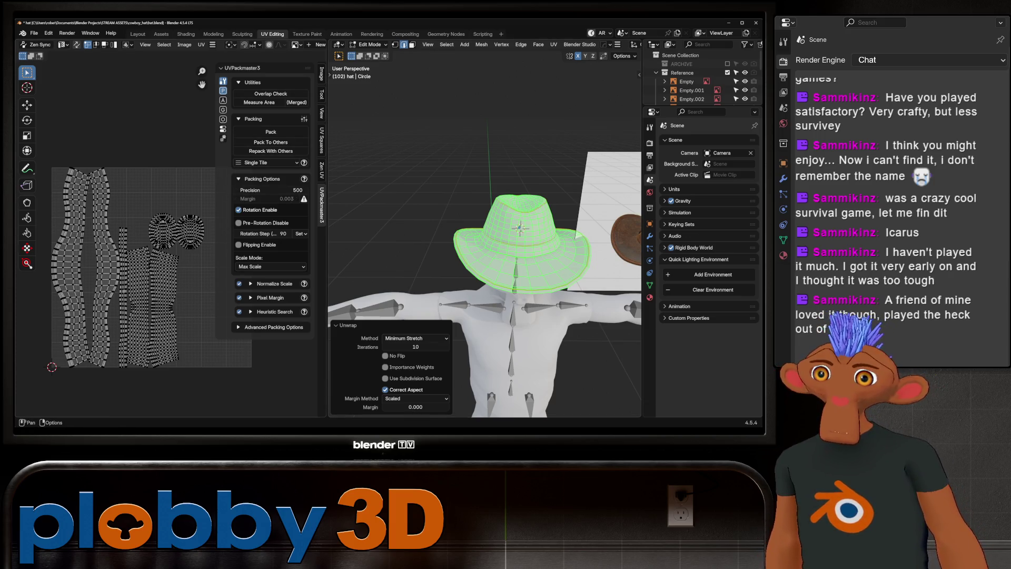
scroll(158, 45, down, 3)
click(284, 44)
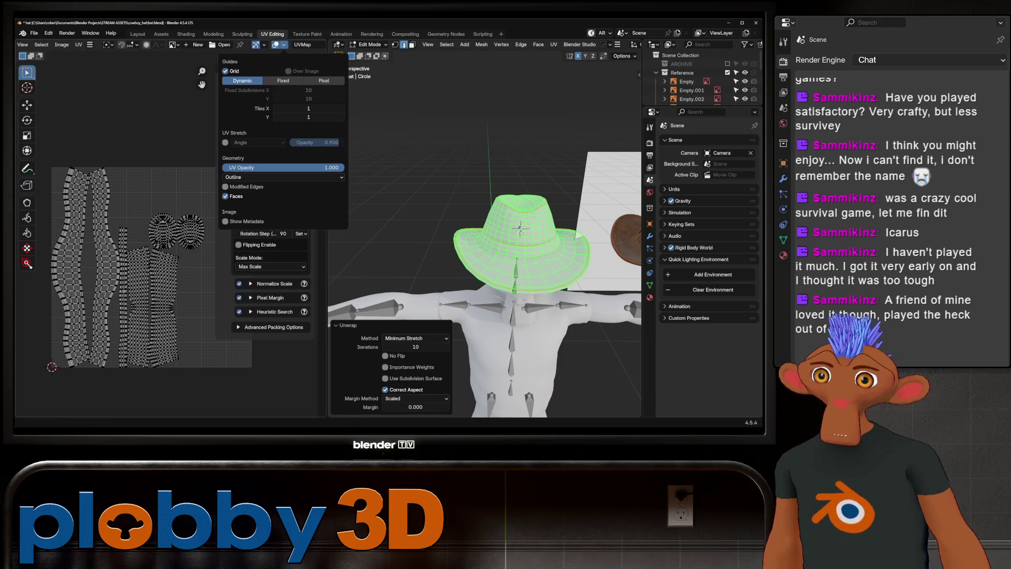
click(224, 143)
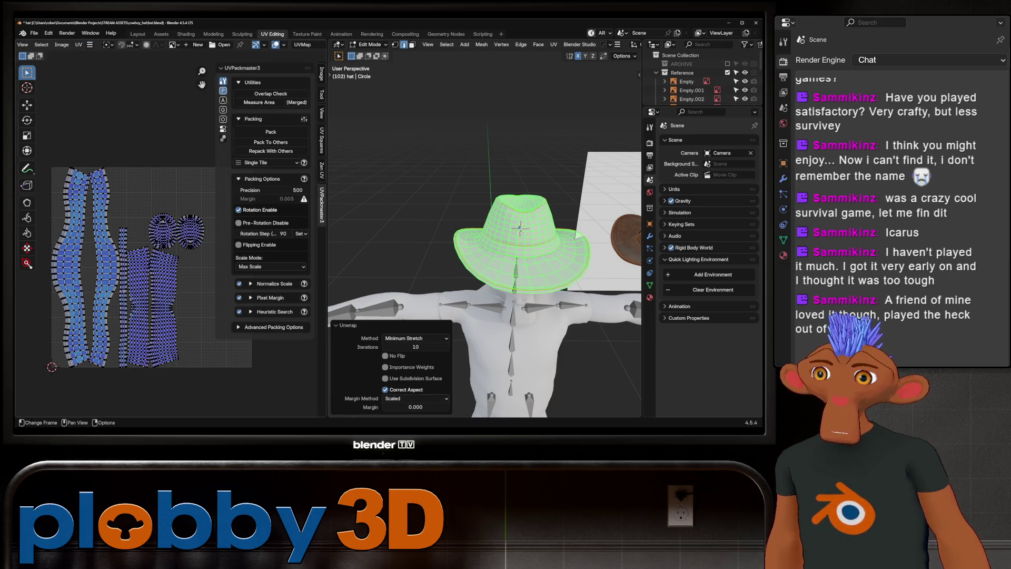
scroll(132, 237, up, 5)
scroll(132, 237, down, 5)
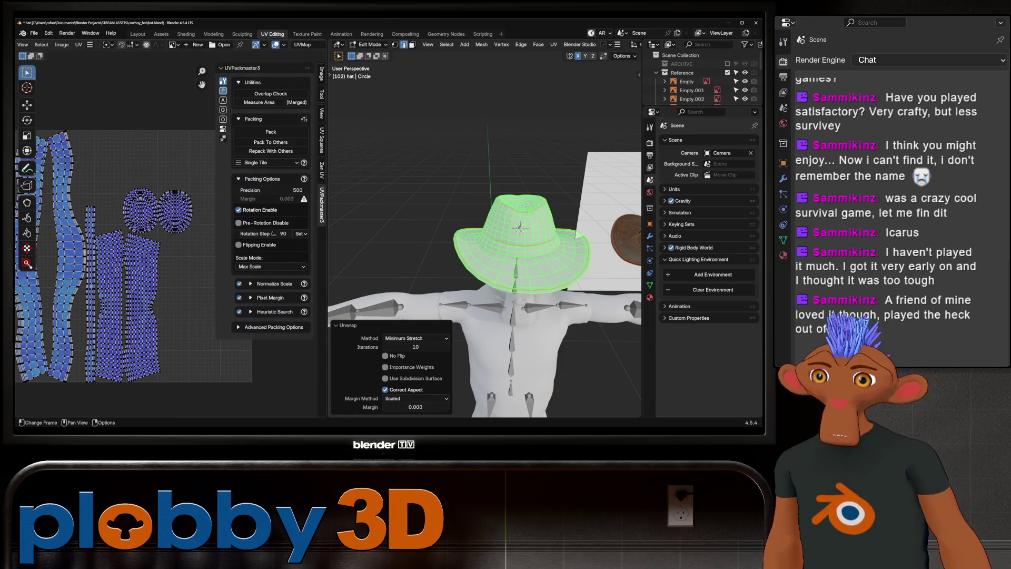
click(284, 44)
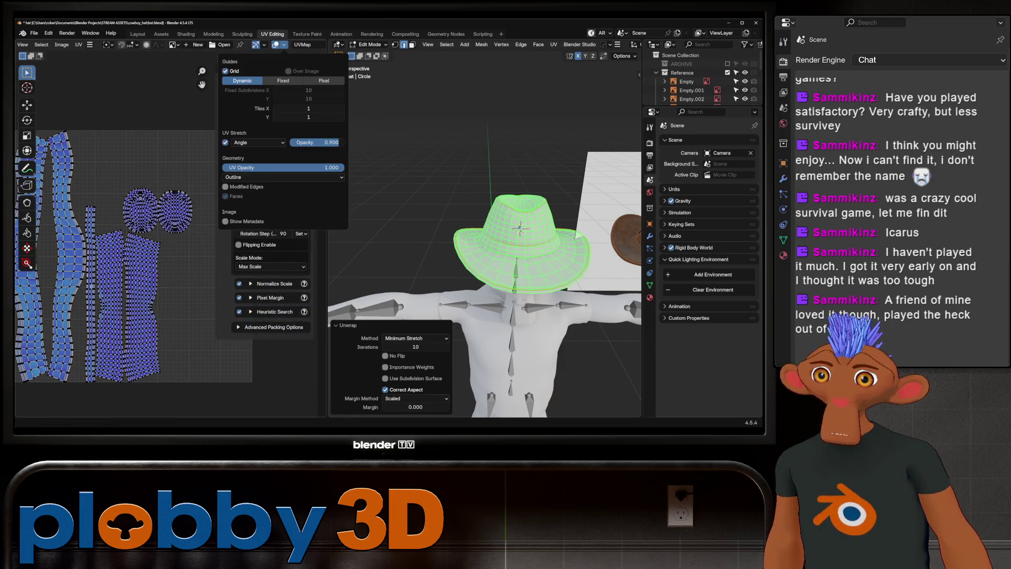
click(224, 142)
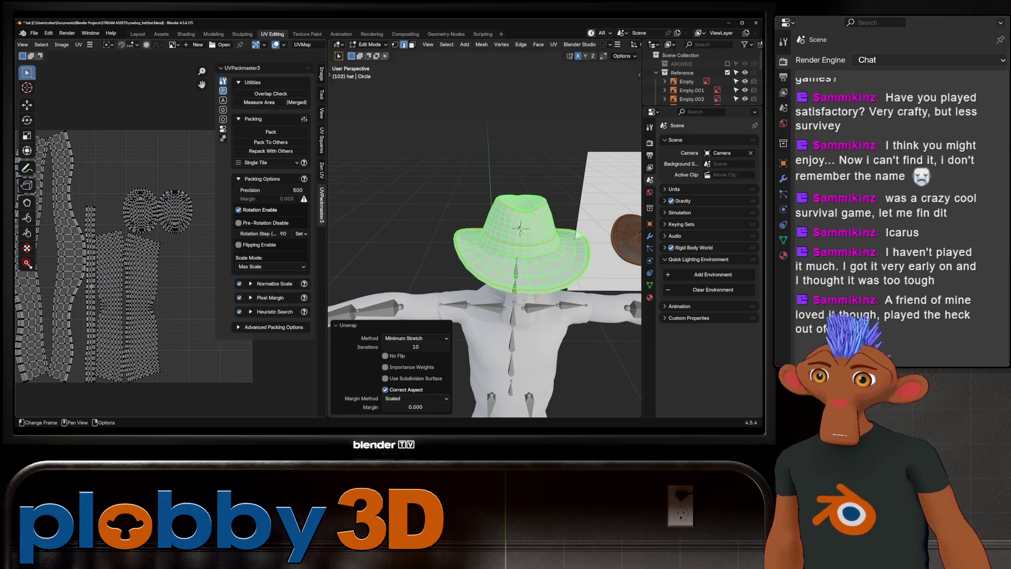
- Repack all UV islands larger with island rotation disabled, ending the packing search
key(a)
middle_drag(132, 263, 172, 259)
click(239, 210)
click(270, 131)
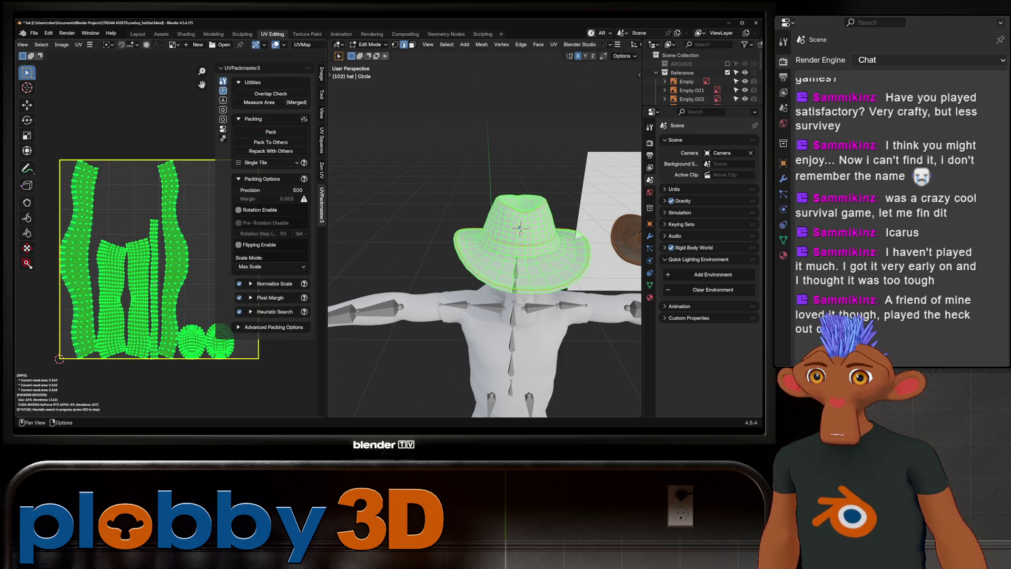
key(Escape)
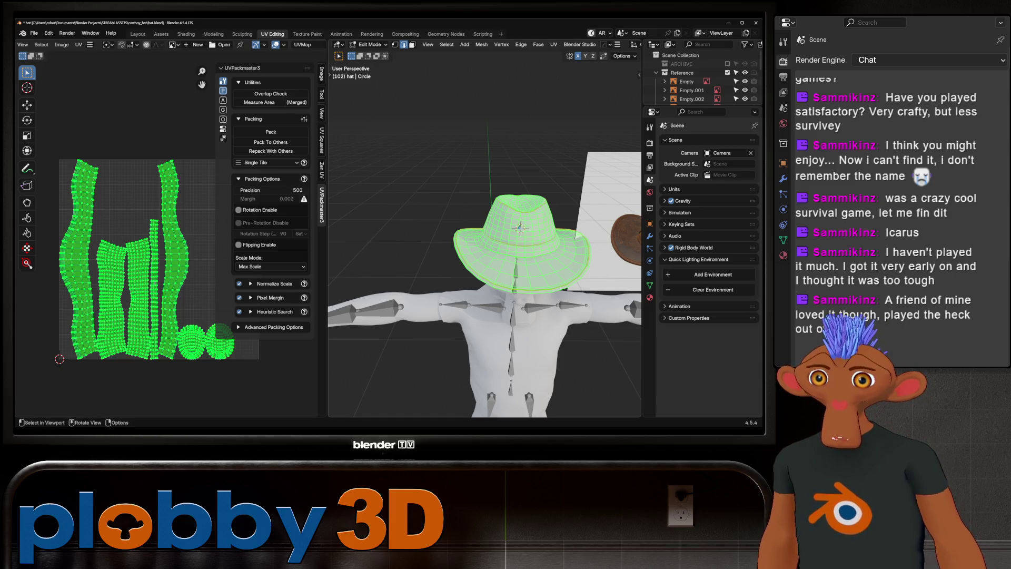
shift+middle_drag(521, 228, 484, 231)
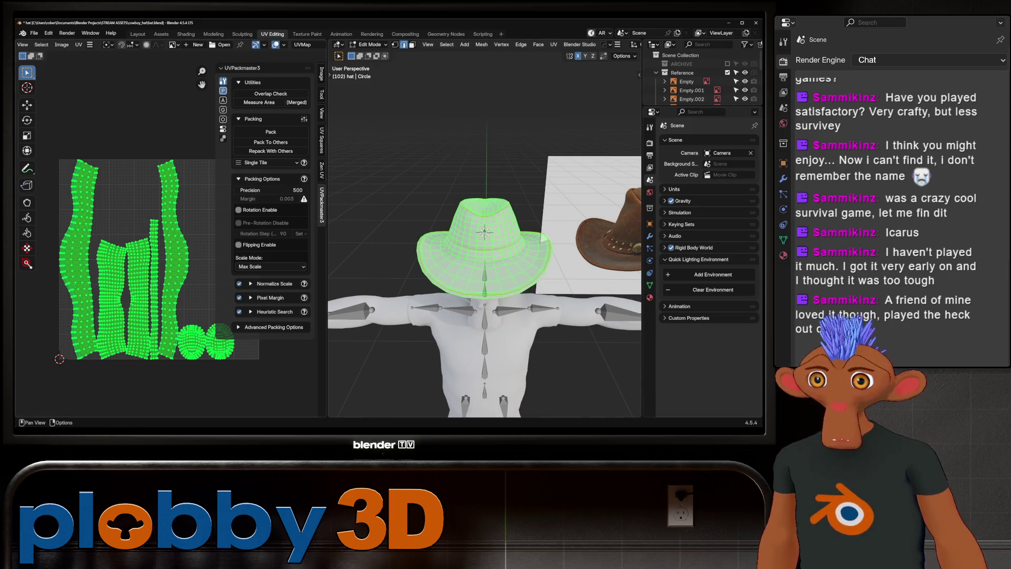
- Re-unwrap the hat with Zen UV Auto Unwrap, running it again after isolating the hat in local view
click(322, 170)
click(266, 125)
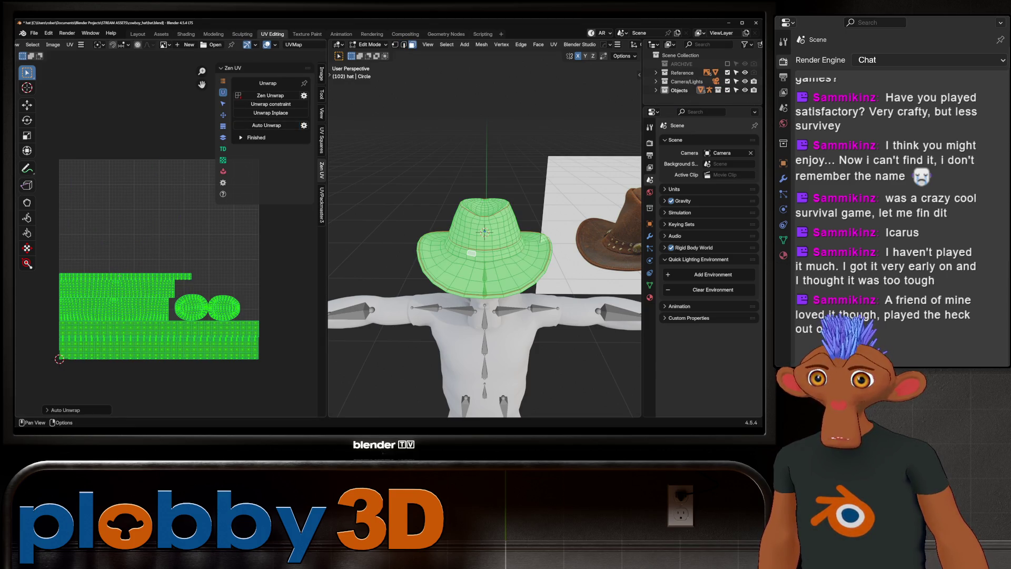
mouse_move(484, 231)
middle_down()
mouse_move(458, 184)
mouse_move(475, 222)
mouse_move(485, 174)
mouse_move(480, 205)
middle_up()
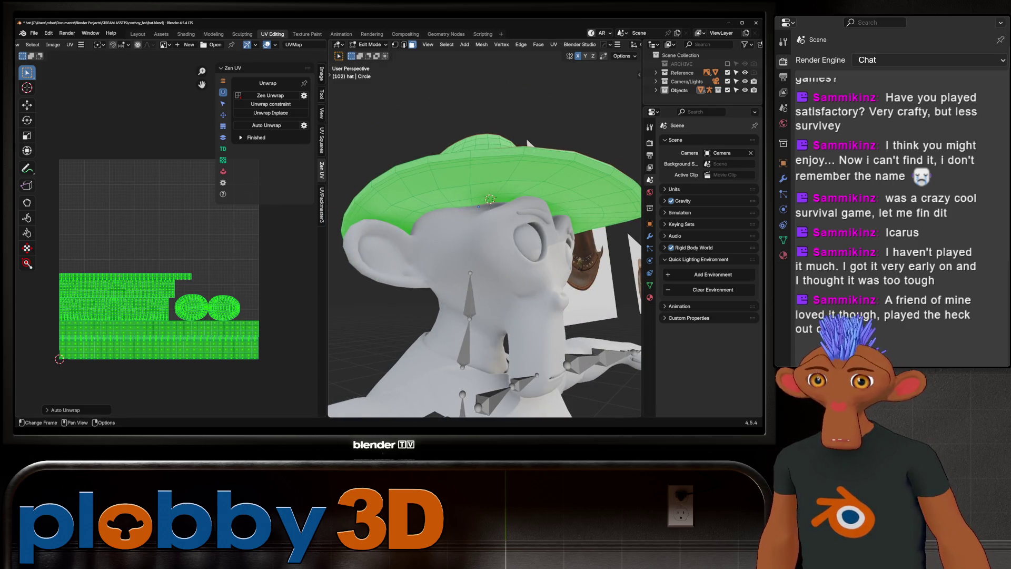
key(slash)
mouse_move(530, 142)
middle_down()
mouse_move(526, 201)
mouse_move(524, 158)
mouse_move(542, 211)
mouse_move(532, 174)
mouse_move(533, 214)
mouse_move(558, 216)
mouse_move(548, 90)
mouse_move(549, 129)
middle_up()
click(271, 126)
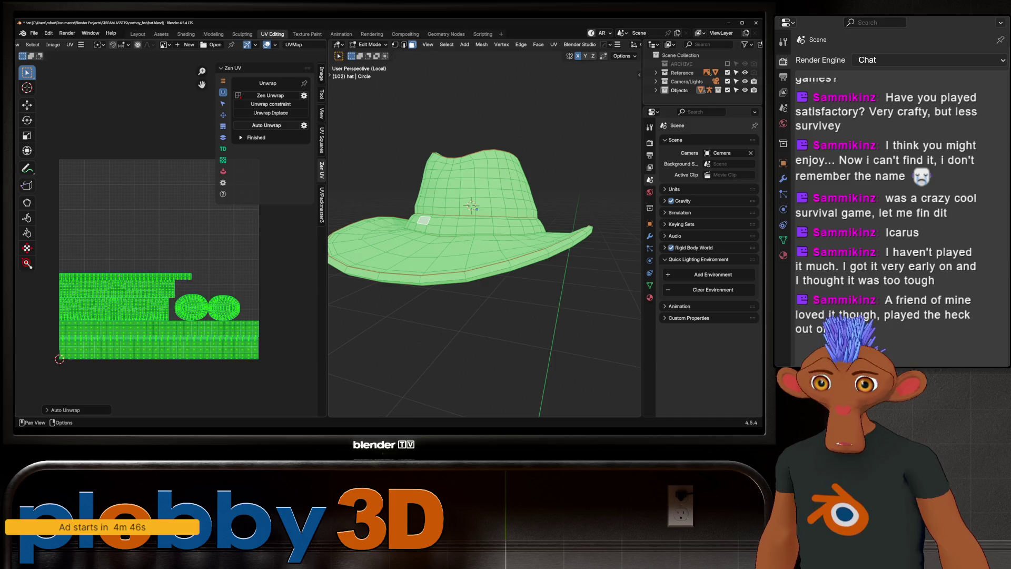
mouse_move(448, 237)
middle_down()
mouse_move(527, 248)
mouse_move(464, 201)
mouse_move(474, 211)
mouse_move(496, 196)
middle_up()
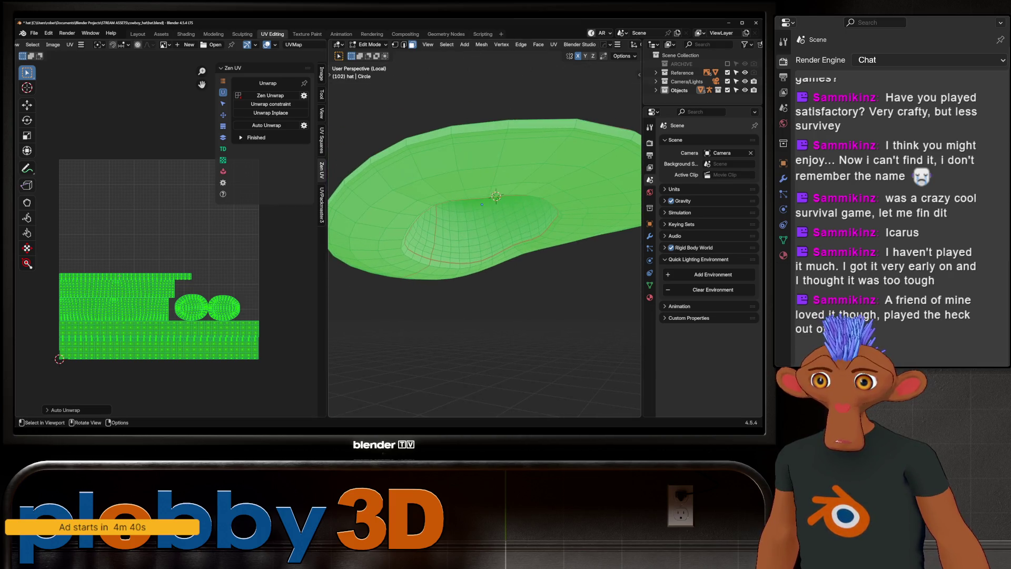
click(322, 206)
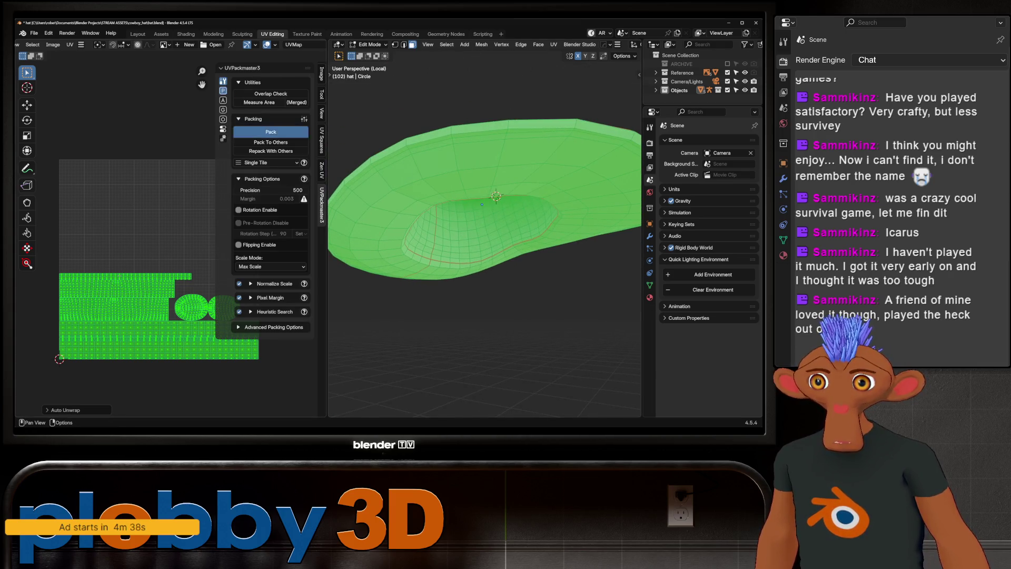
- Repack the hat's UVs in UVPackmaster3 with Rotation Enable ticked, then leave local view
click(271, 132)
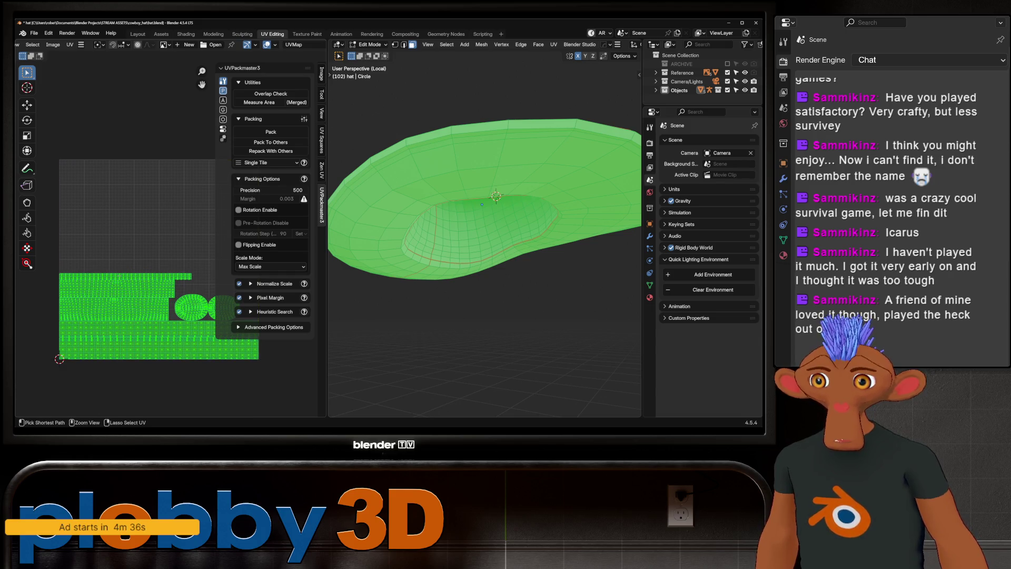
click(239, 209)
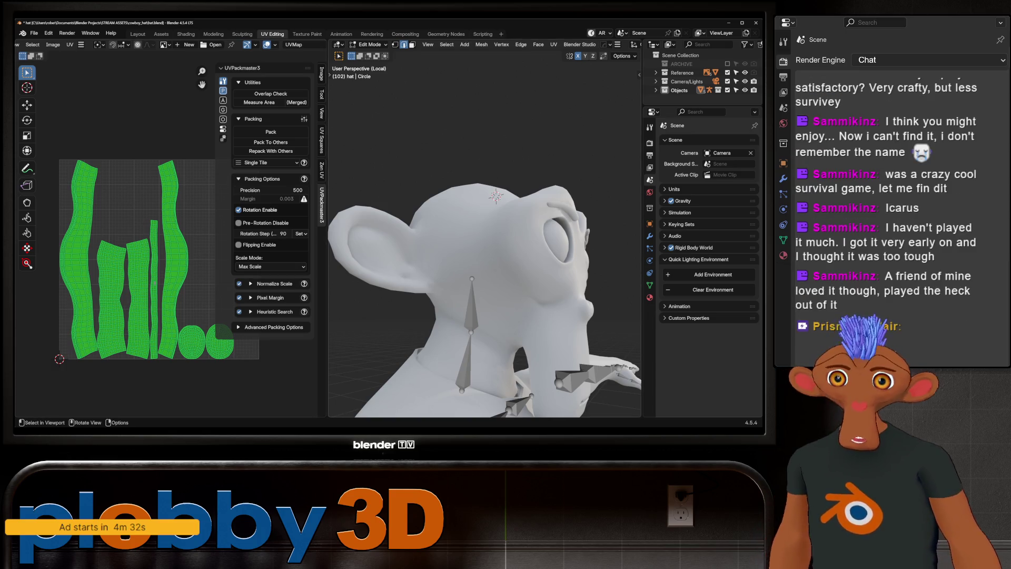
key(KP_Divide)
mouse_move(485, 237)
middle_down()
mouse_move(463, 226)
mouse_move(411, 237)
middle_up()
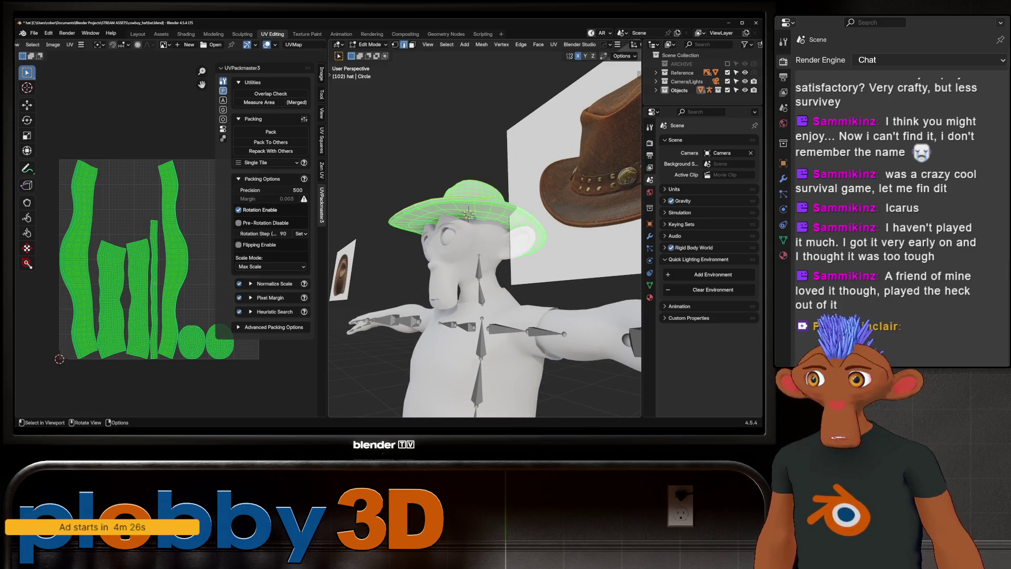
middle_drag(421, 237, 464, 237)
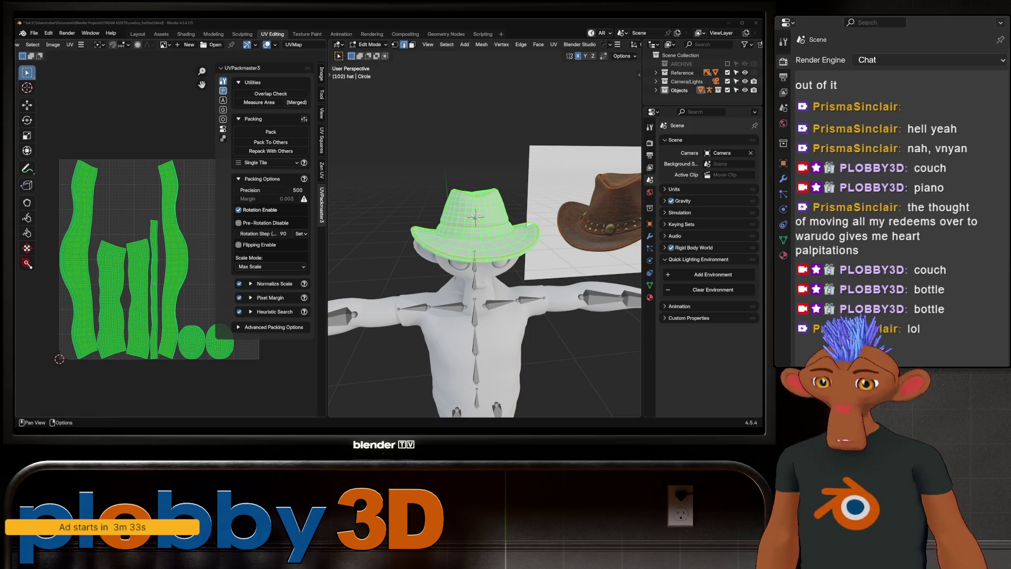
middle_drag(501, 237, 389, 242)
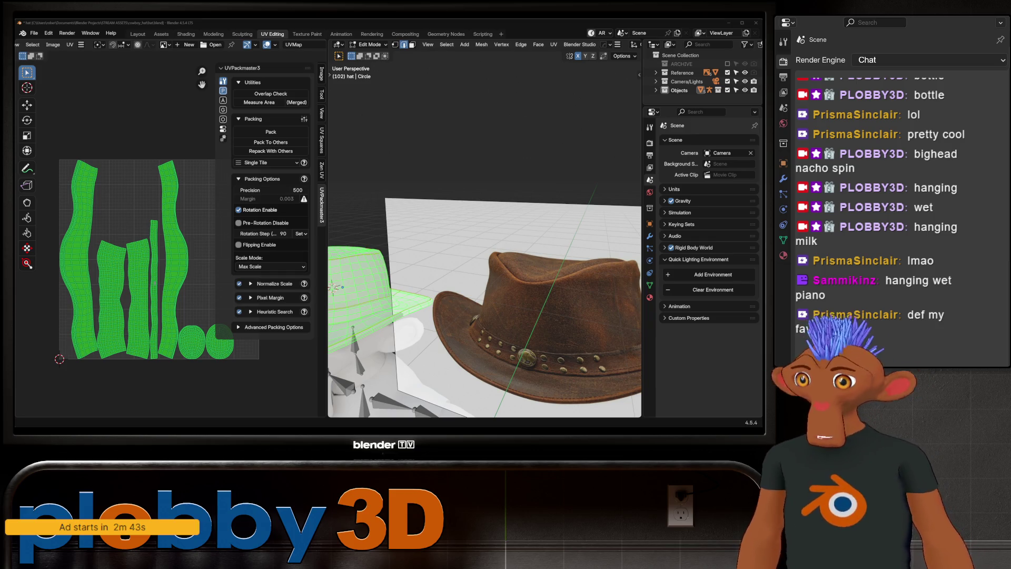
middle_drag(485, 253, 506, 247)
scroll(506, 248, up, 5)
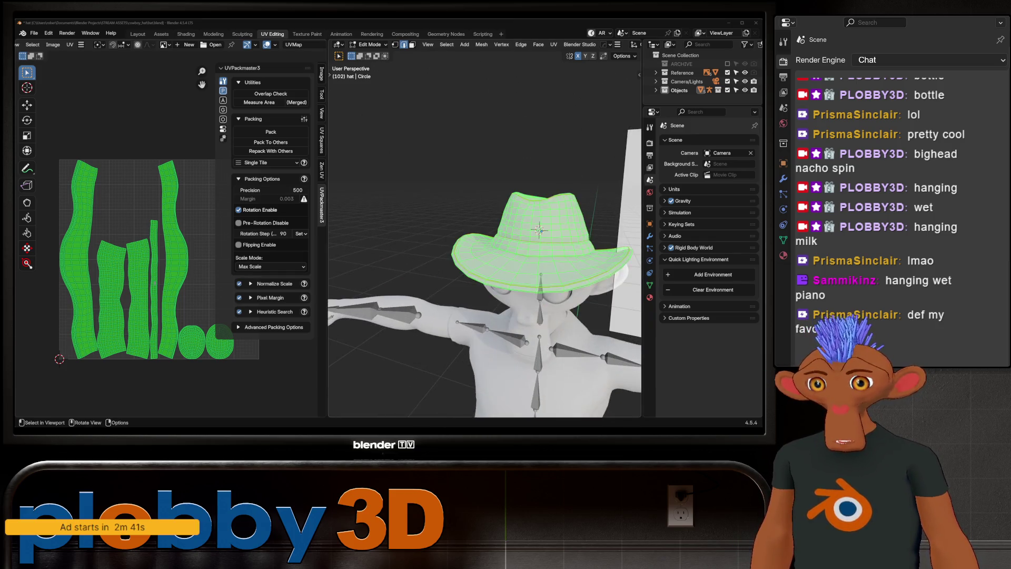
scroll(158, 258, down, 2)
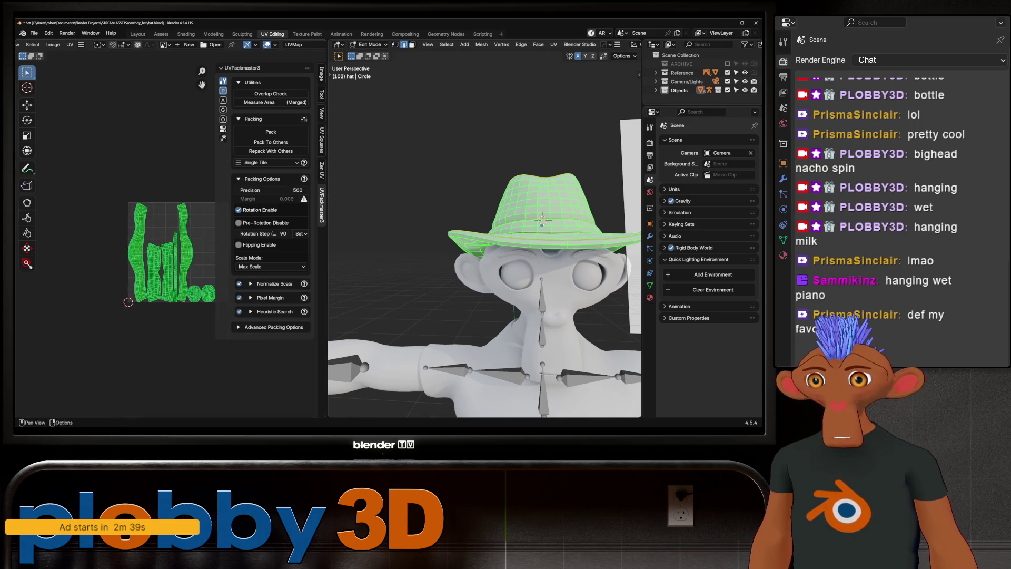
mouse_move(484, 237)
middle_down()
mouse_move(527, 221)
mouse_move(490, 232)
mouse_move(463, 174)
mouse_move(501, 243)
middle_up()
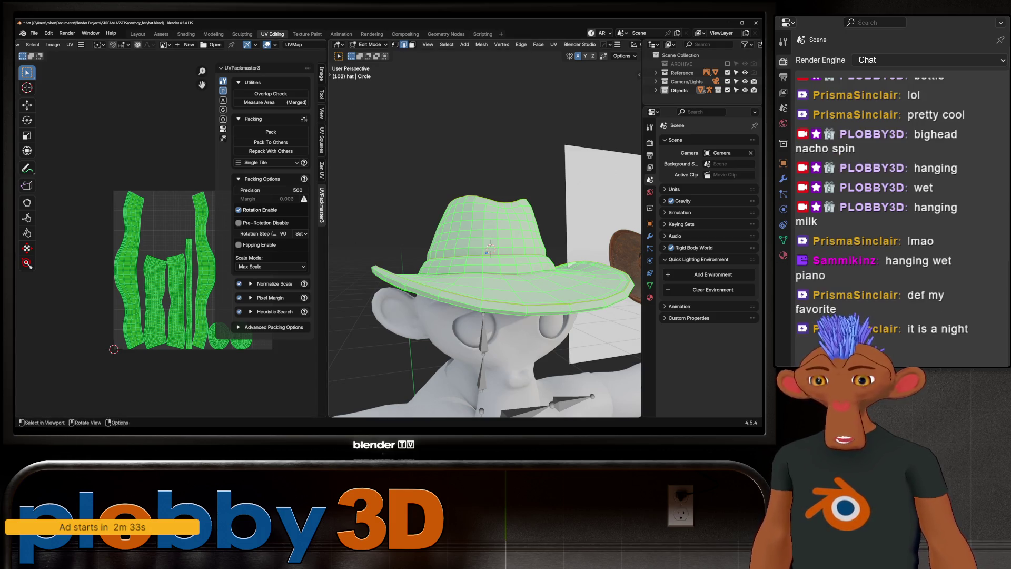
scroll(158, 317, up, 2)
mouse_move(158, 316)
middle_down()
mouse_move(63, 305)
mouse_move(74, 295)
middle_up()
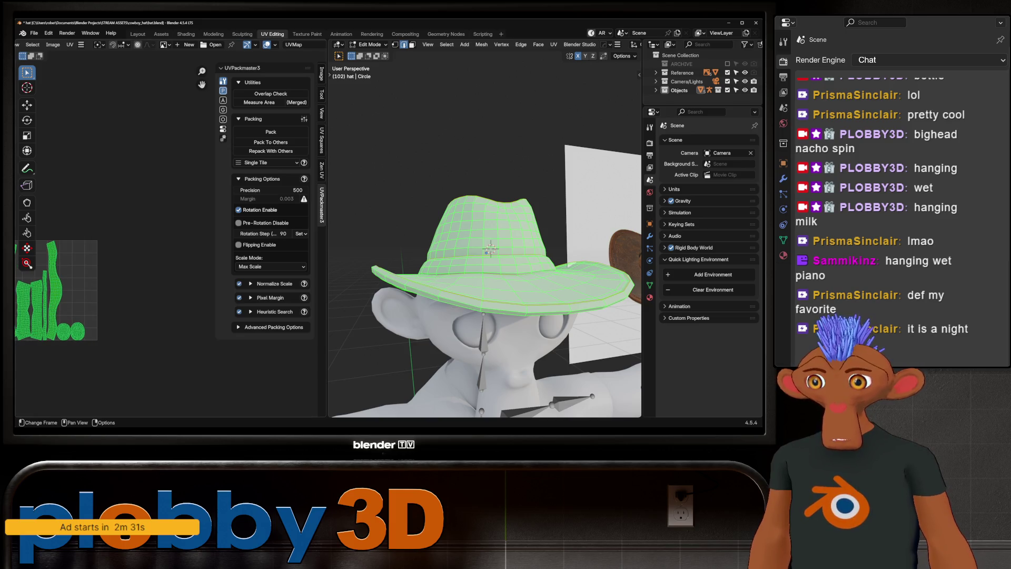
scroll(74, 295, down, 3)
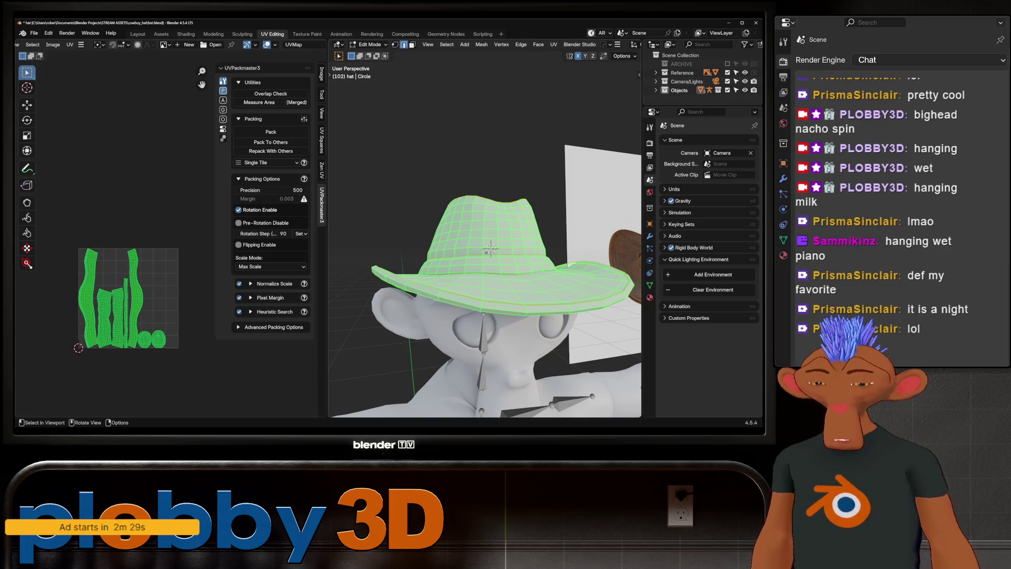
- Apply the hat's rotation and scale in Object Mode, then return to Edit Mode
key(Tab)
key(ctrl+a)
key(Escape)
key(ctrl+a)
key(Return)
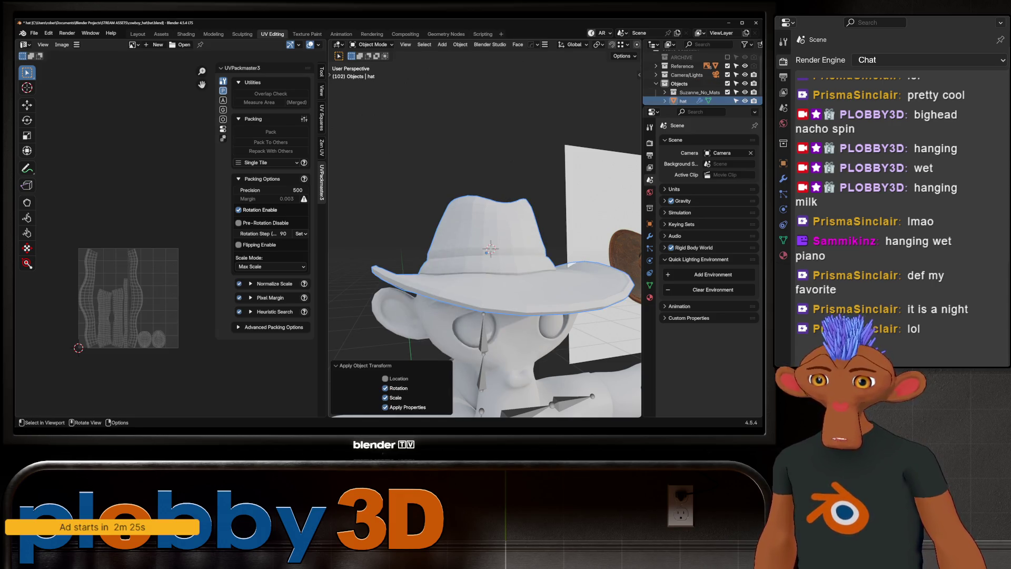
key(Tab)
- Unwrap the hat with Minimum Stretch, pack the islands, and untick Rotation Enable
key(u)
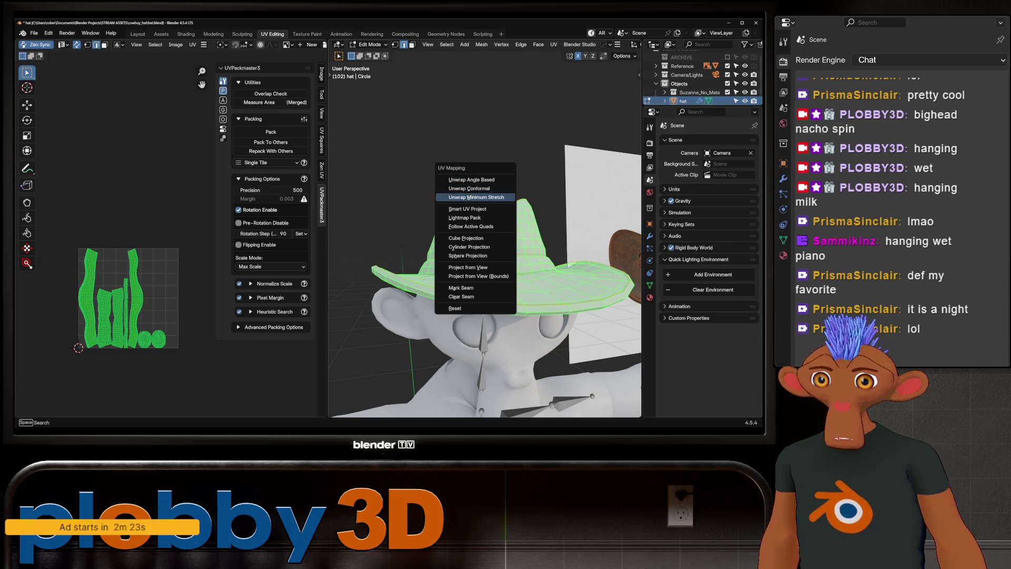
click(463, 198)
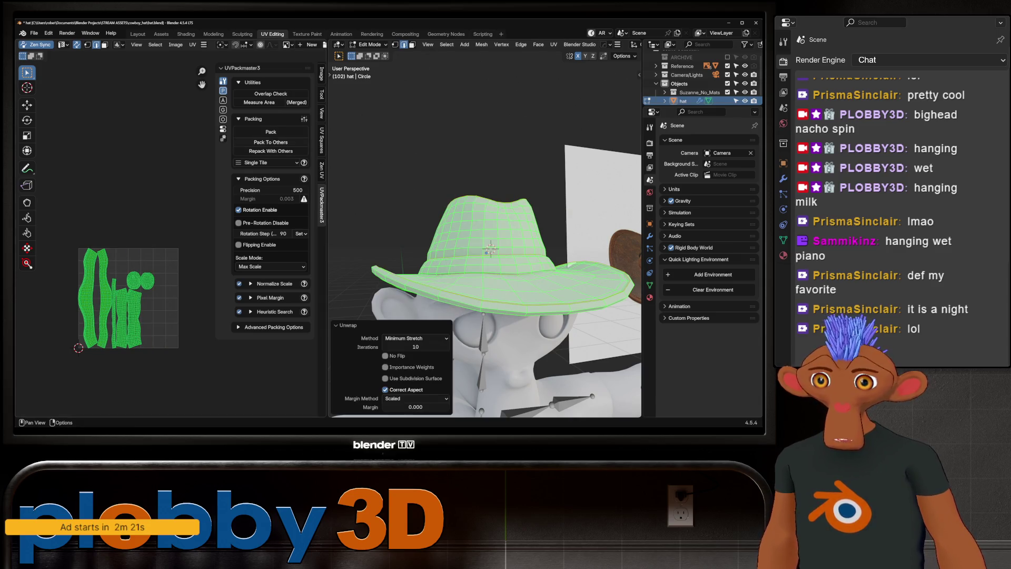
click(271, 131)
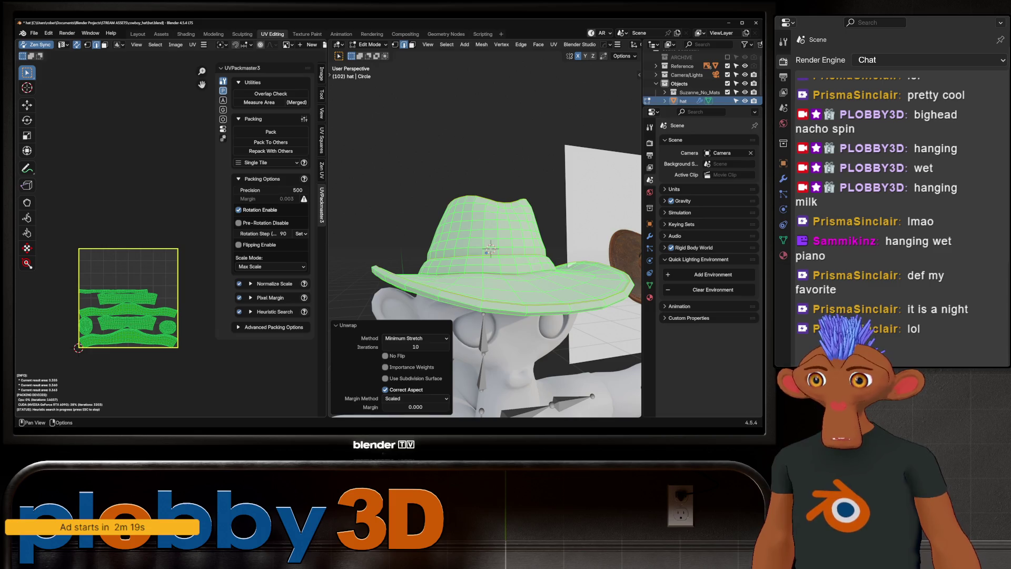
key(Escape)
click(238, 210)
mouse_move(474, 237)
middle_down()
mouse_move(474, 185)
mouse_move(501, 158)
mouse_move(474, 253)
mouse_move(474, 226)
mouse_move(485, 242)
mouse_move(495, 210)
mouse_move(500, 248)
mouse_move(464, 155)
middle_up()
scroll(501, 248, down, 5)
- Switch to the Layout workspace and leave local view to show the whole scene
click(138, 34)
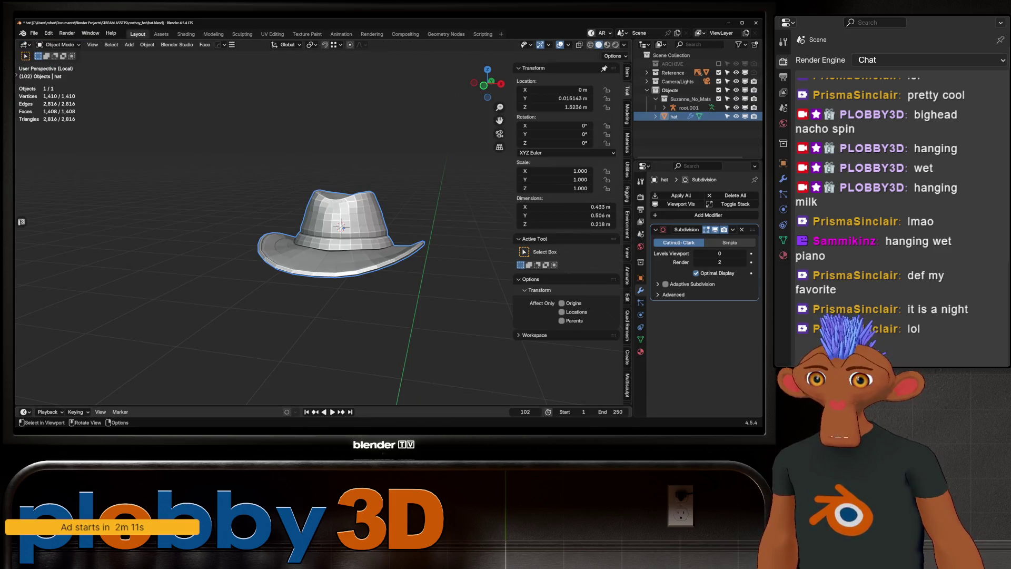
key(KP_Divide)
mouse_move(316, 237)
middle_down()
mouse_move(316, 221)
mouse_move(273, 221)
mouse_move(316, 231)
mouse_move(358, 221)
mouse_move(516, 228)
mouse_move(490, 232)
mouse_move(453, 264)
mouse_move(411, 240)
middle_up()
scroll(411, 239, up, 3)
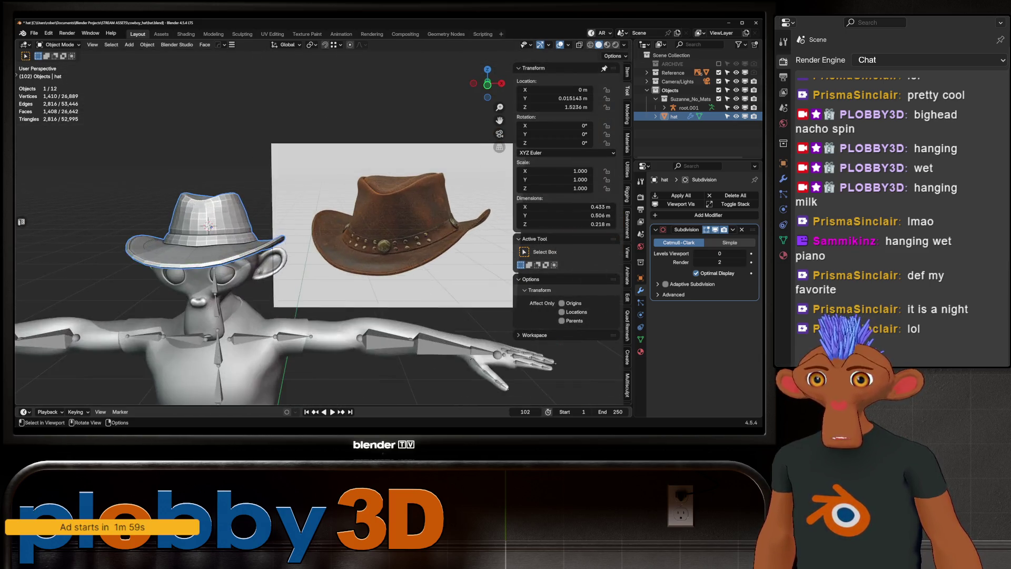
scroll(411, 240, up, 2)
scroll(410, 240, up, 3)
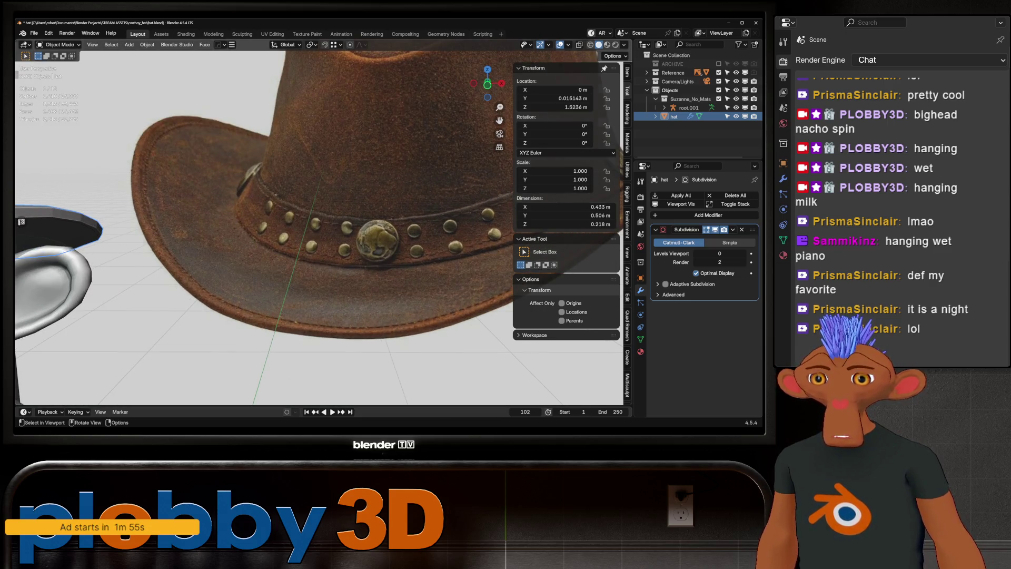
scroll(411, 240, down, 5)
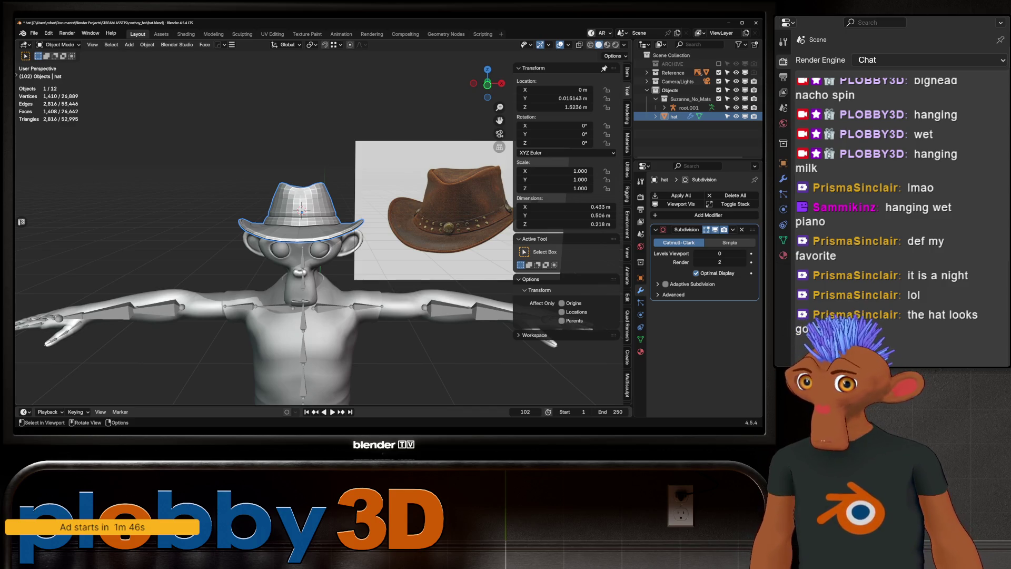
- Hide the Suzanne_No_Mats collection so only the hat shows beside the reference images
mouse_move(316, 237)
middle_down()
mouse_move(295, 238)
mouse_move(263, 190)
middle_up()
scroll(263, 237, up, 5)
mouse_move(285, 237)
middle_down()
mouse_move(287, 211)
mouse_move(326, 227)
mouse_move(359, 221)
middle_up()
scroll(284, 238, down, 4)
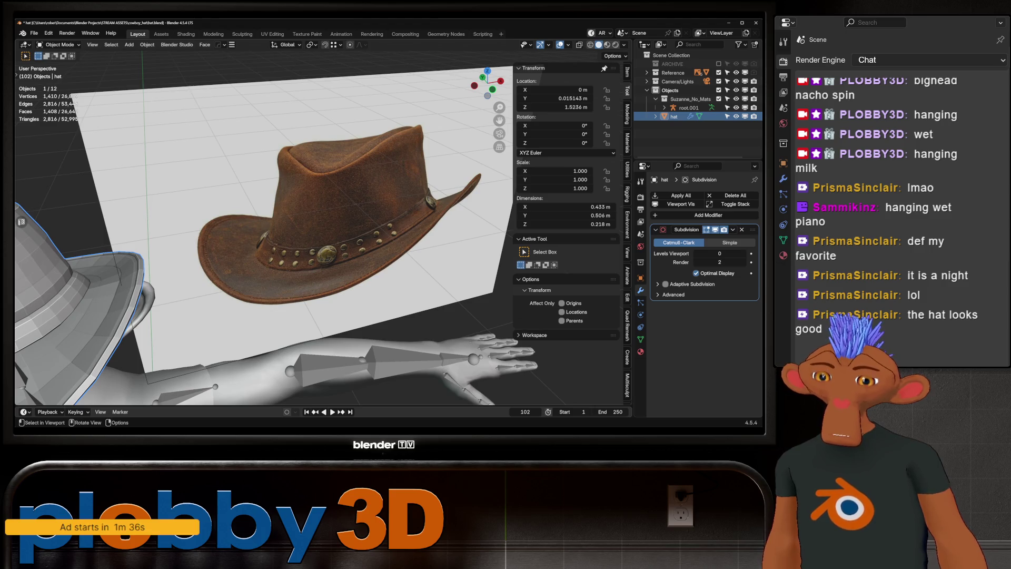
scroll(264, 237, down, 3)
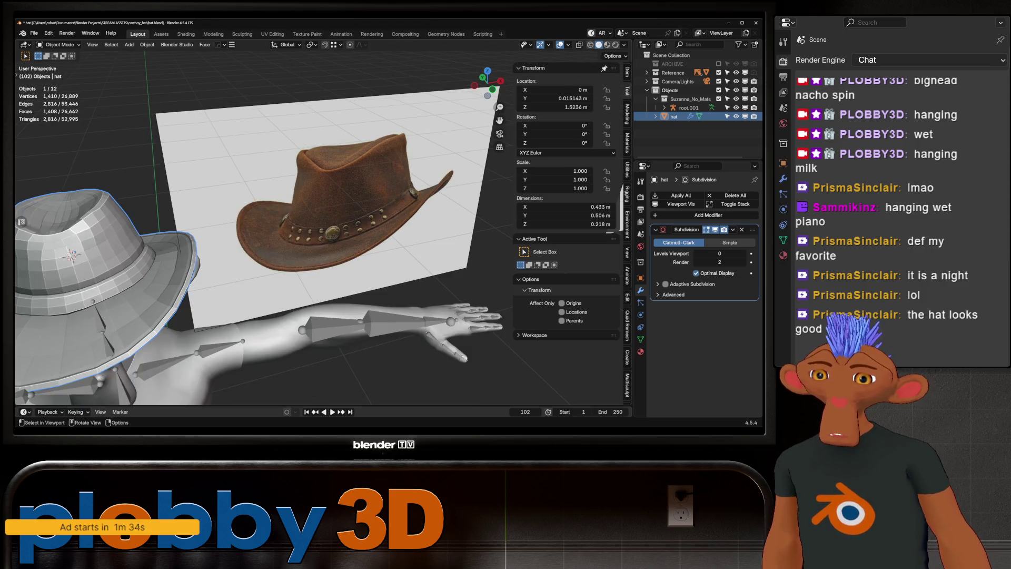
middle_drag(368, 237, 458, 221)
middle_drag(369, 237, 474, 226)
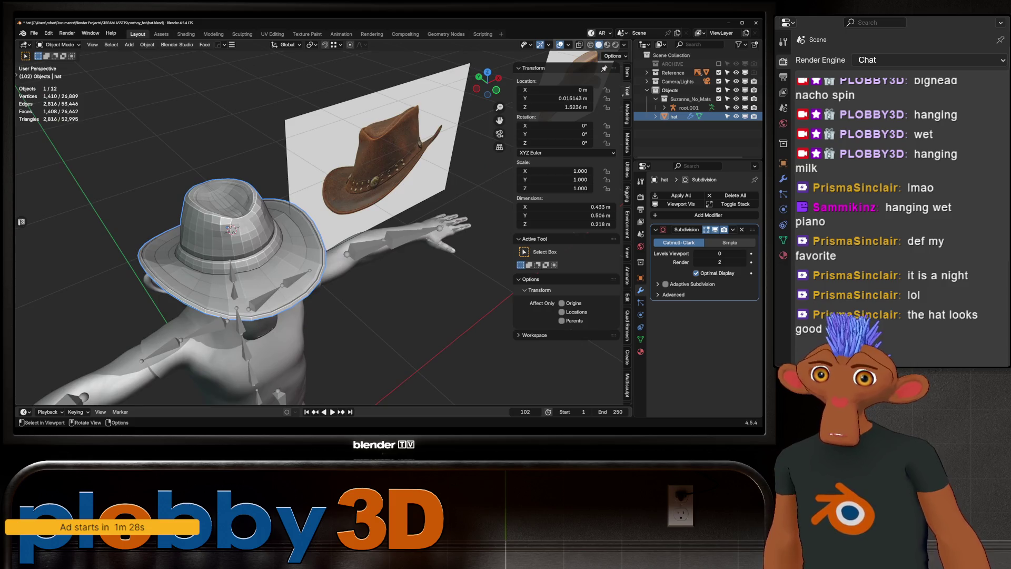
middle_drag(369, 237, 453, 224)
scroll(316, 232, down, 5)
middle_drag(316, 232, 358, 219)
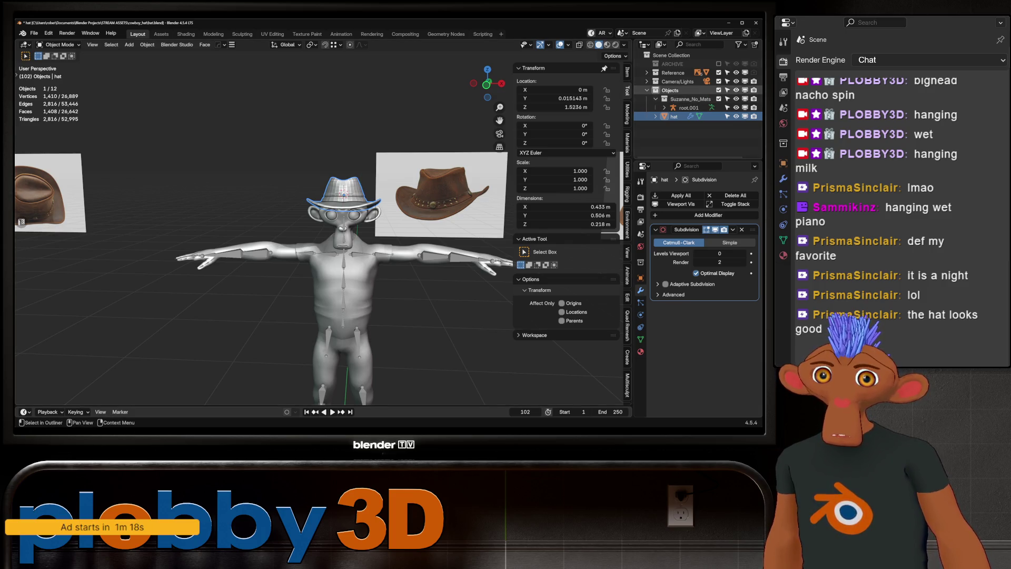
click(736, 99)
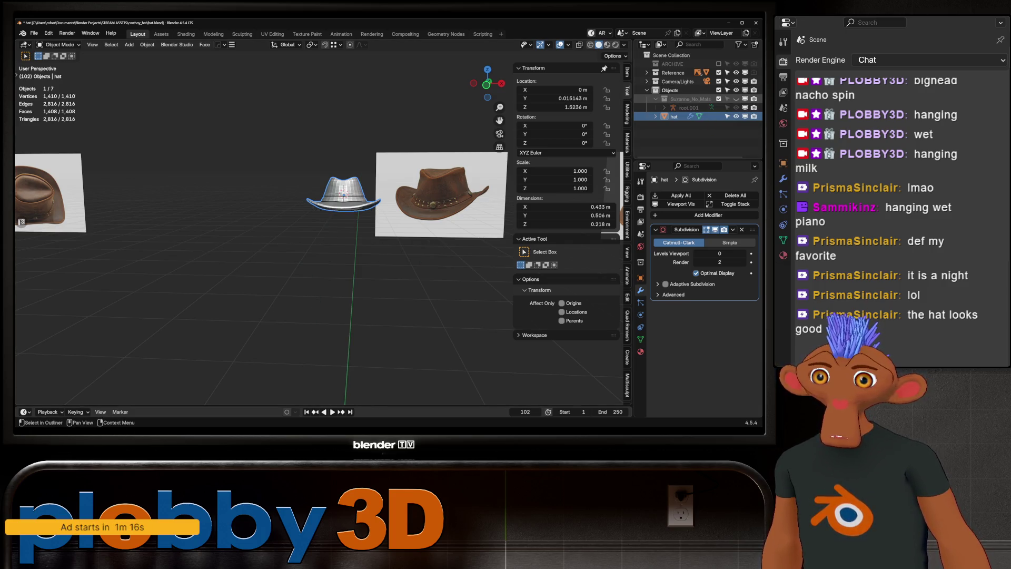
- Duplicate the hat in place as hat.001 and hide the original hat
key(KP_Decimal)
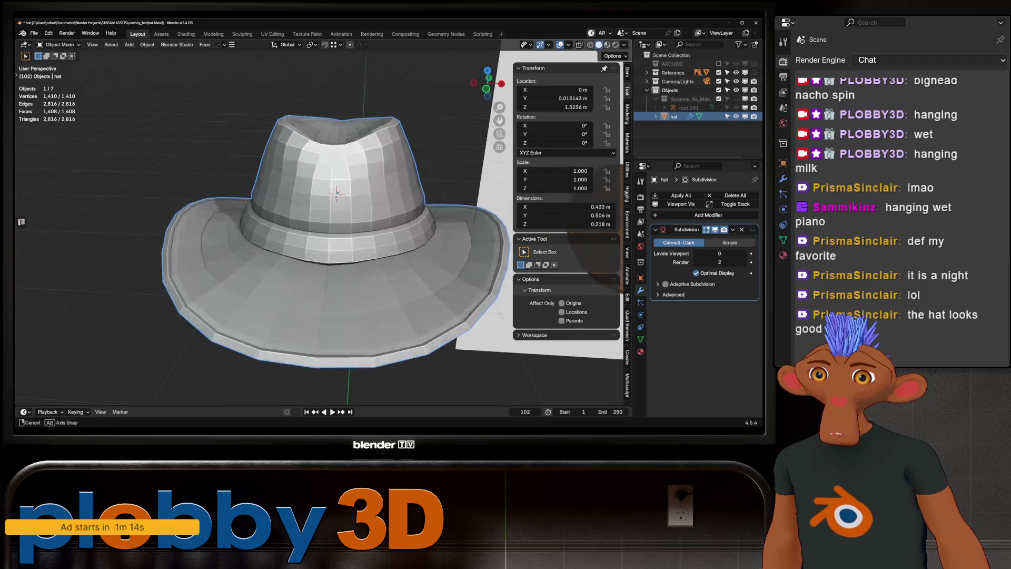
mouse_move(338, 189)
middle_down()
mouse_move(348, 227)
mouse_move(337, 158)
middle_up()
scroll(317, 211, down, 2)
mouse_move(316, 211)
middle_down()
mouse_move(374, 210)
mouse_move(332, 216)
mouse_move(348, 237)
middle_up()
scroll(332, 216, down, 3)
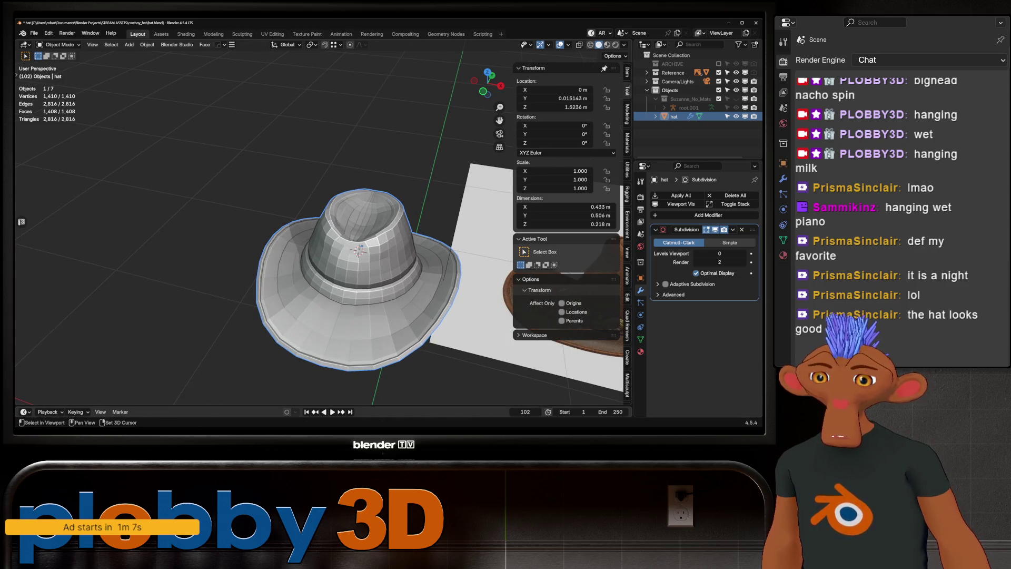
key(shift+d)
key(Escape)
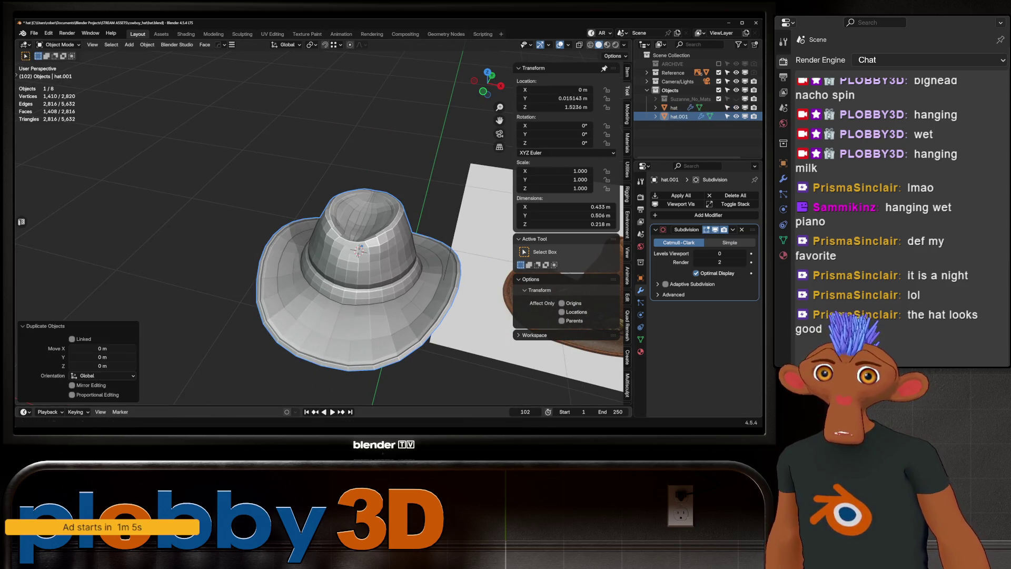
click(736, 108)
- Replace the copy's Subdivision modifier with a Multiresolution modifier and subdivide it
click(742, 230)
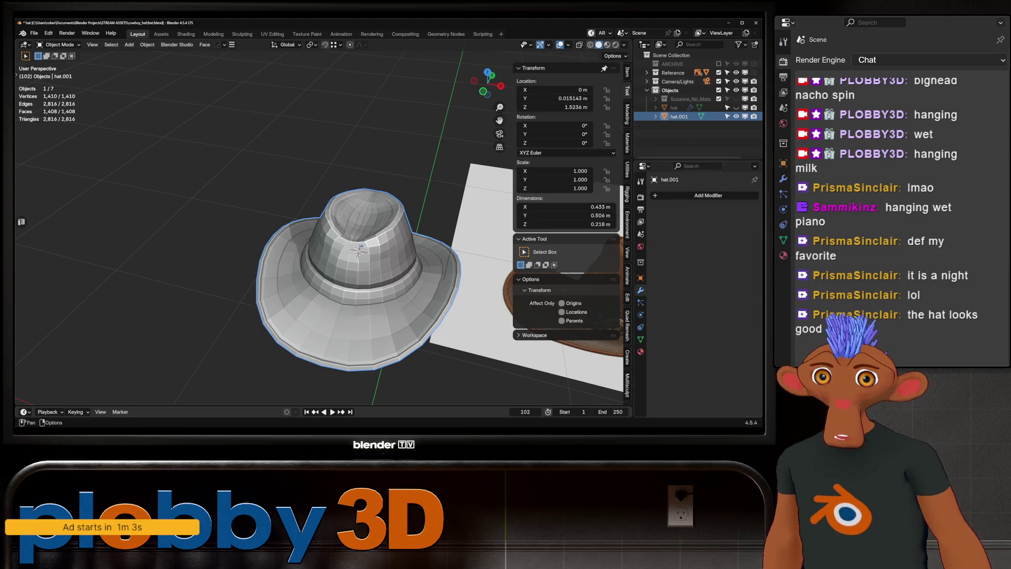
click(685, 195)
mouse_move(664, 188)
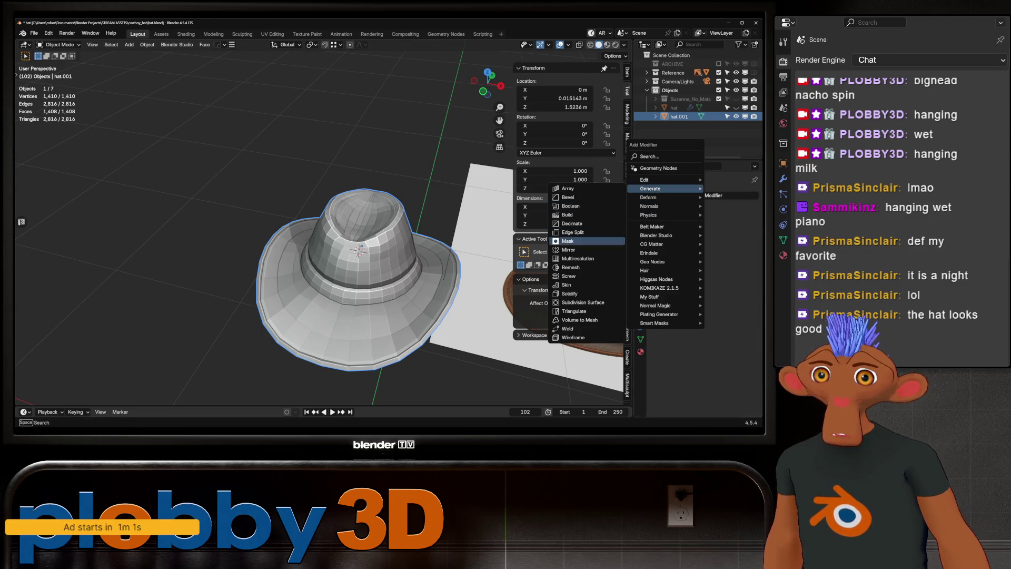
click(578, 258)
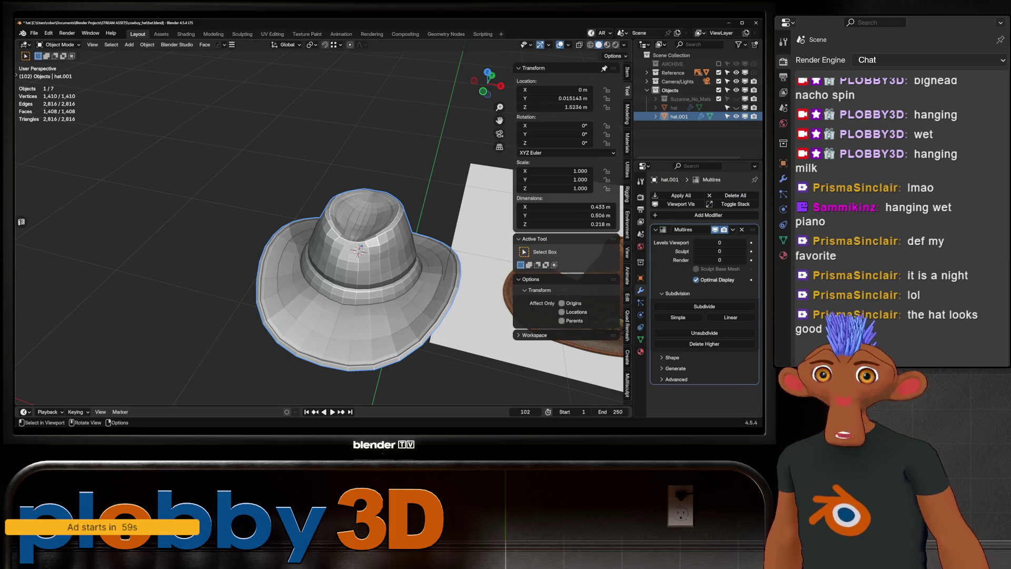
middle_drag(369, 237, 363, 211)
scroll(359, 248, up, 5)
mouse_move(358, 248)
middle_down()
mouse_move(337, 274)
mouse_move(306, 224)
mouse_move(316, 227)
middle_up()
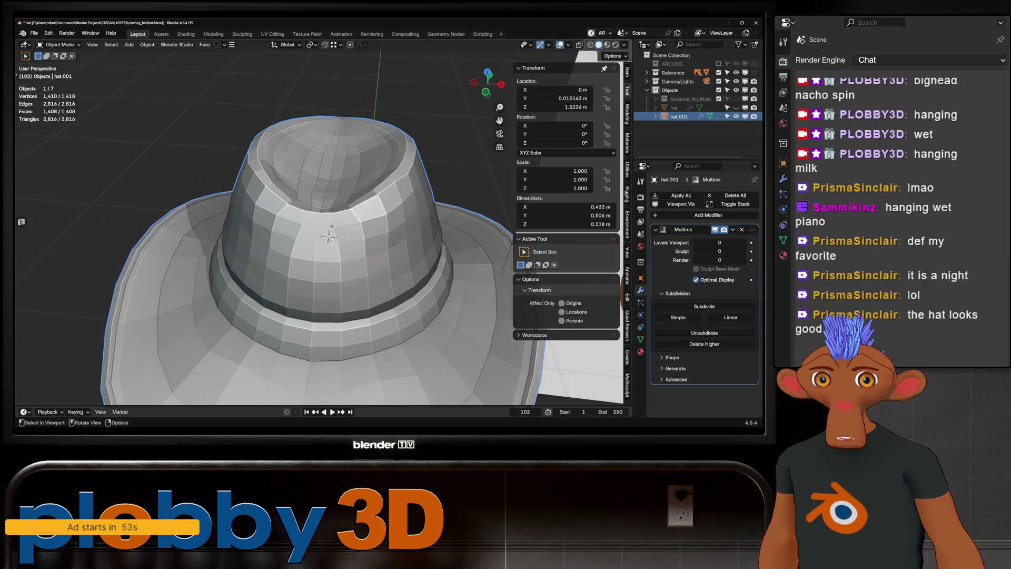
scroll(327, 237, down, 5)
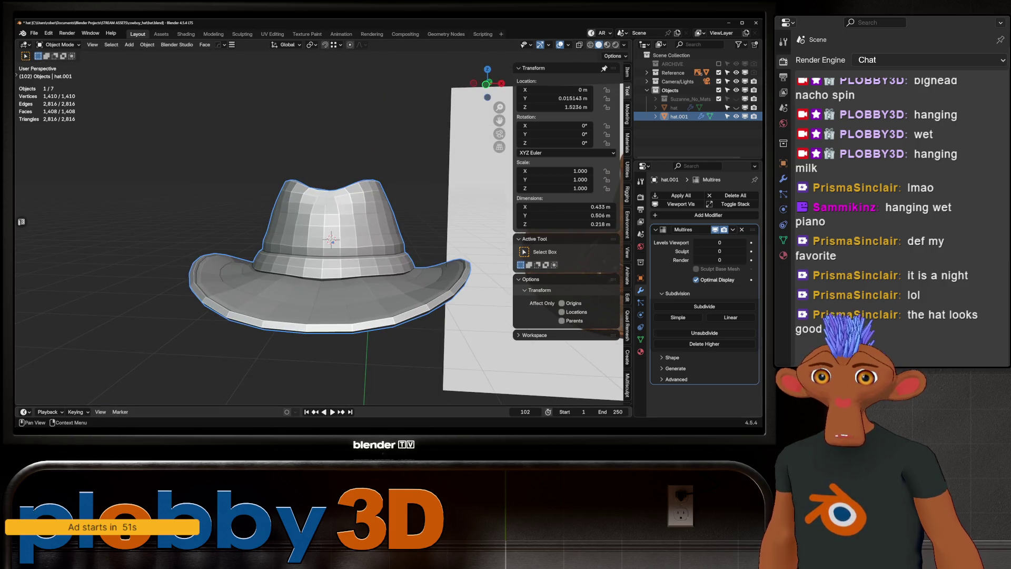
click(705, 306)
- Subdivide hat.001's Multires modifier up to level 5, reaching about 1.44 million vertices
click(705, 306)
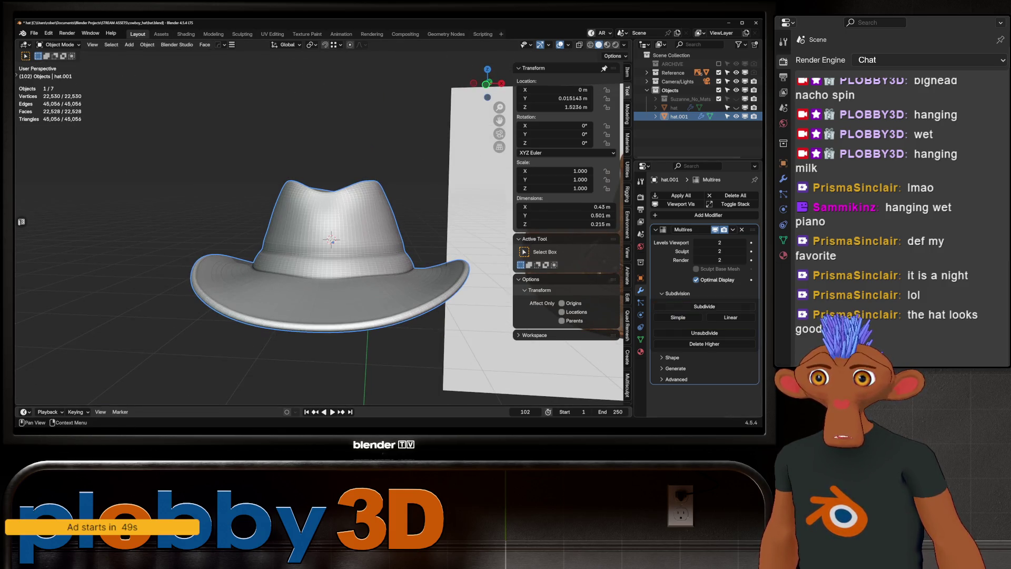
middle_drag(327, 237, 319, 327)
middle_drag(319, 264, 266, 239)
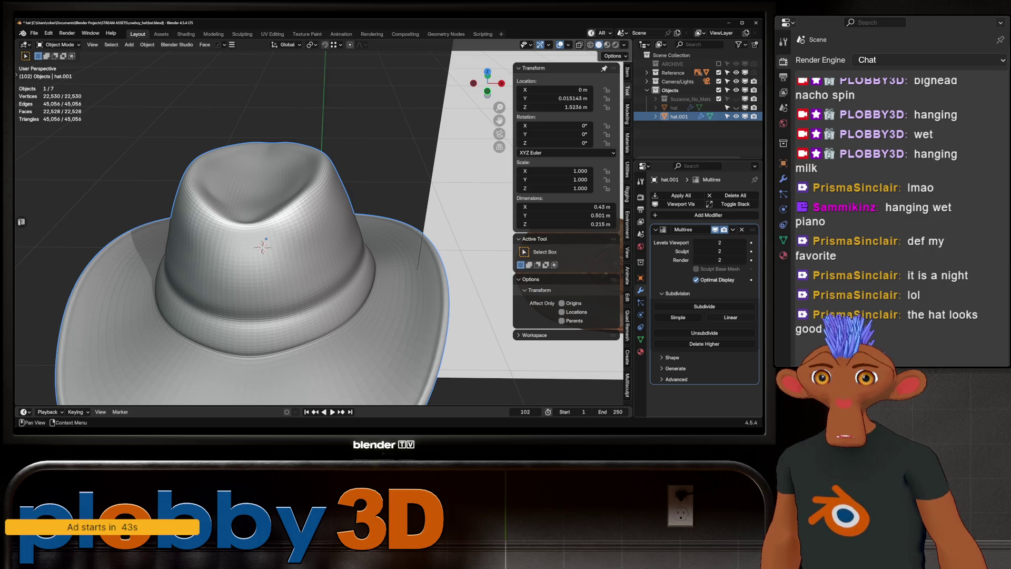
click(704, 307)
scroll(319, 234, down, 2)
click(704, 306)
mouse_move(316, 237)
middle_down()
mouse_move(284, 227)
mouse_move(327, 238)
mouse_move(285, 256)
mouse_move(332, 247)
middle_up()
click(704, 306)
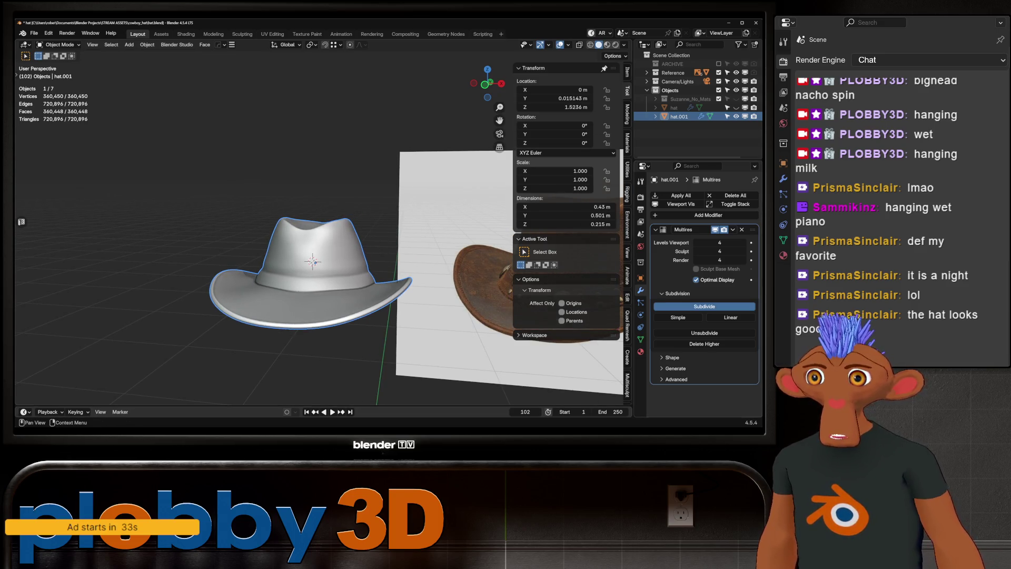
mouse_move(311, 226)
middle_down()
mouse_move(311, 285)
mouse_move(321, 210)
middle_up()
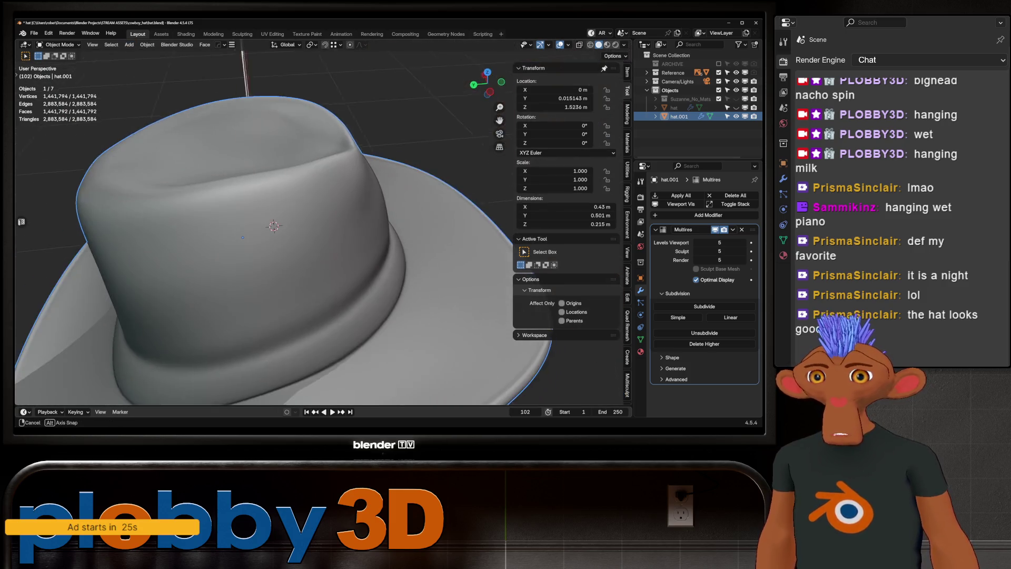
middle_drag(243, 237, 252, 224)
key(ctrl+Tab)
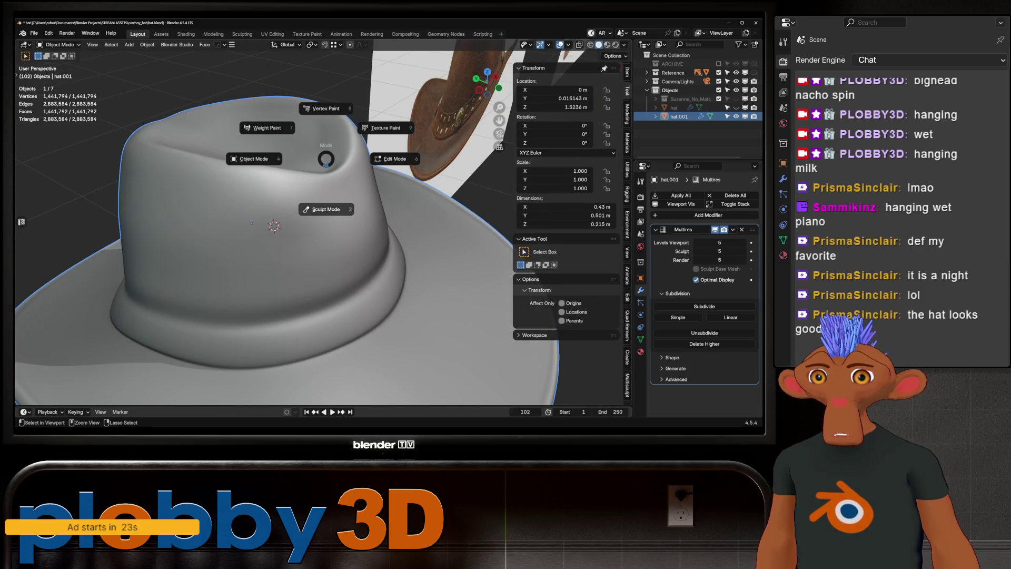
- Enter Sculpt Mode on the hat copy and set the brush radius to 116 px
click(251, 223)
mouse_move(248, 162)
middle_down()
mouse_move(253, 248)
mouse_move(248, 232)
mouse_move(327, 135)
mouse_move(334, 181)
mouse_move(306, 361)
middle_up()
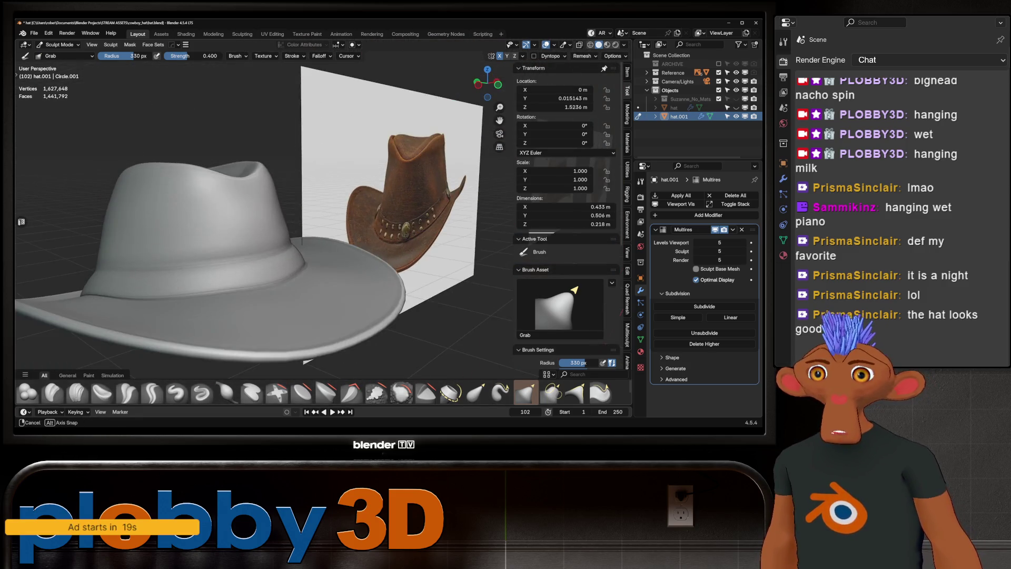
middle_drag(237, 169, 226, 185)
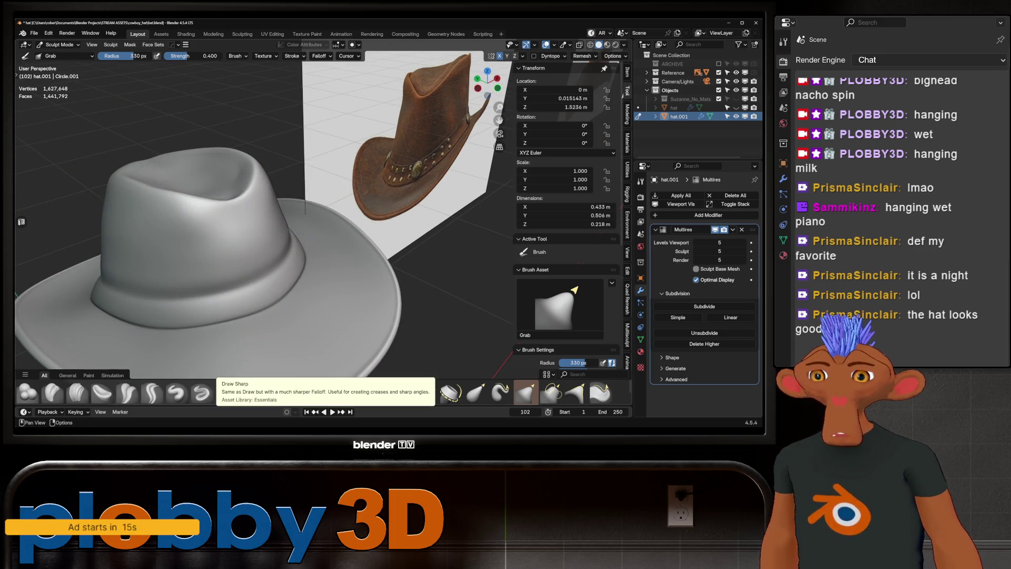
click(202, 393)
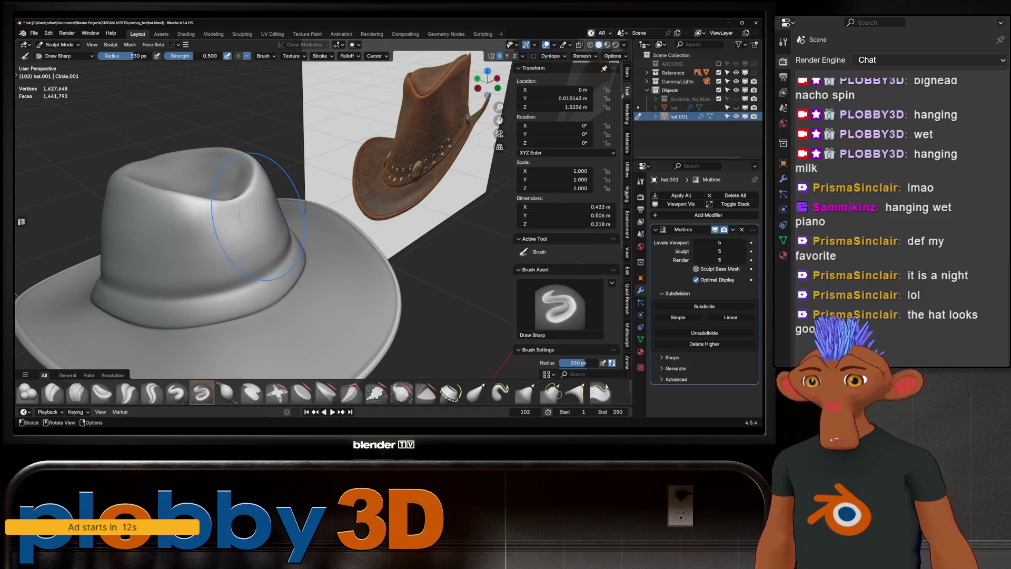
click(126, 392)
key(f)
click(304, 258)
middle_drag(304, 258, 250, 228)
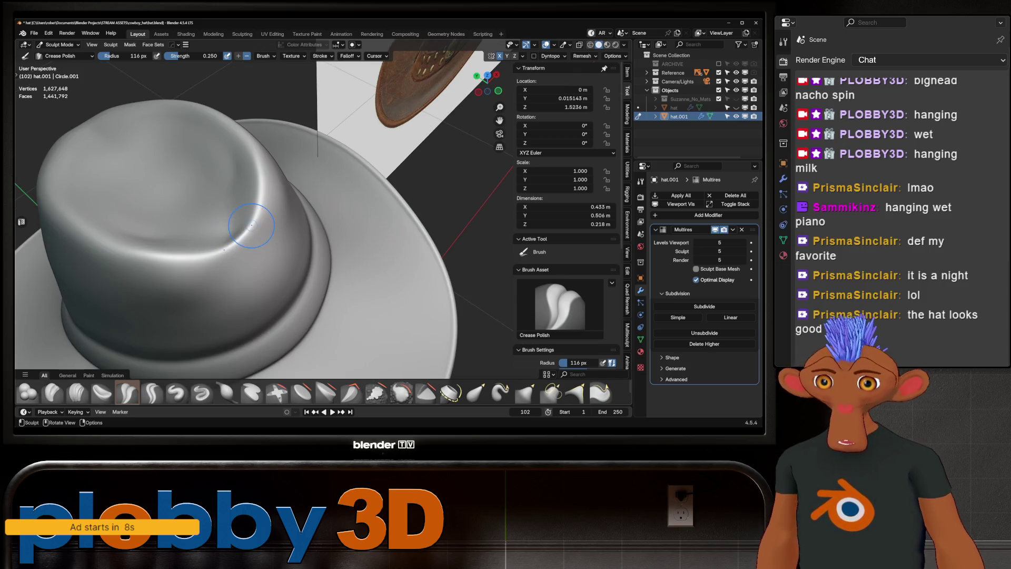
scroll(252, 226, up, 5)
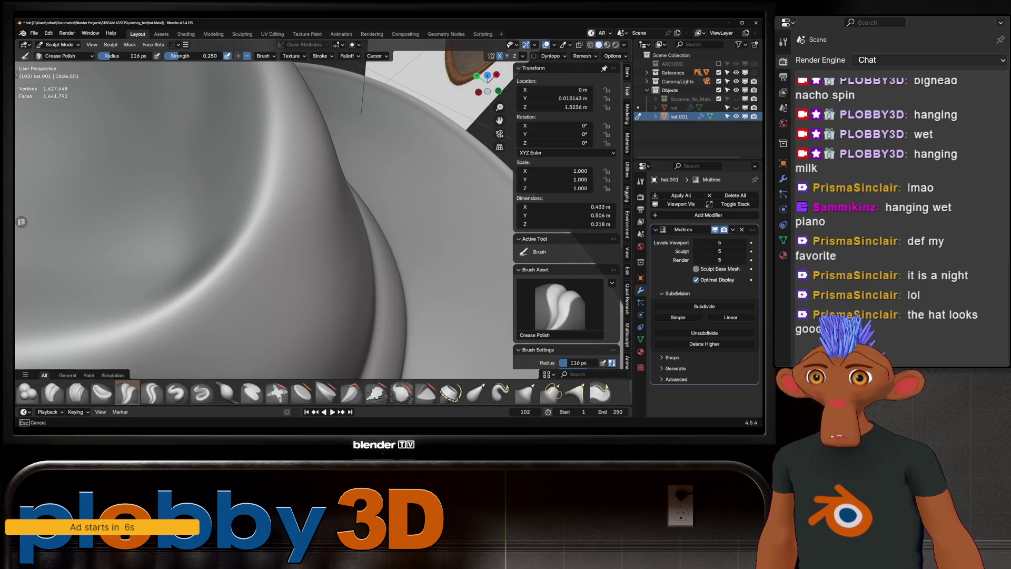
- Carve two mirrored creases into the crown with the Crease Sharp brush
click(152, 393)
drag(260, 232, 272, 183)
mouse_move(272, 183)
middle_down()
mouse_move(214, 223)
mouse_move(250, 253)
middle_up()
drag(260, 233, 377, 148)
scroll(377, 148, down, 5)
mouse_move(377, 148)
middle_down()
mouse_move(378, 132)
mouse_move(379, 150)
middle_up()
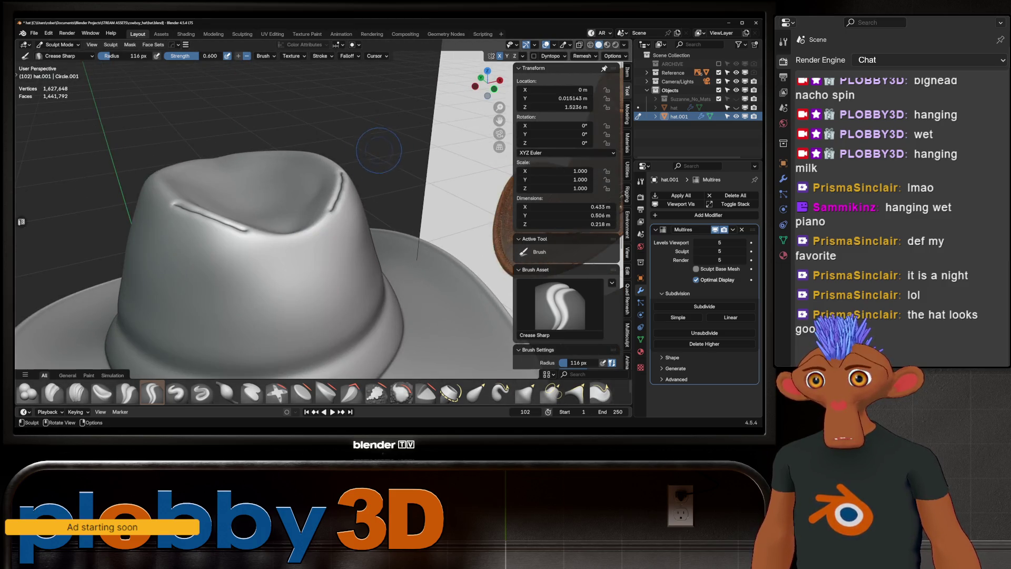
- Check the Crease Sharp stroke settings at 213 px radius and carve mirrored grooves into the crown
scroll(317, 182, down, 4)
scroll(250, 212, up, 5)
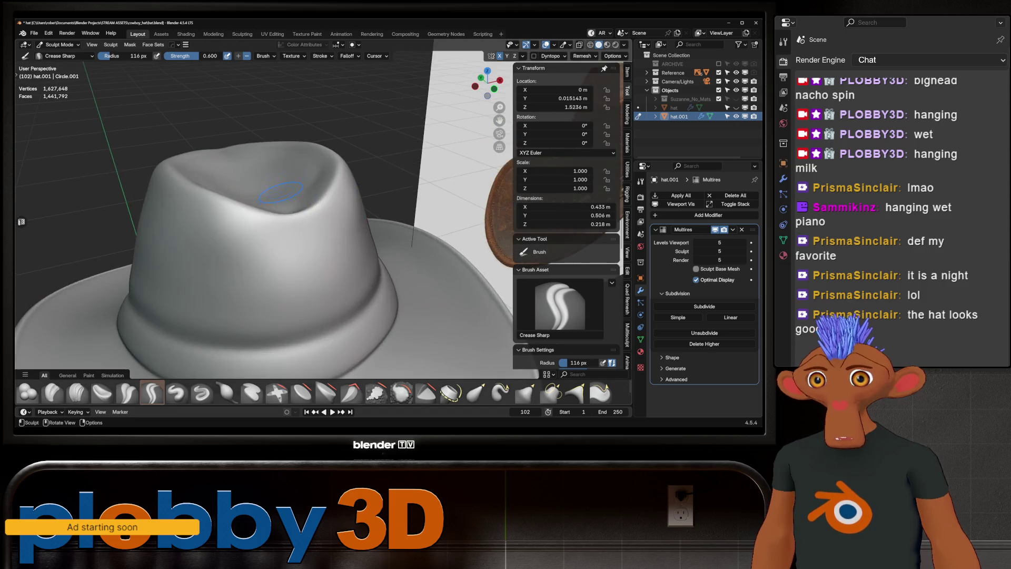
click(322, 56)
click(320, 56)
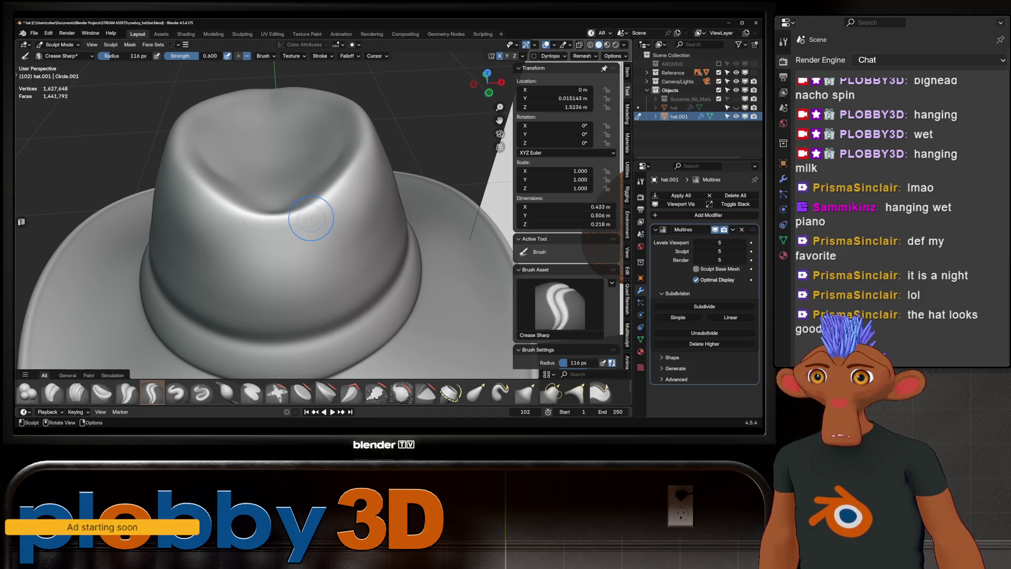
mouse_move(315, 212)
mouse_down()
mouse_move(340, 199)
mouse_move(378, 127)
mouse_up()
mouse_move(324, 191)
middle_down()
mouse_move(316, 216)
mouse_move(327, 225)
mouse_move(284, 273)
middle_up()
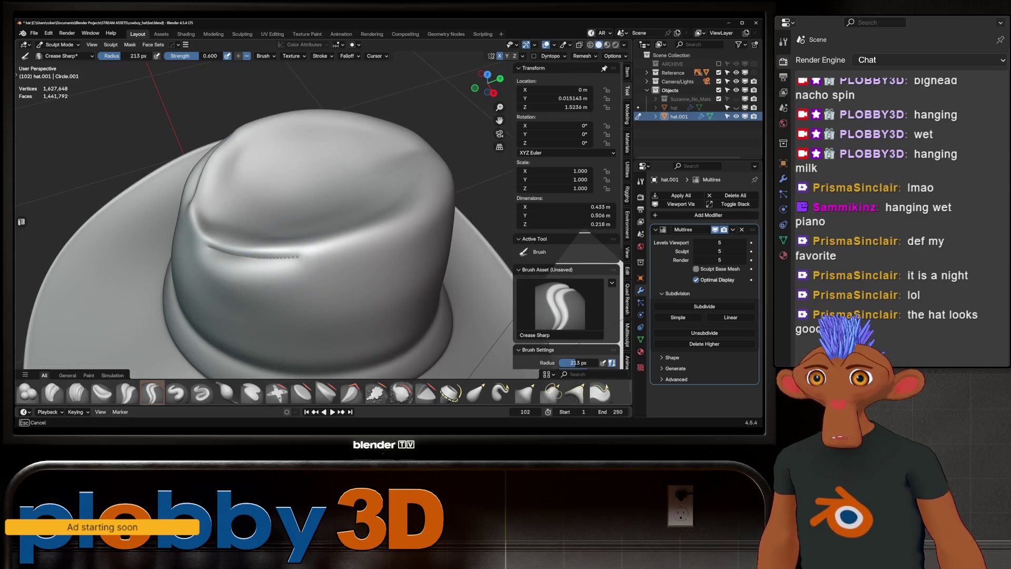
mouse_move(305, 257)
mouse_down()
mouse_move(422, 221)
mouse_move(446, 186)
mouse_up()
- Deepen the Crease Sharp groove along the crown fold and seam from a side-on view
mouse_move(369, 222)
middle_down()
mouse_move(337, 200)
mouse_move(311, 248)
middle_up()
drag(311, 248, 410, 236)
scroll(371, 216, up, 6)
drag(332, 265, 333, 263)
scroll(332, 263, down, 8)
mouse_move(332, 263)
middle_down()
mouse_move(390, 258)
mouse_move(369, 261)
middle_up()
mouse_move(323, 259)
mouse_down()
mouse_move(316, 284)
mouse_move(328, 282)
mouse_up()
drag(390, 271, 419, 262)
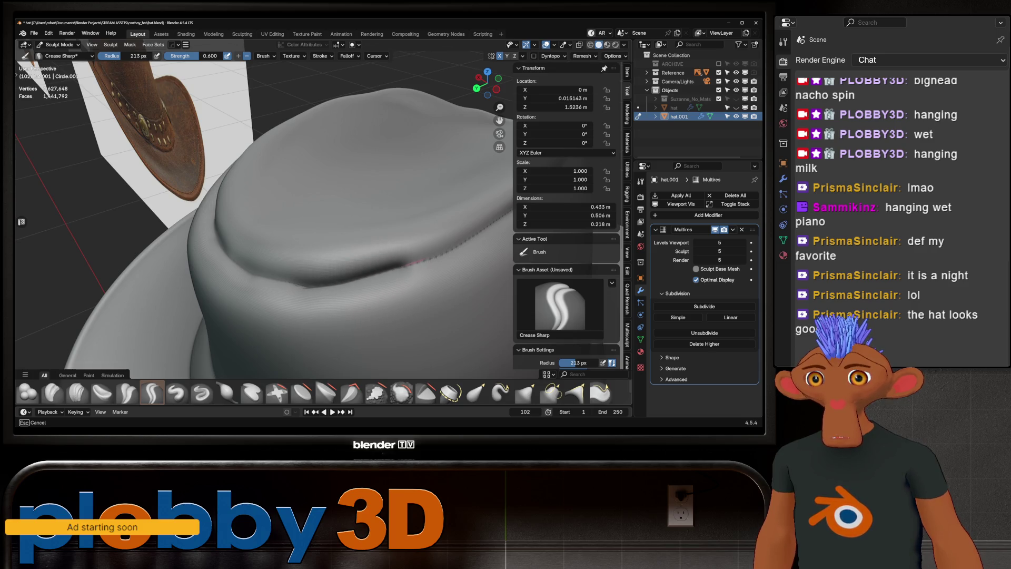
- Lengthen the crease along the crown edge and fold, viewed from the side
middle_drag(466, 237, 317, 291)
drag(314, 280, 386, 262)
mouse_move(437, 247)
middle_down()
mouse_move(459, 243)
mouse_move(203, 267)
middle_up()
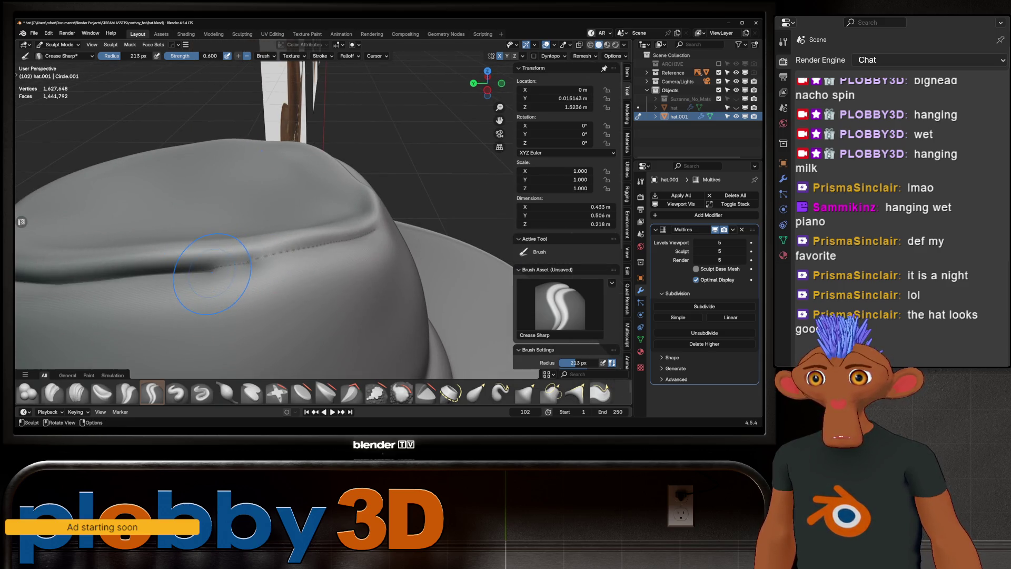
drag(218, 268, 272, 258)
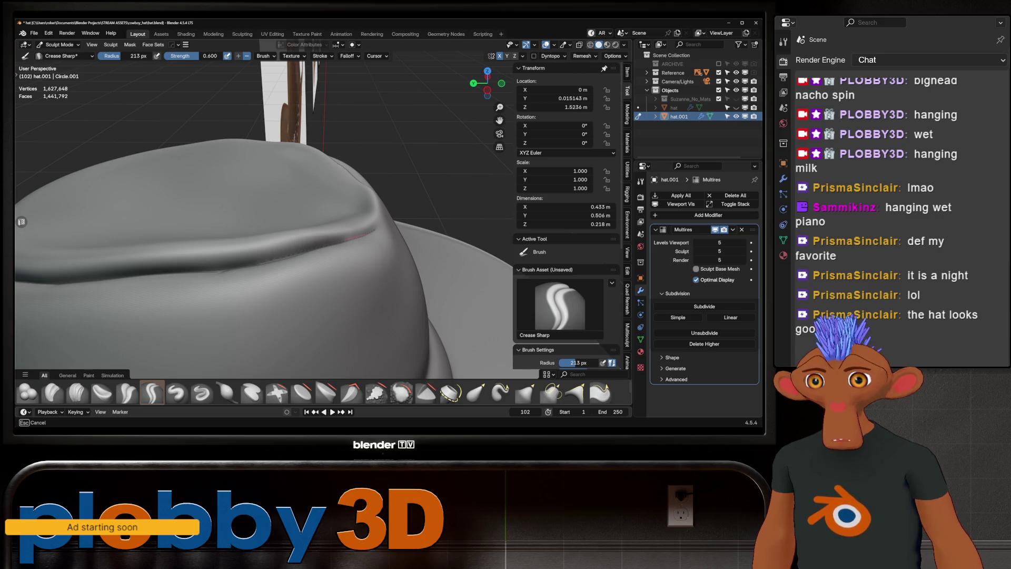
scroll(389, 230, down, 10)
mouse_move(390, 229)
middle_down()
mouse_move(293, 244)
mouse_move(293, 227)
middle_up()
scroll(252, 226, up, 6)
- Carve a final crease along the crown fold, then select the Draw brush at strength 0.500
drag(259, 240, 360, 240)
mouse_move(360, 240)
middle_down()
mouse_move(359, 258)
mouse_move(379, 274)
mouse_move(400, 264)
mouse_move(255, 219)
middle_up()
scroll(156, 210, down, 2)
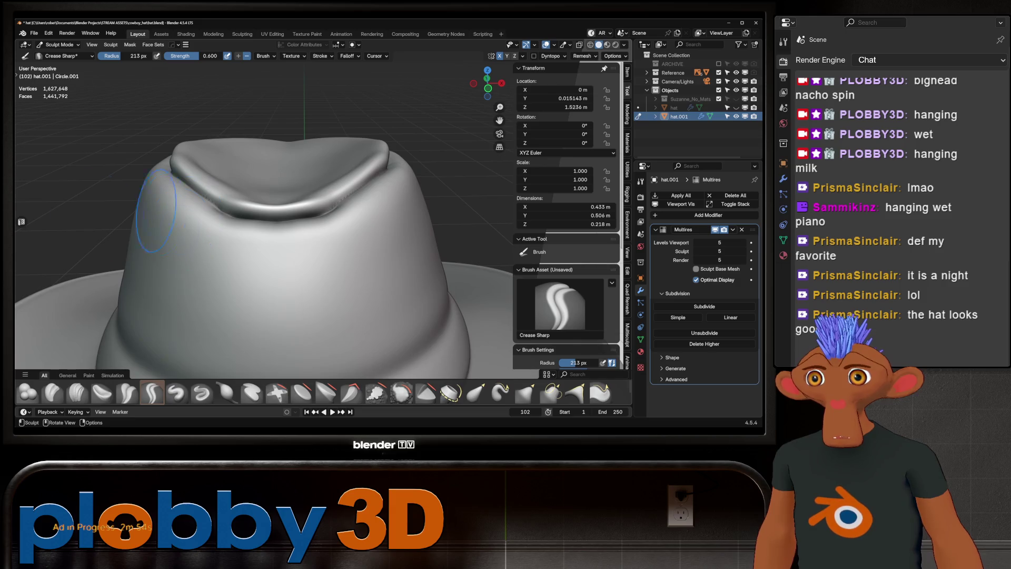
click(177, 393)
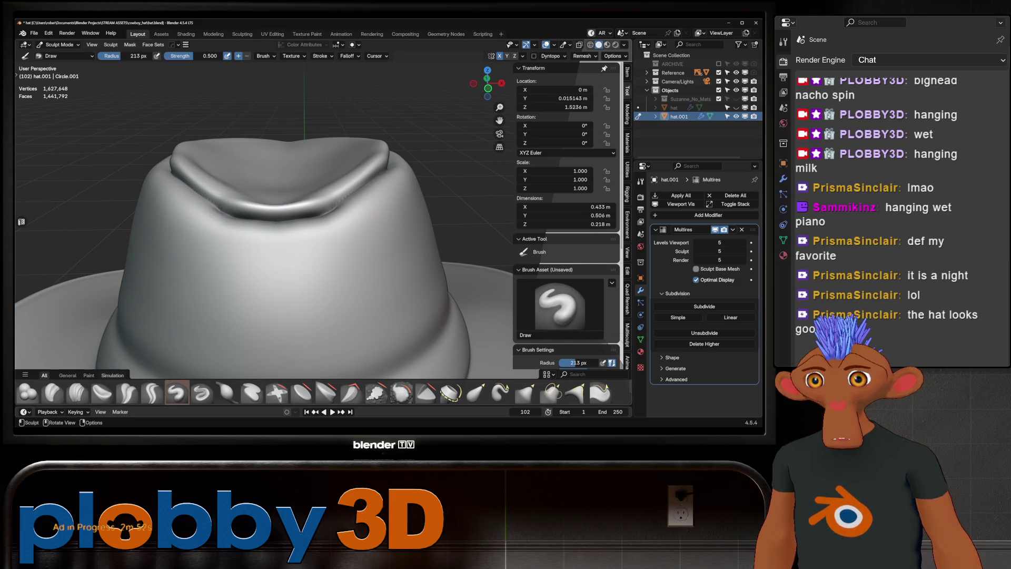
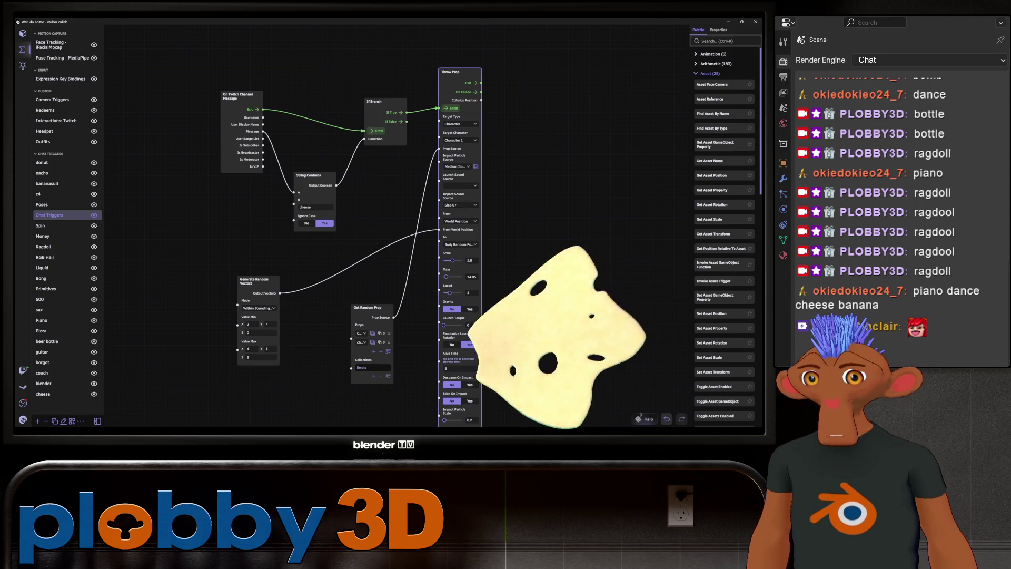
- Set the Throw Prop impact sound to Slap 05, then change it to Slap 03
click(460, 205)
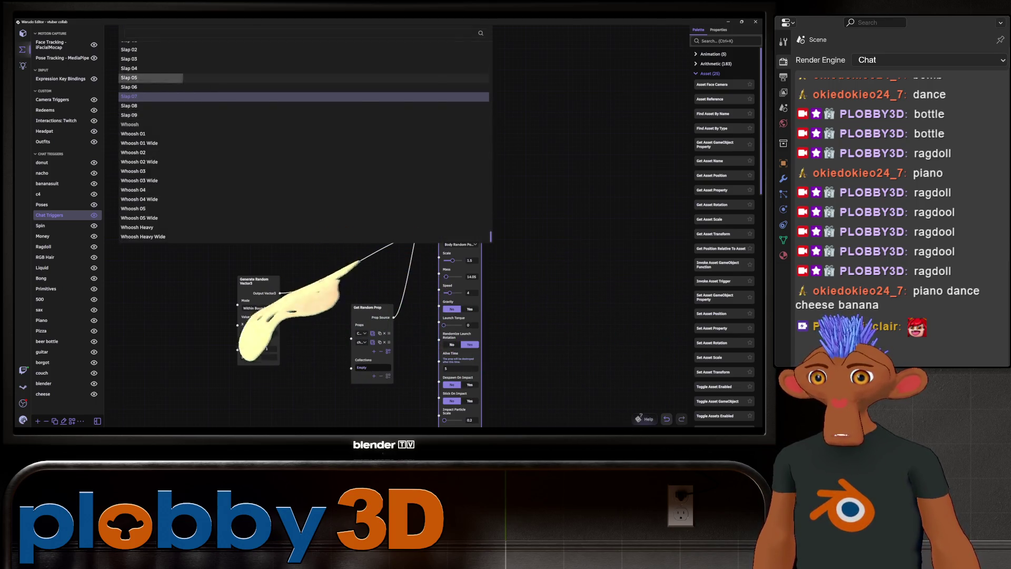
click(131, 77)
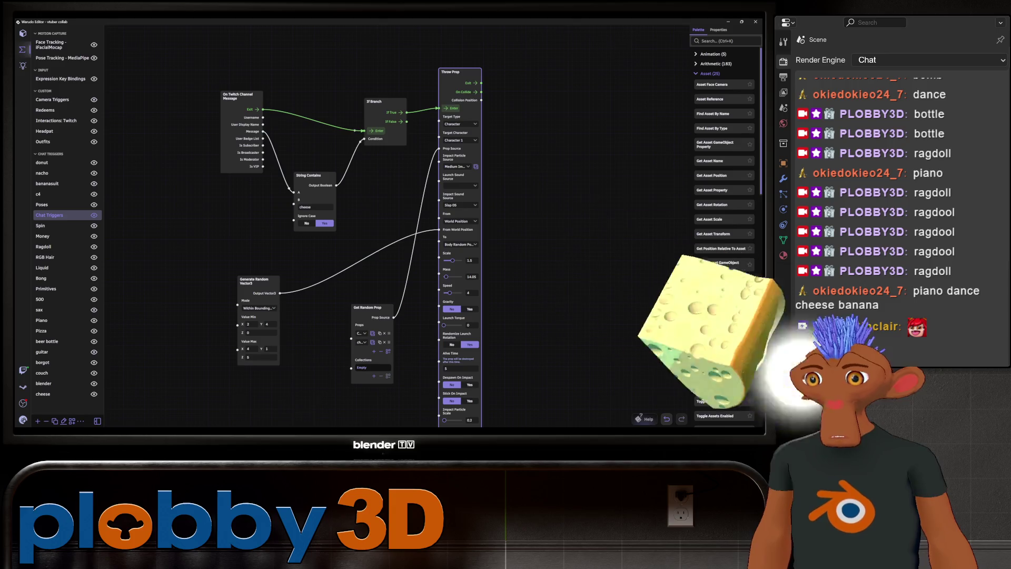
click(460, 205)
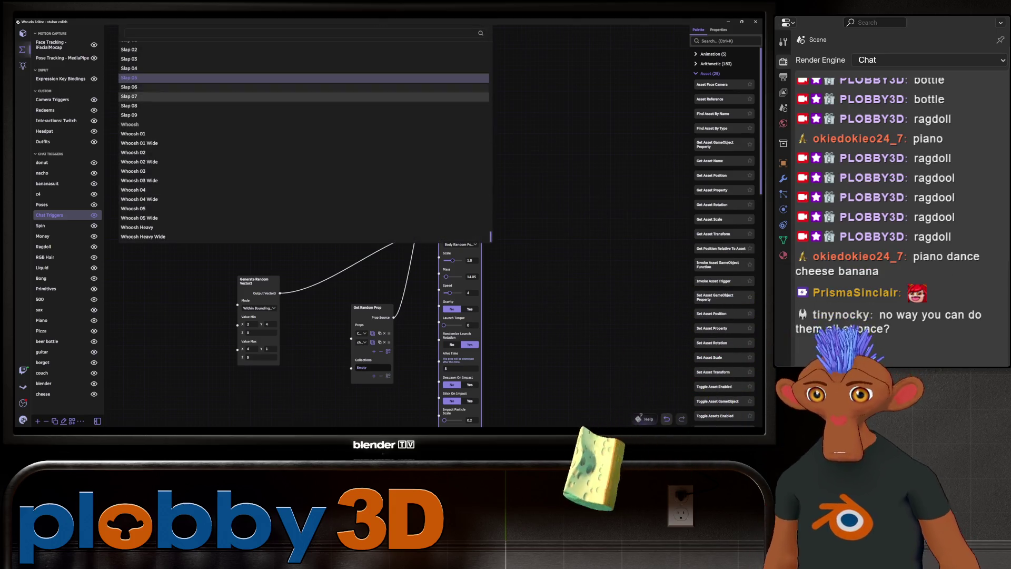
click(132, 58)
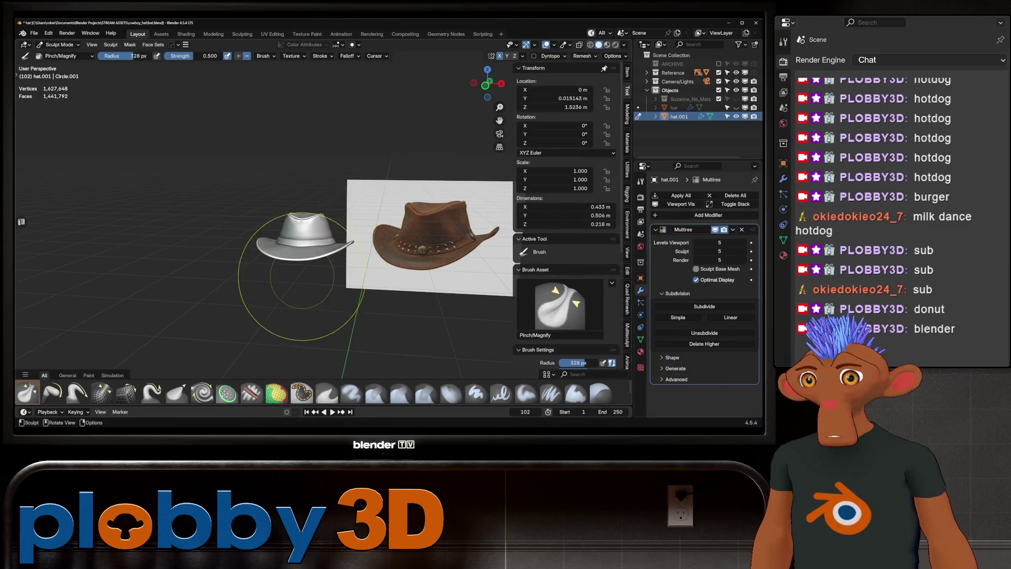
mouse_move(337, 227)
middle_down()
mouse_move(327, 237)
mouse_move(245, 168)
mouse_move(237, 130)
mouse_move(209, 323)
middle_up()
- Pick the Crease Polish brush, then try a mask option and the Clay Strips brush
scroll(324, 240, up, 5)
scroll(327, 239, up, 3)
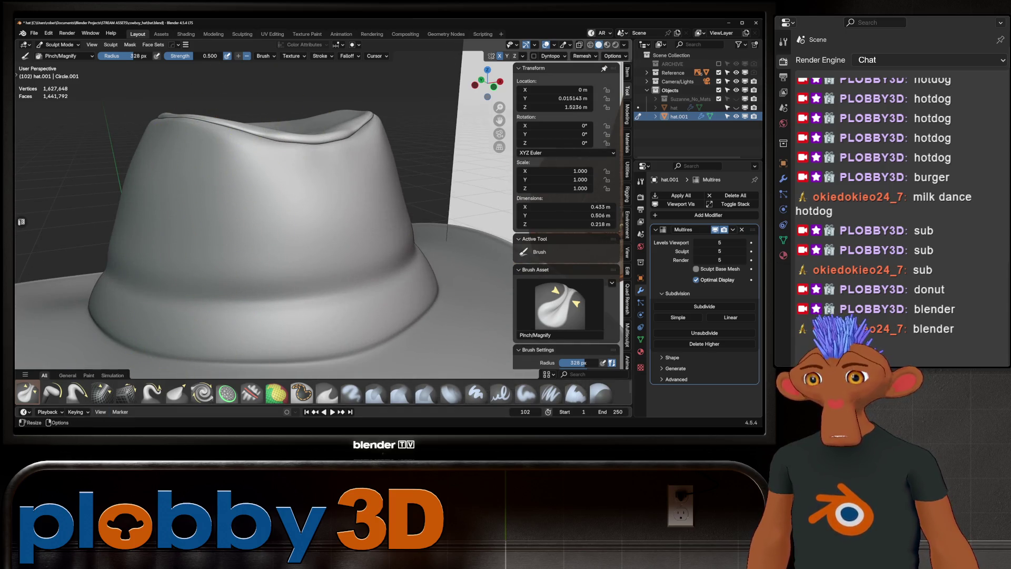
scroll(28, 392, up, 3)
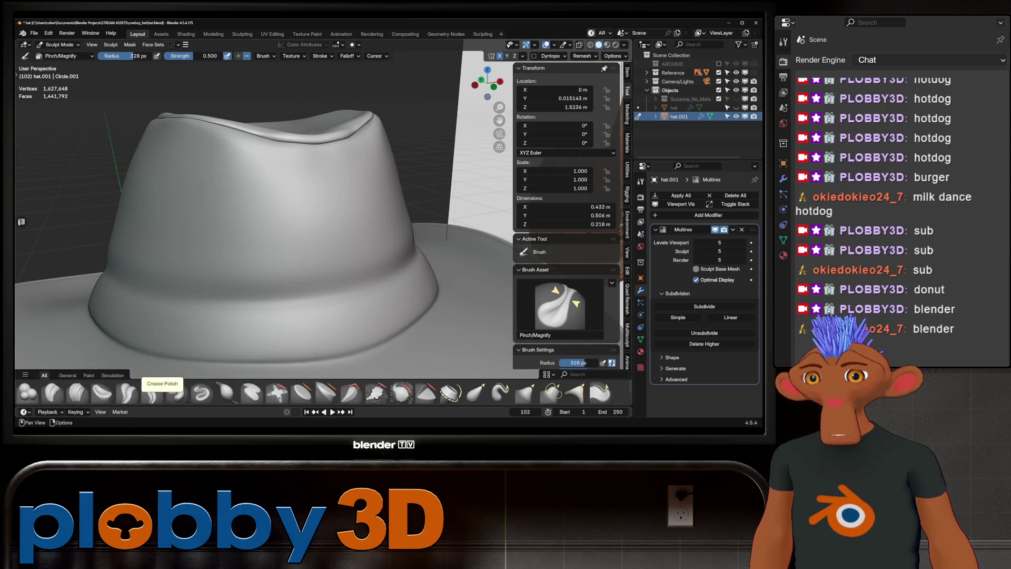
click(127, 393)
mouse_move(264, 203)
middle_down()
mouse_move(198, 261)
mouse_move(171, 185)
mouse_move(213, 217)
middle_up()
scroll(213, 217, up, 5)
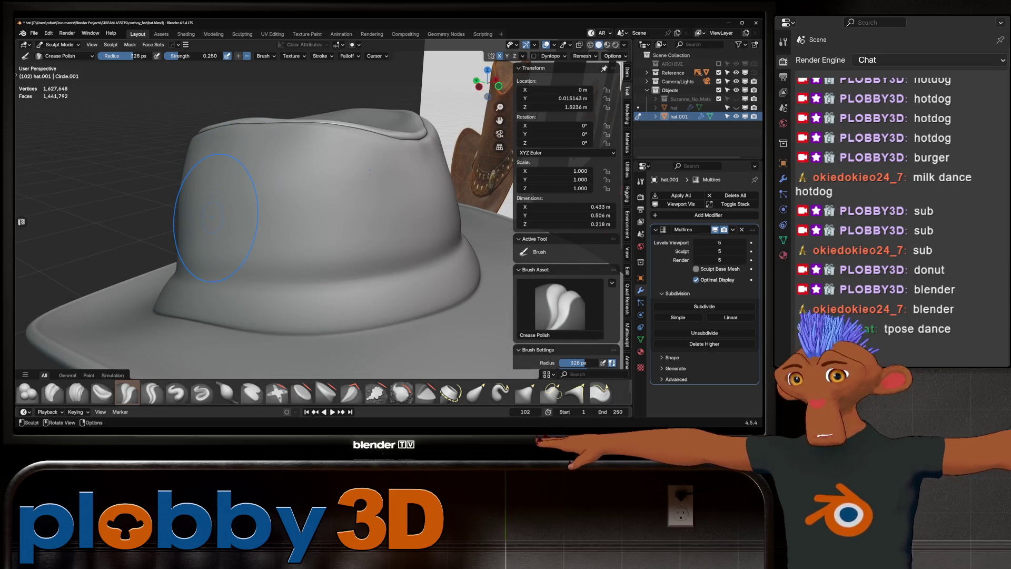
key(a)
key(1)
key(c)
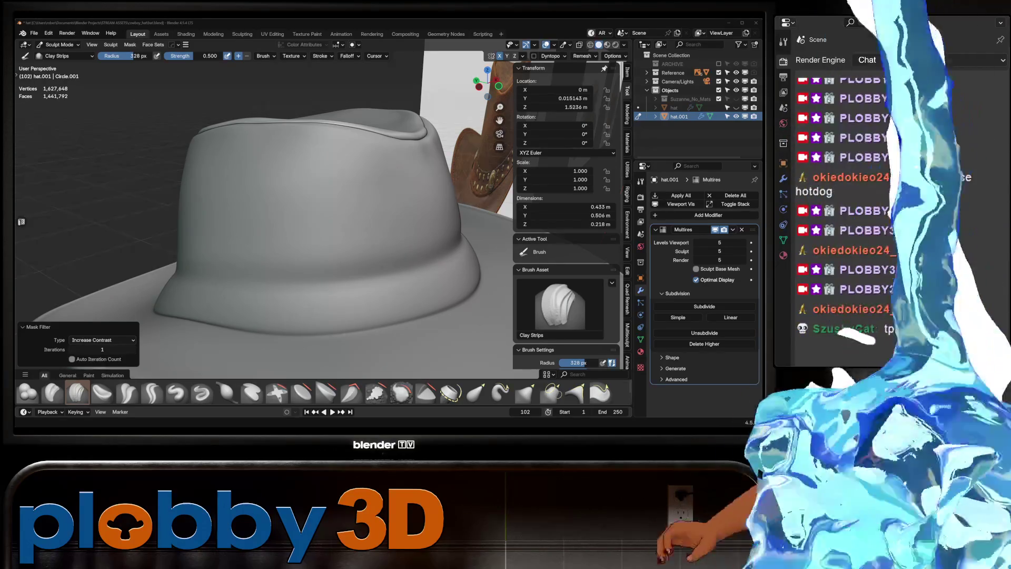
- Shrink the brush to 196 px and clear the mask from the hat crown
mouse_move(232, 195)
middle_down()
mouse_move(274, 174)
mouse_move(248, 185)
mouse_move(262, 189)
middle_up()
scroll(261, 188, up, 3)
key(f)
click(232, 198)
scroll(243, 195, up, 2)
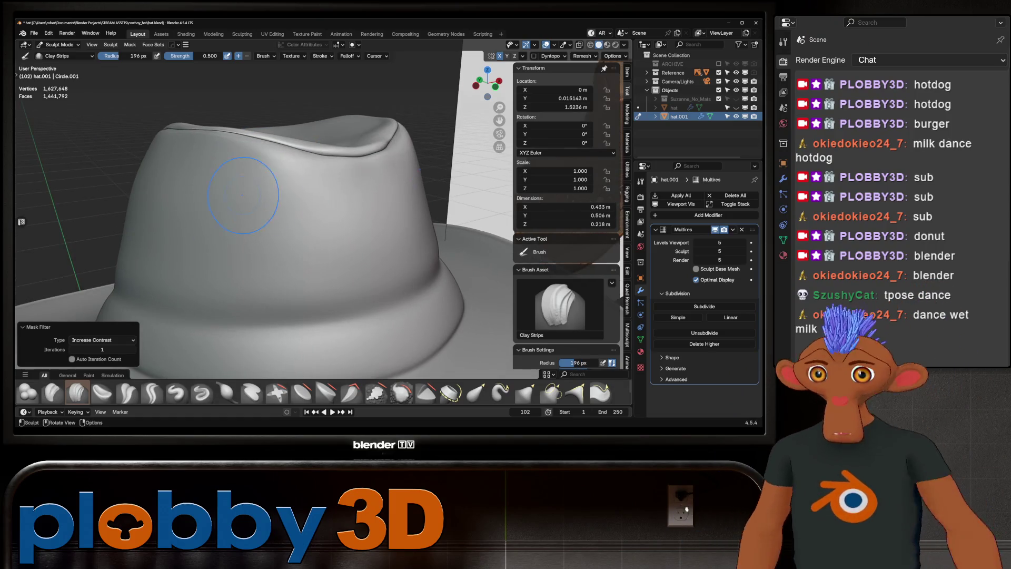
key(ctrl+z)
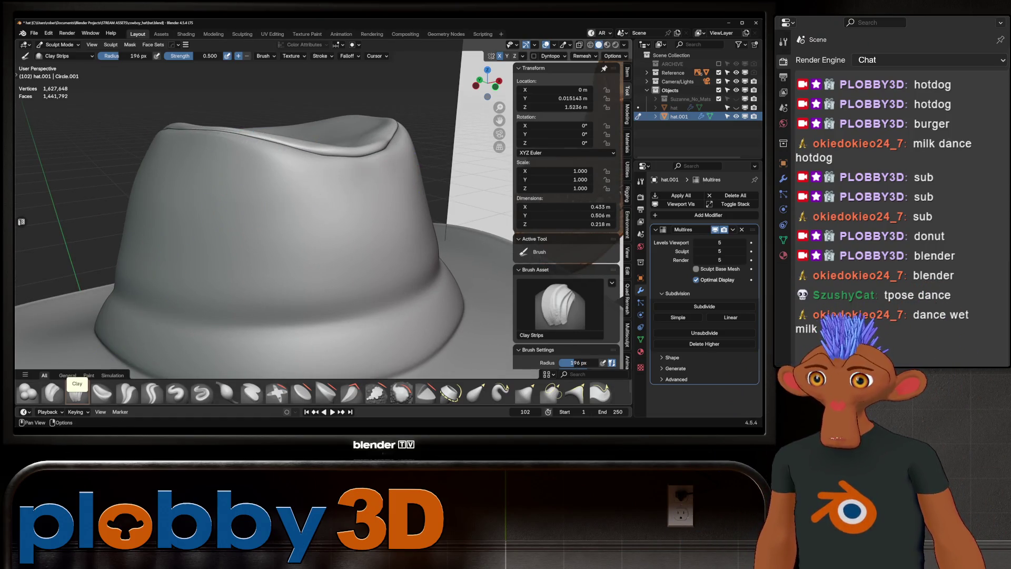
- Return to Crease Polish with a 109 px radius, zoomed in on the hat
click(127, 392)
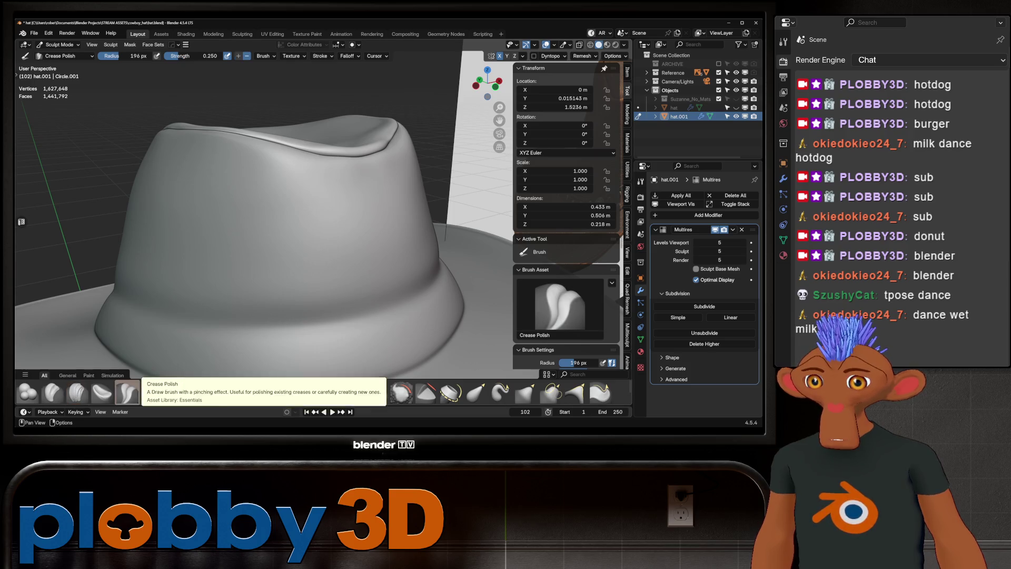
middle_drag(295, 221, 276, 180)
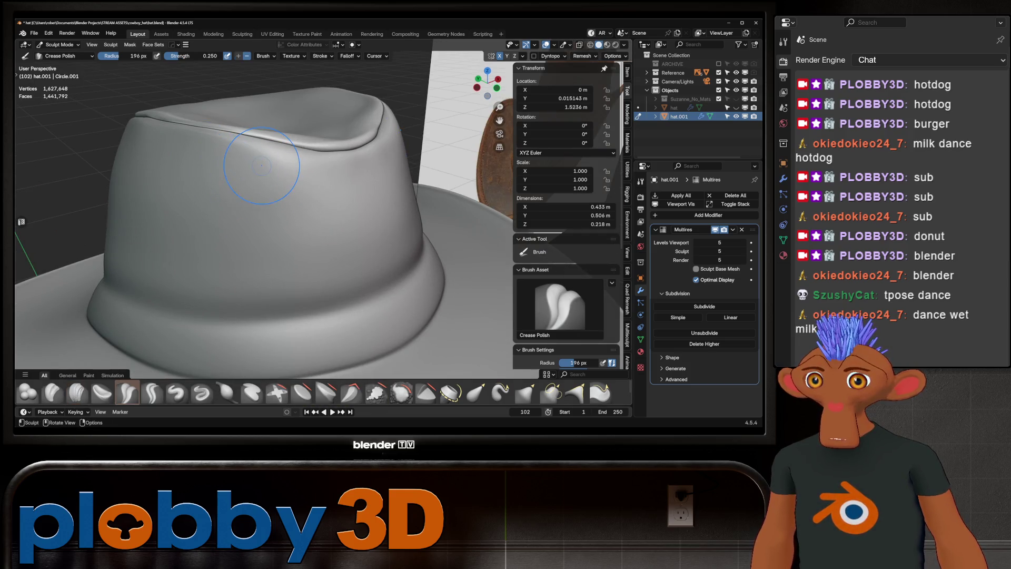
key(f)
click(244, 165)
mouse_move(244, 166)
middle_down()
mouse_move(306, 178)
mouse_move(310, 138)
mouse_move(328, 188)
mouse_move(377, 210)
mouse_move(290, 217)
mouse_move(341, 180)
middle_up()
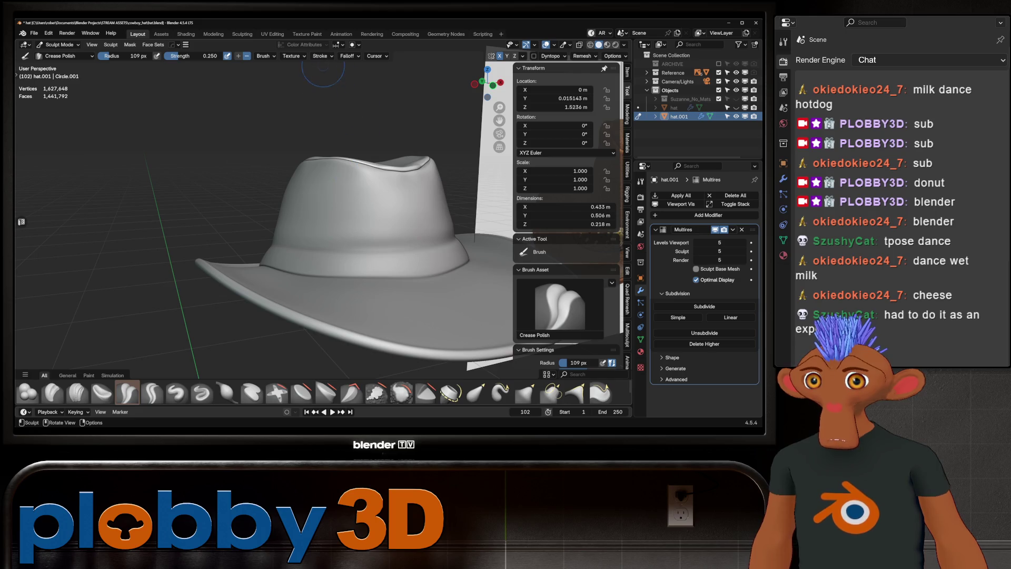
ctrl+middle_drag(317, 227, 317, 211)
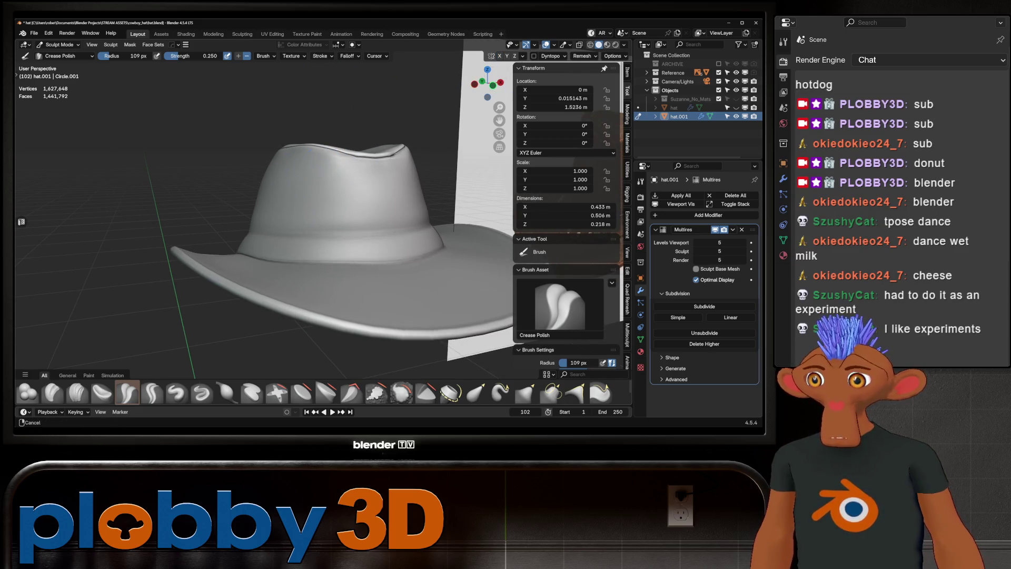
scroll(279, 183, up, 4)
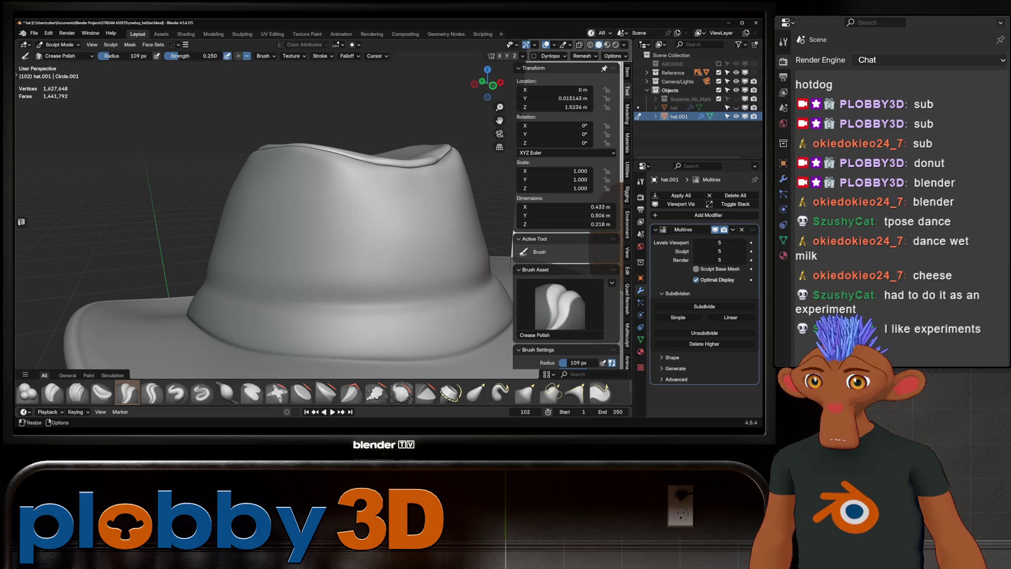
- Try Draw Sharp, undo its crown groove, and go back to Crease Polish at 69 px
click(202, 393)
key(ctrl+z)
scroll(241, 330, up, 2)
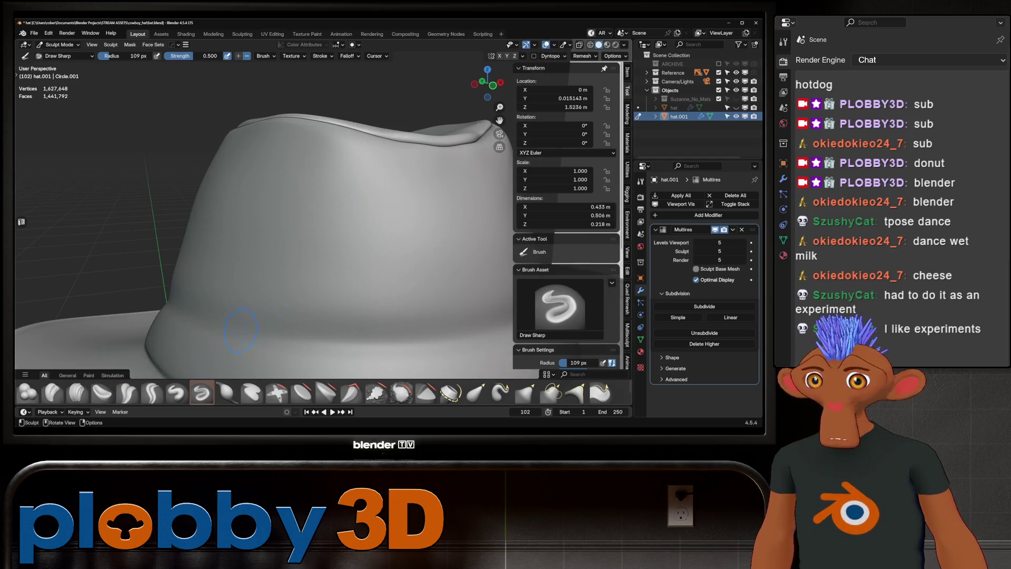
click(126, 393)
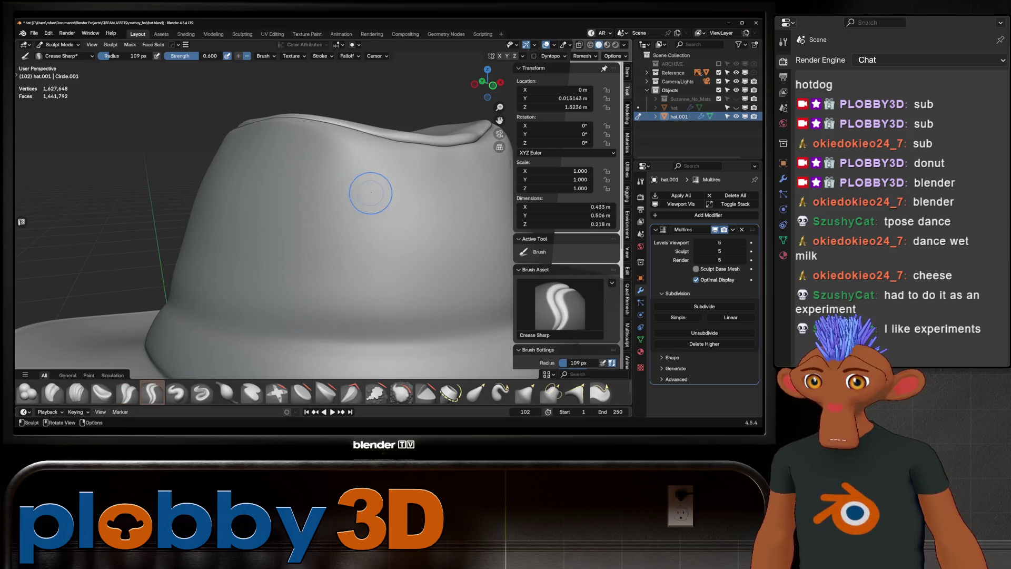
middle_drag(308, 181, 227, 226)
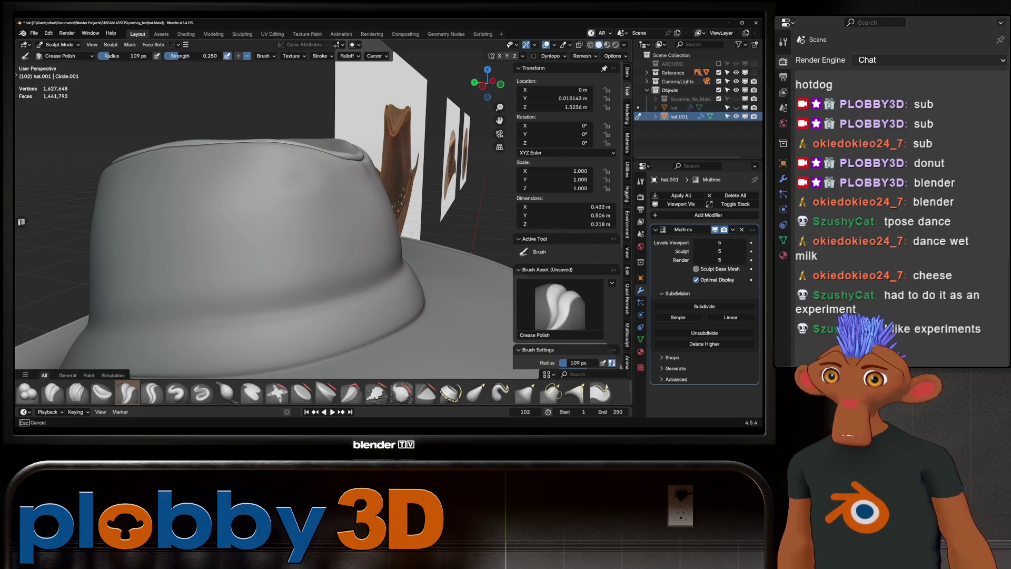
mouse_move(228, 177)
middle_down()
mouse_move(291, 174)
mouse_move(326, 186)
middle_up()
key(f)
click(354, 179)
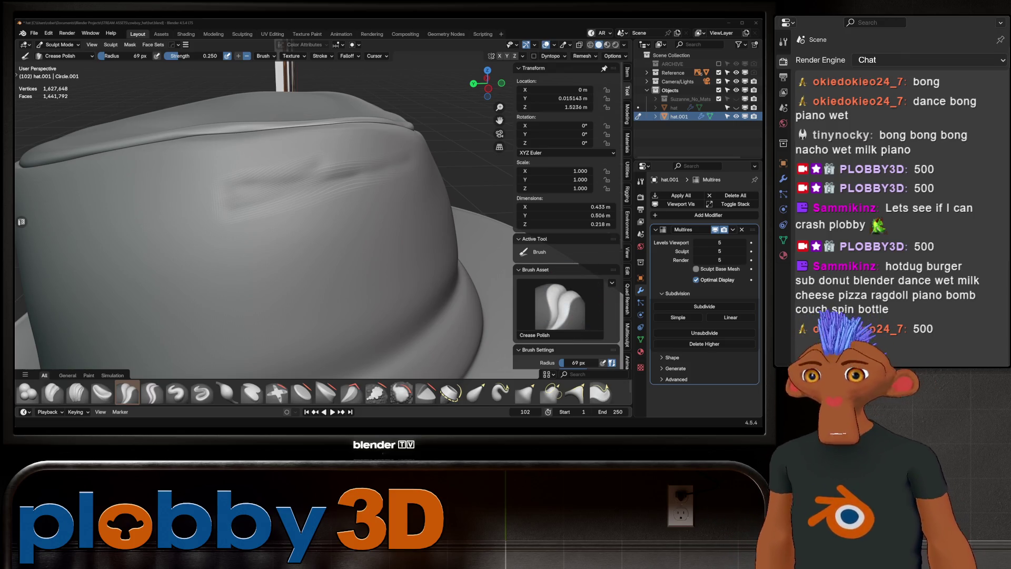
scroll(334, 181, down, 3)
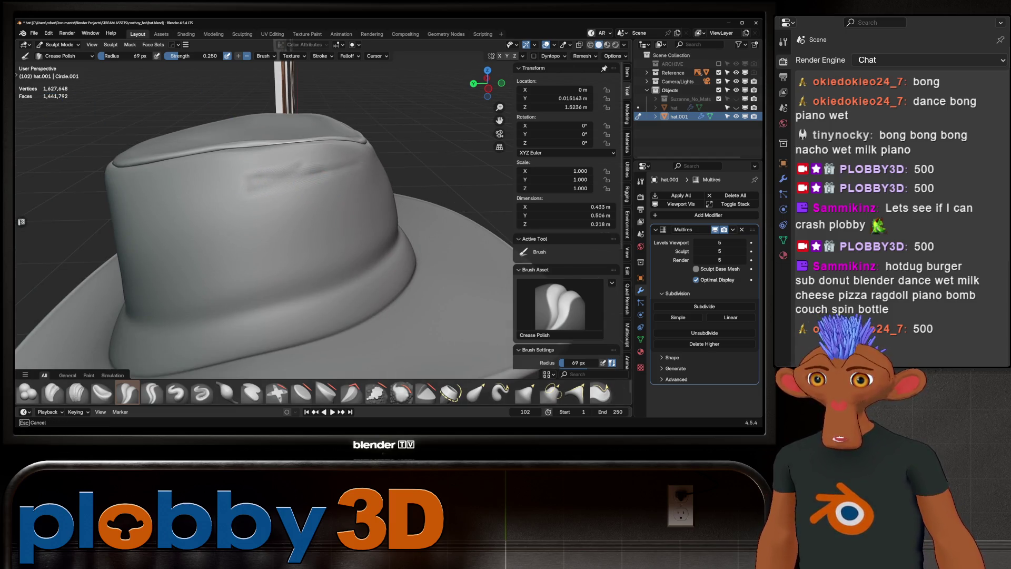
mouse_move(282, 190)
middle_down()
mouse_move(322, 185)
mouse_move(292, 184)
middle_up()
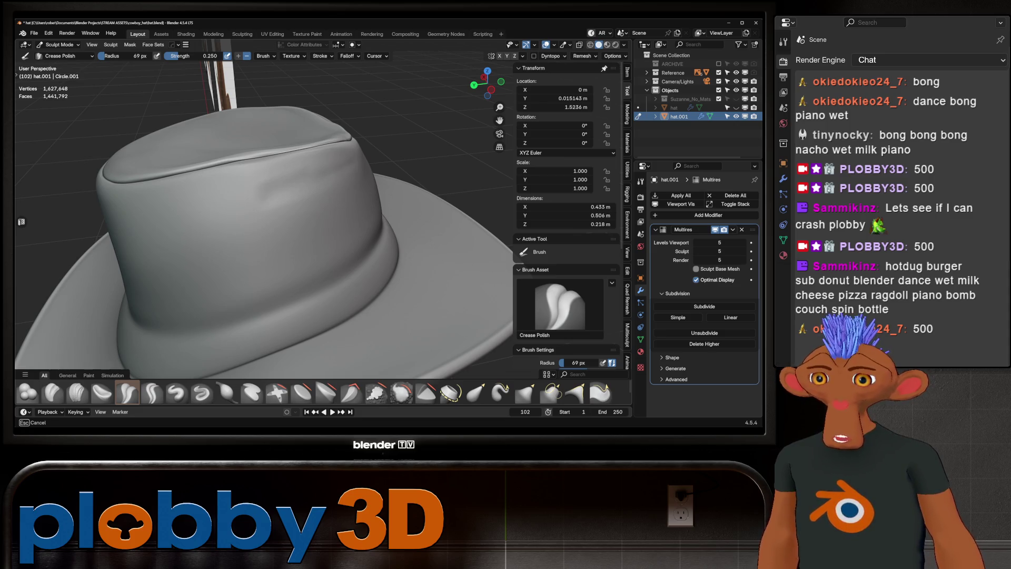
scroll(348, 159, up, 3)
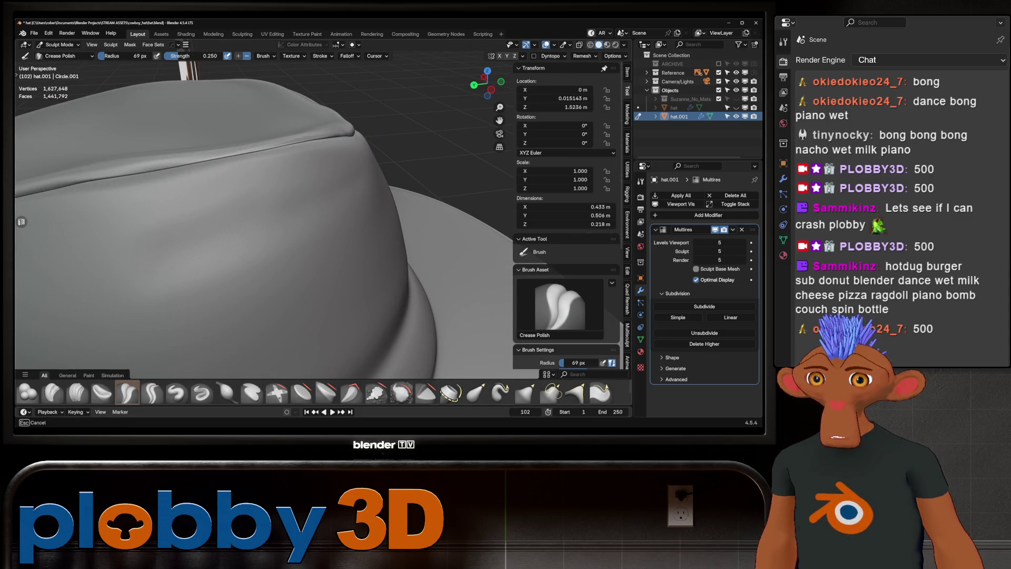
middle_drag(153, 268, 166, 244)
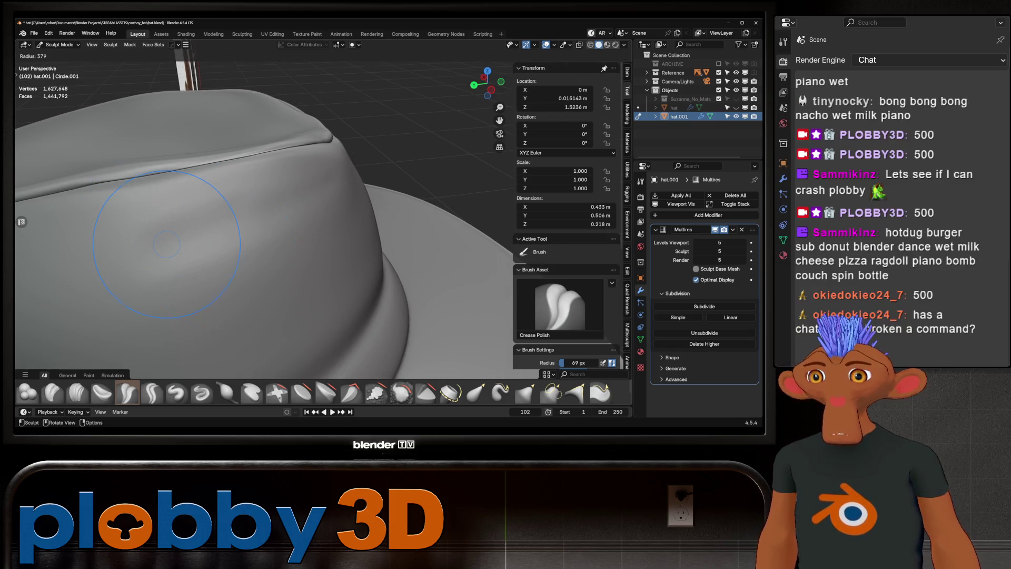
key(Return)
mouse_move(227, 221)
middle_down()
mouse_move(281, 227)
mouse_move(295, 189)
middle_up()
scroll(264, 221, down, 5)
scroll(264, 222, up, 6)
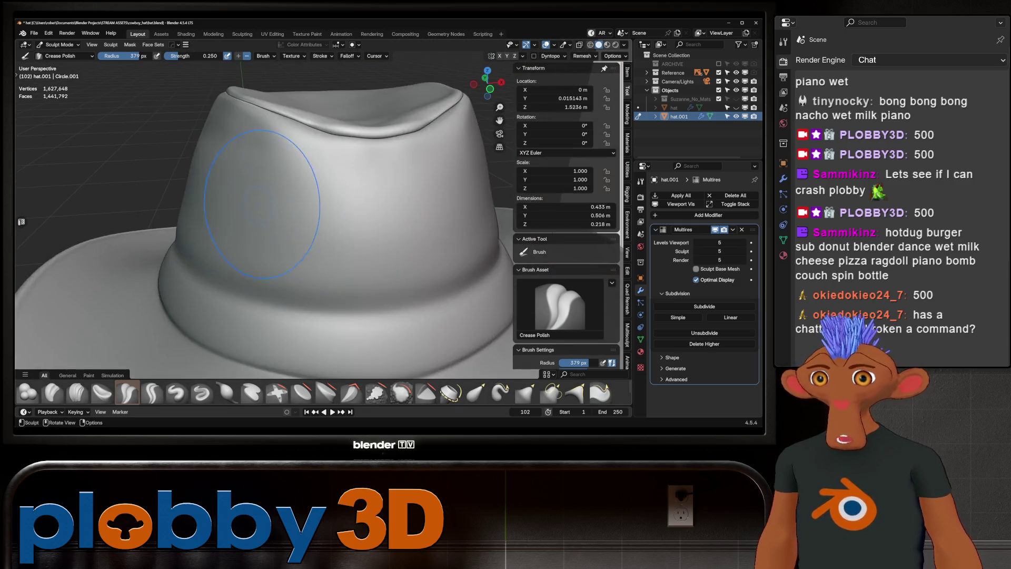
mouse_move(263, 221)
middle_down()
mouse_move(285, 216)
mouse_move(247, 230)
middle_up()
scroll(246, 231, down, 4)
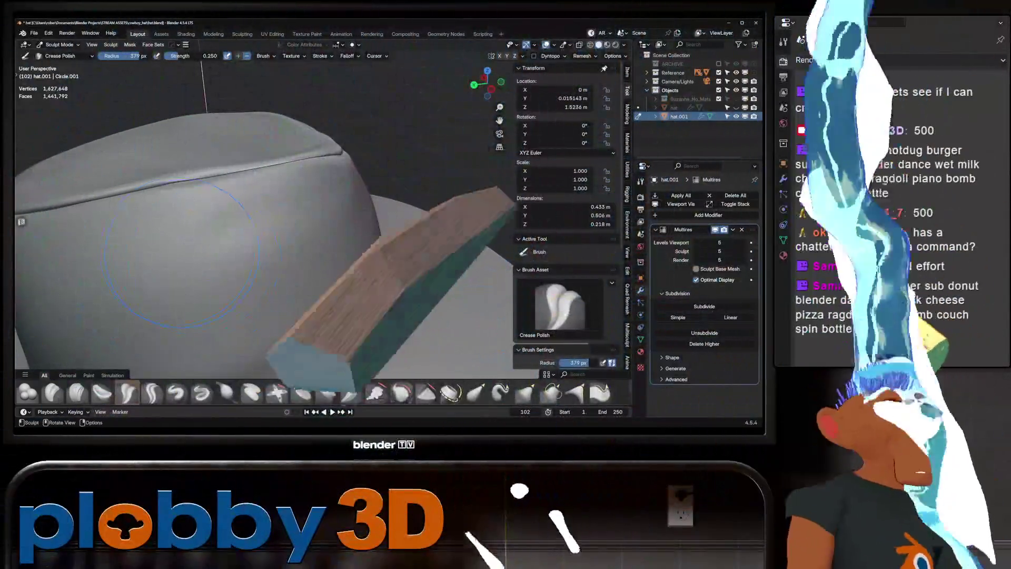
mouse_move(182, 253)
middle_down()
mouse_move(295, 227)
mouse_move(274, 258)
mouse_move(299, 271)
middle_up()
scroll(305, 222, down, 2)
scroll(274, 258, down, 2)
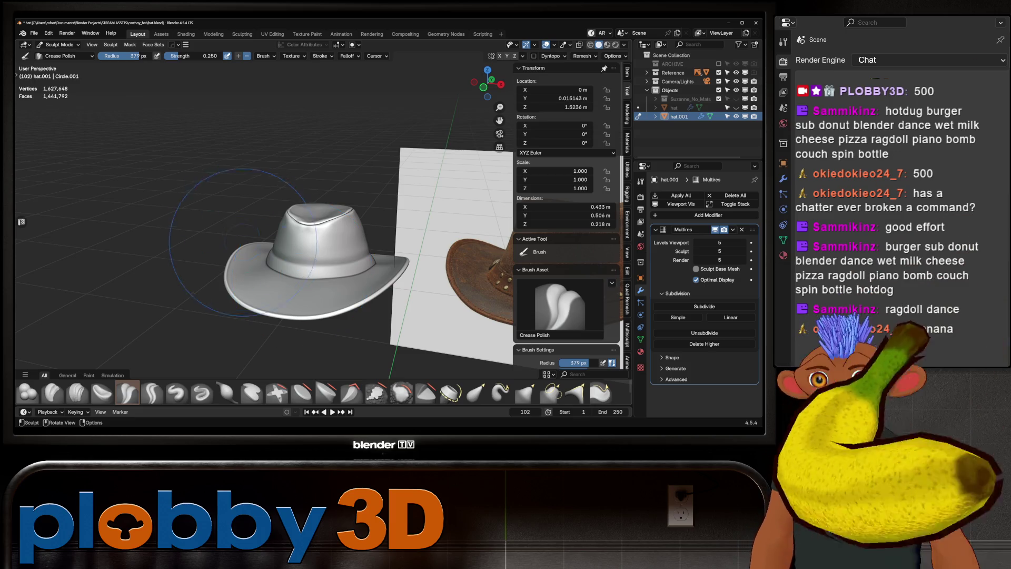
- Switch to the Pinch/Magnify brush with a 172 px radius
middle_drag(279, 306, 398, 311)
scroll(399, 307, up, 5)
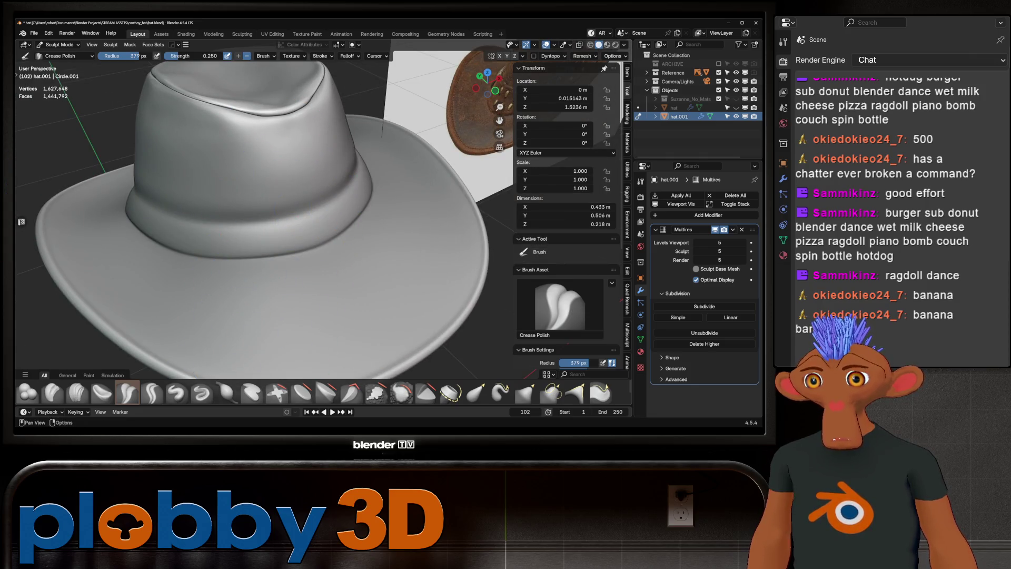
scroll(179, 392, down, 3)
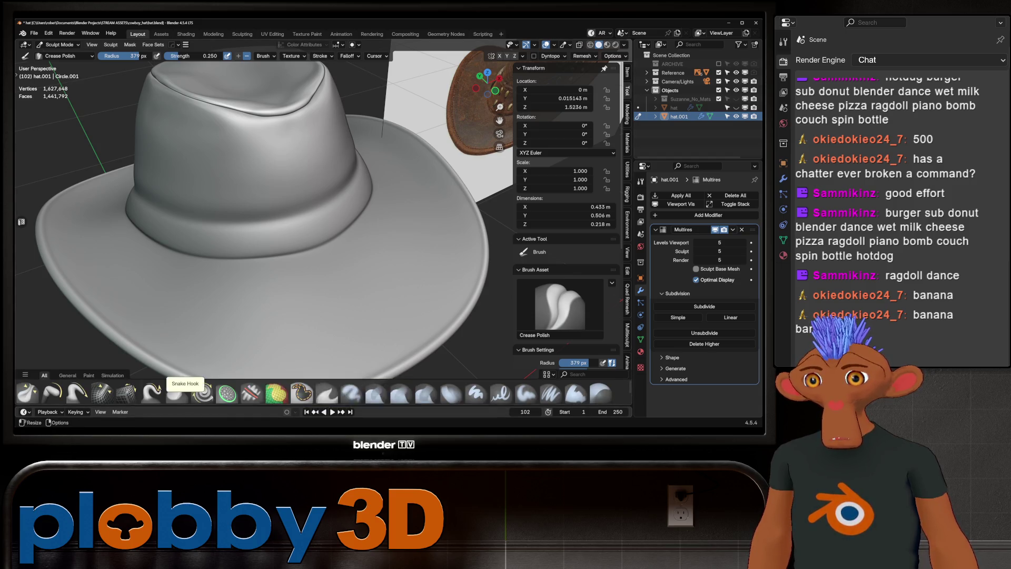
click(27, 393)
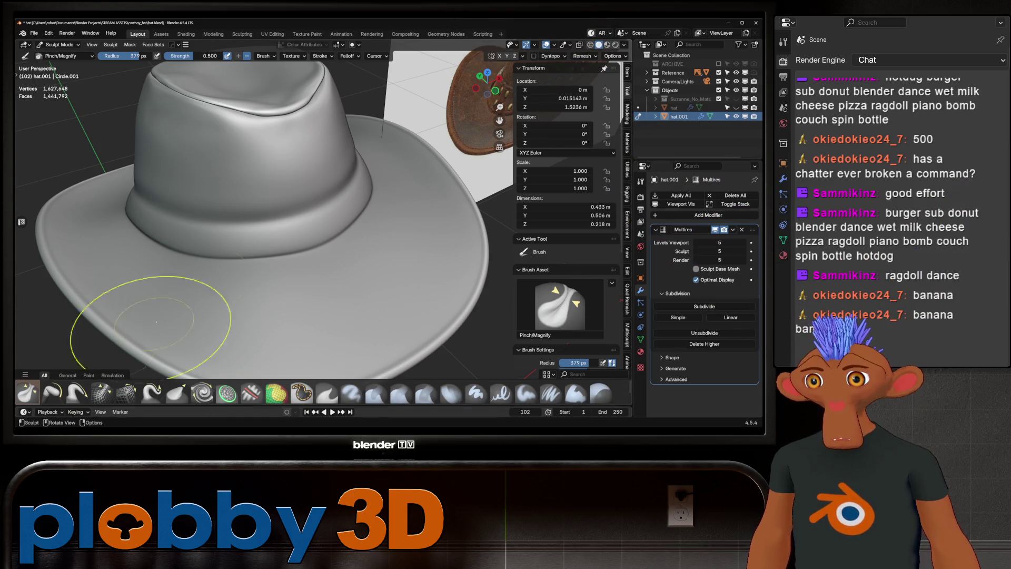
key(f)
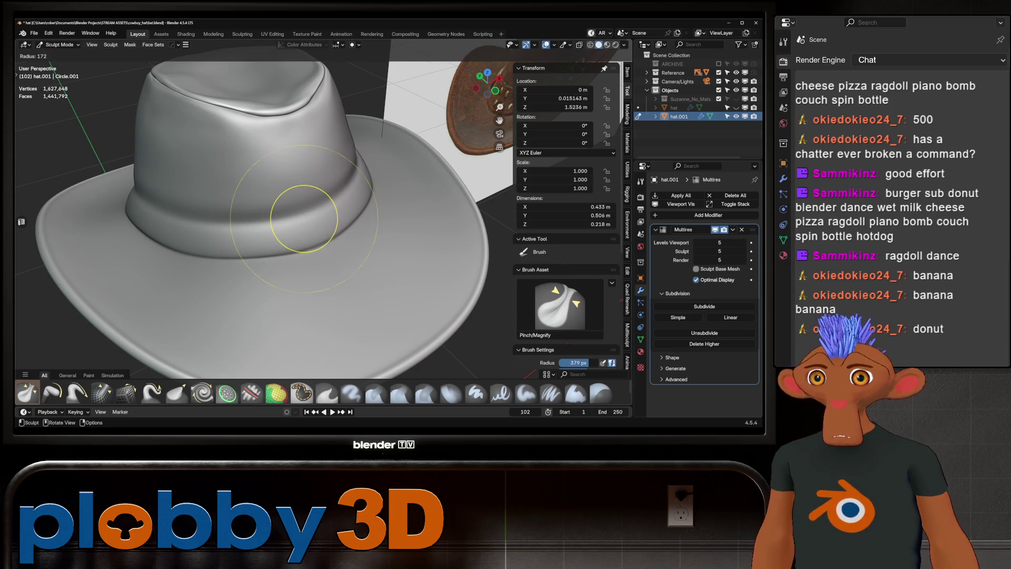
key(Return)
- Orbit closely around the hat's brim and crown, then expand the brush library to two rows
scroll(264, 211, up, 3)
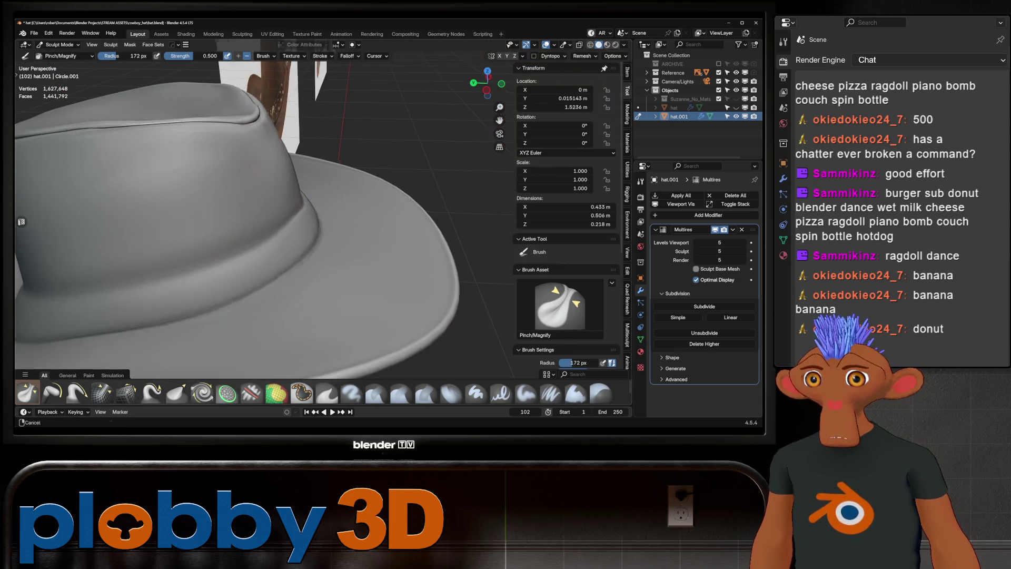
middle_drag(264, 211, 402, 220)
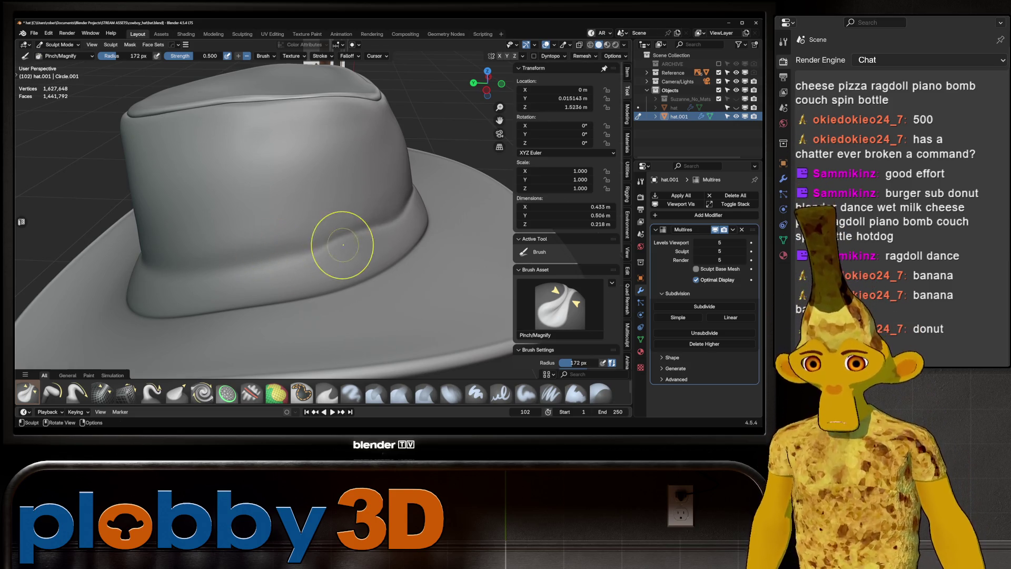
middle_drag(343, 244, 462, 246)
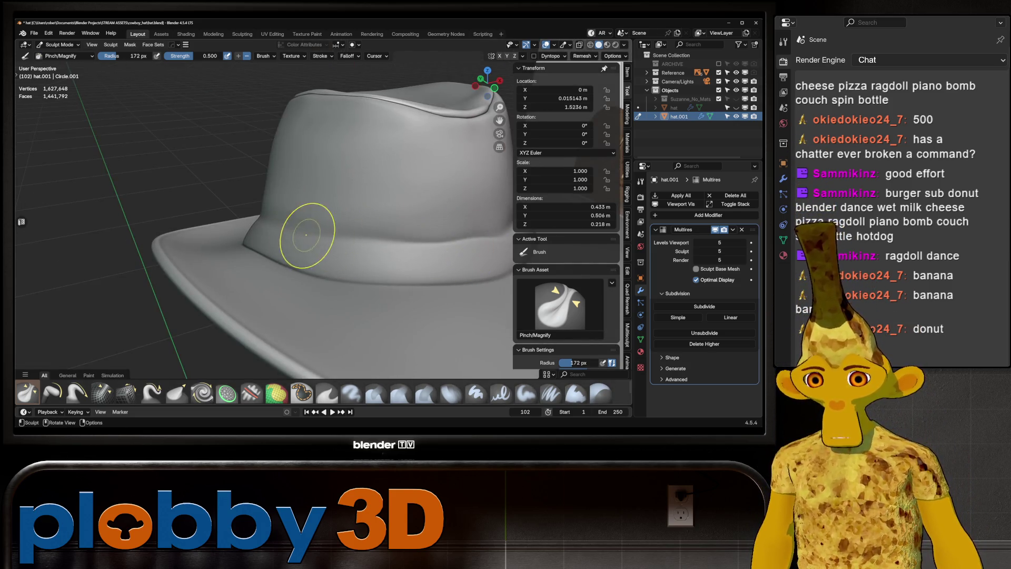
middle_drag(305, 225, 451, 225)
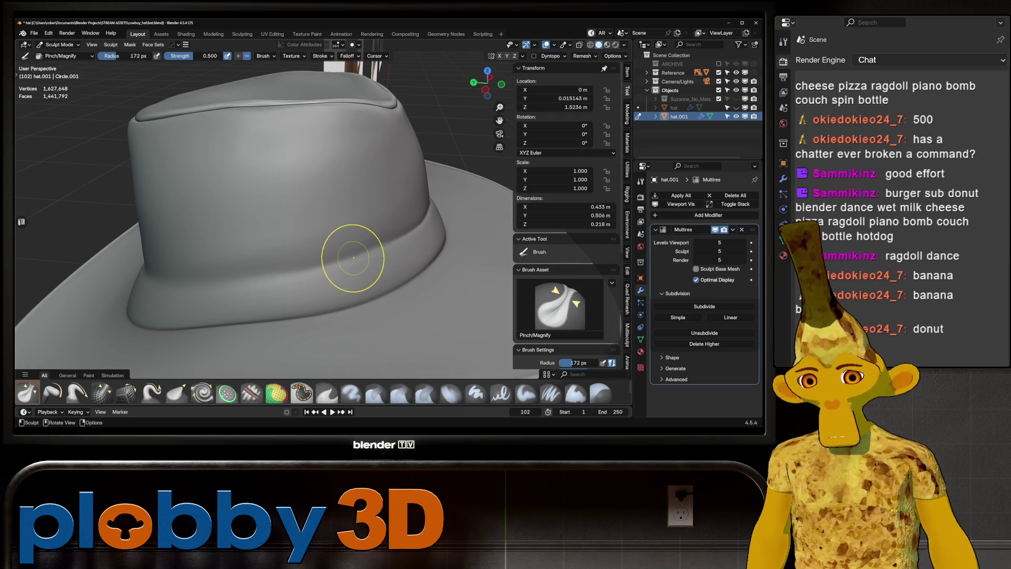
mouse_move(361, 243)
middle_down()
mouse_move(411, 226)
mouse_move(322, 297)
mouse_move(255, 255)
mouse_move(330, 245)
middle_up()
middle_drag(405, 322, 429, 316)
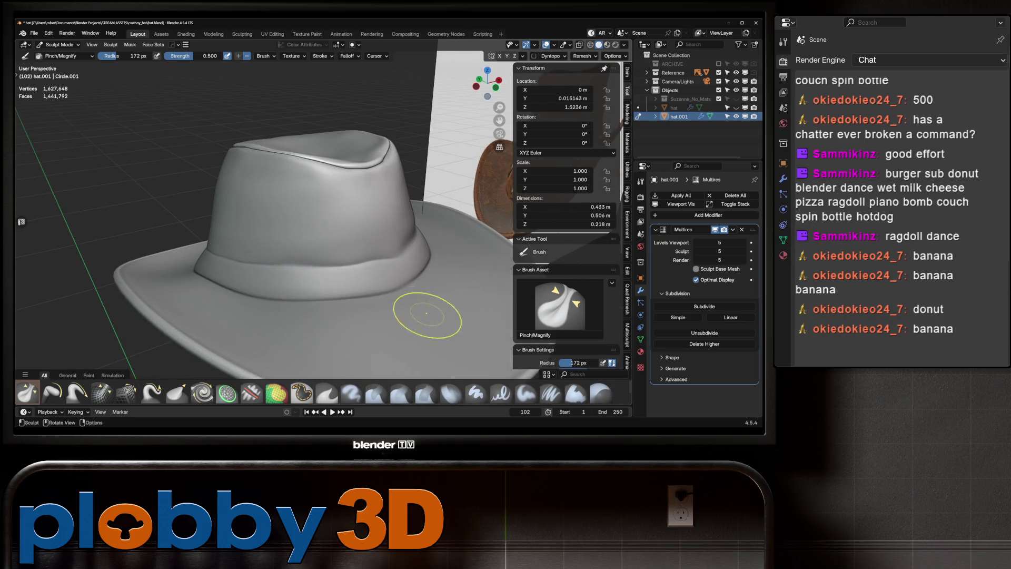
scroll(372, 253, up, 2)
middle_drag(372, 253, 311, 258)
middle_drag(249, 269, 290, 279)
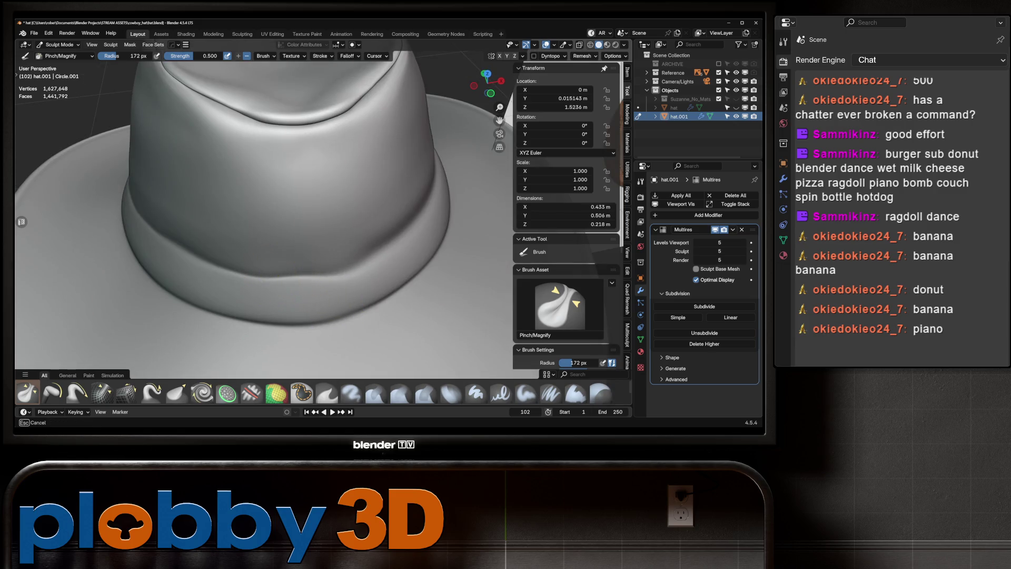
middle_drag(182, 252, 186, 248)
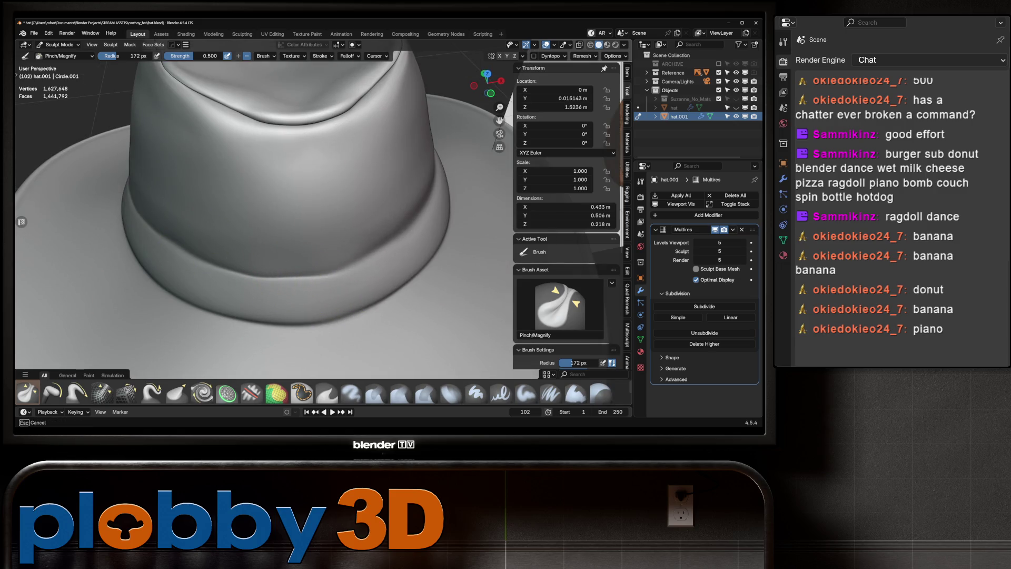
mouse_move(380, 259)
middle_down()
mouse_move(241, 338)
mouse_move(179, 358)
middle_up()
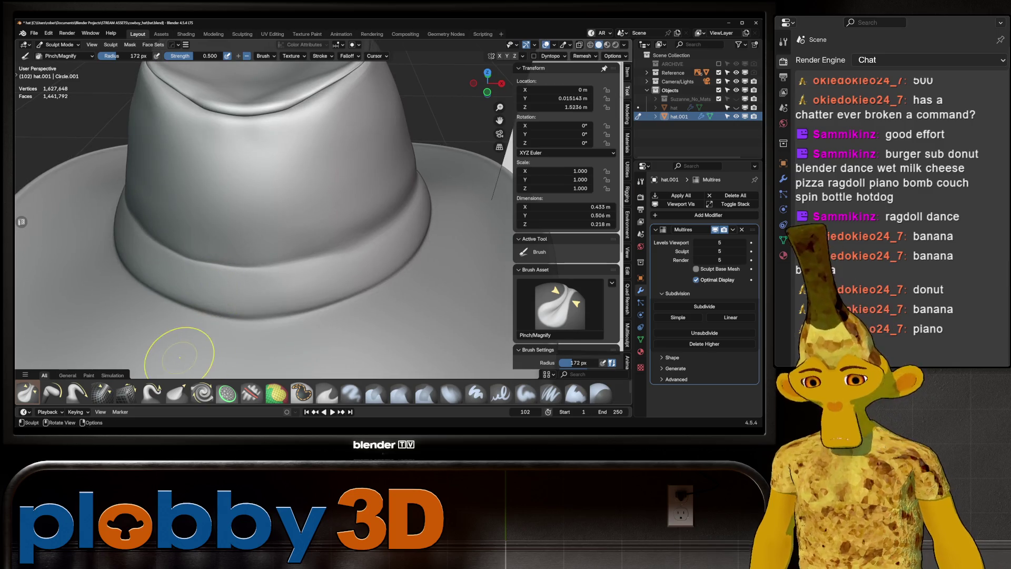
mouse_move(76, 379)
mouse_down()
mouse_move(76, 327)
mouse_move(76, 353)
mouse_up()
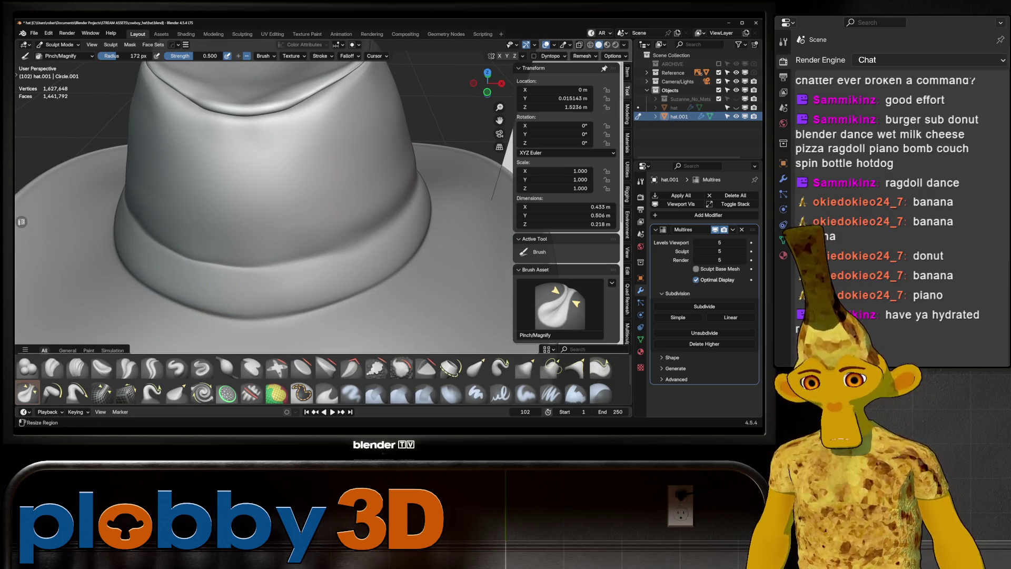
- Carve a Crease Sharp line along the hat band
click(152, 367)
drag(237, 269, 401, 235)
key(Escape)
middle_drag(317, 237, 252, 246)
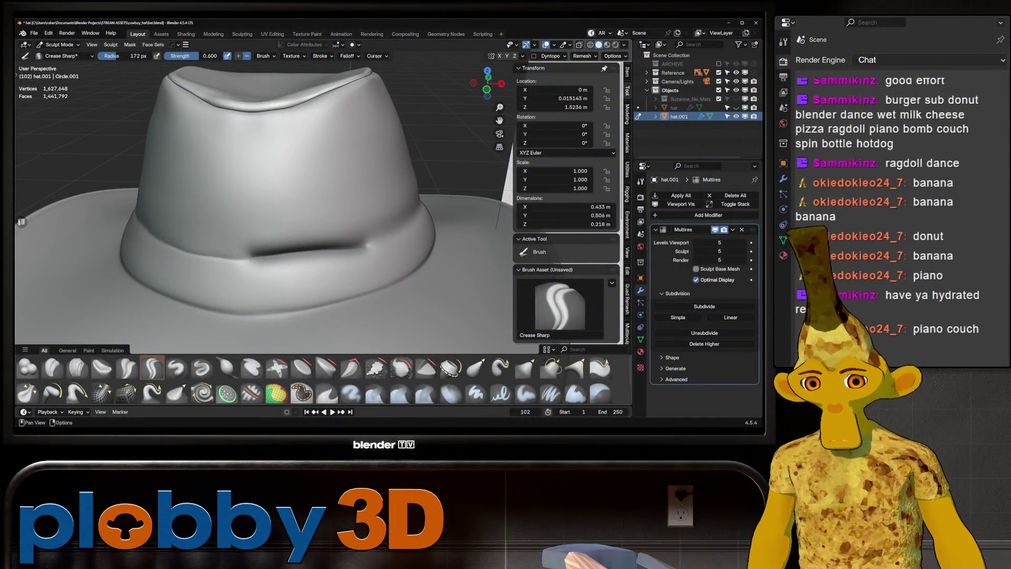
- Soften the band crease with Pinch/Magnify and enter Edit Mode on the base mesh
key(p)
mouse_move(289, 244)
mouse_down()
mouse_move(337, 247)
mouse_move(237, 256)
mouse_move(322, 250)
mouse_move(274, 260)
mouse_up()
drag(337, 247, 382, 243)
mouse_move(290, 287)
middle_down()
mouse_move(248, 269)
mouse_move(258, 232)
mouse_move(237, 226)
middle_up()
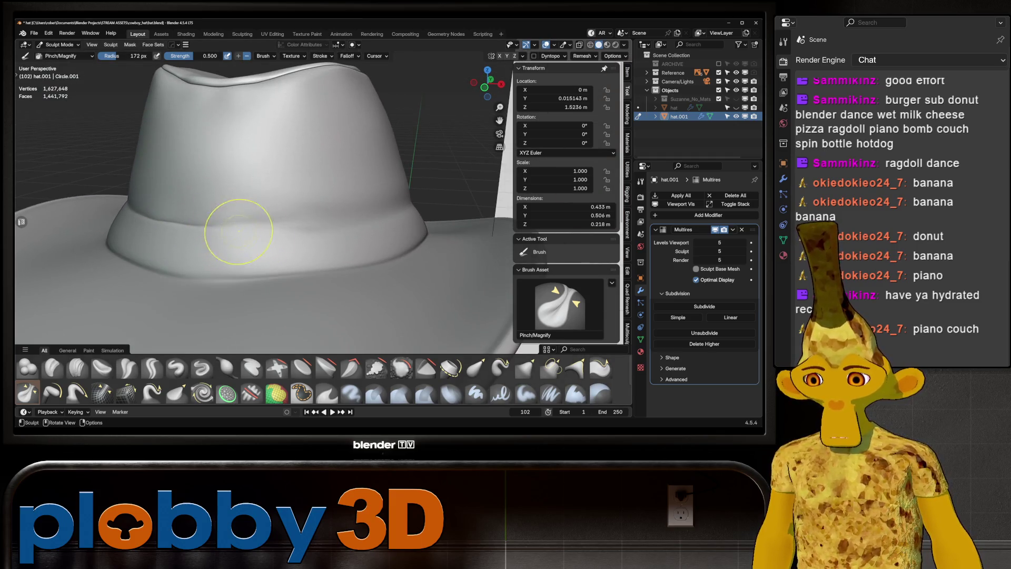
key(Tab)
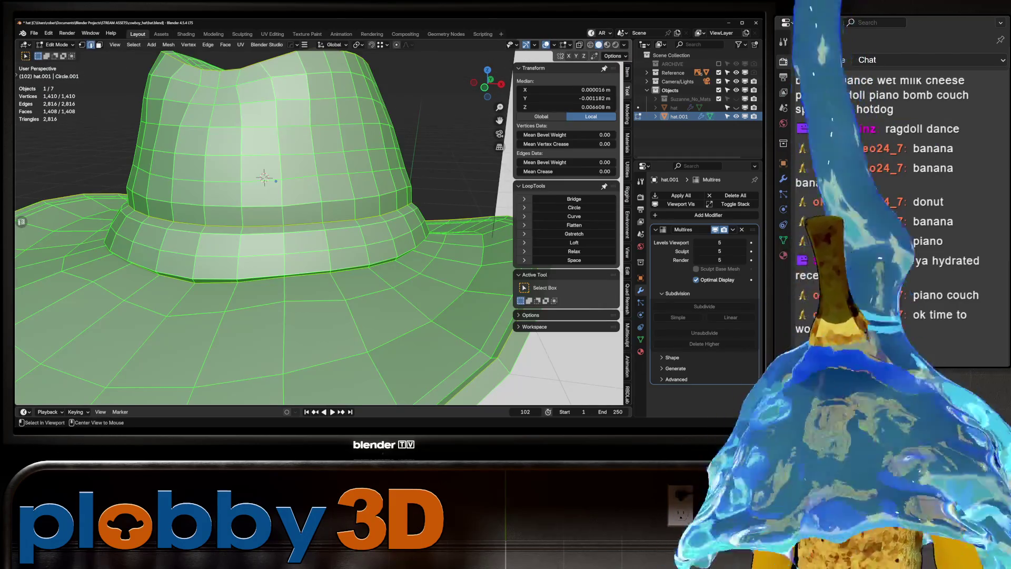
- Select the crown edge loop, shrink/fatten it, and move it along Z
alt+click(308, 197)
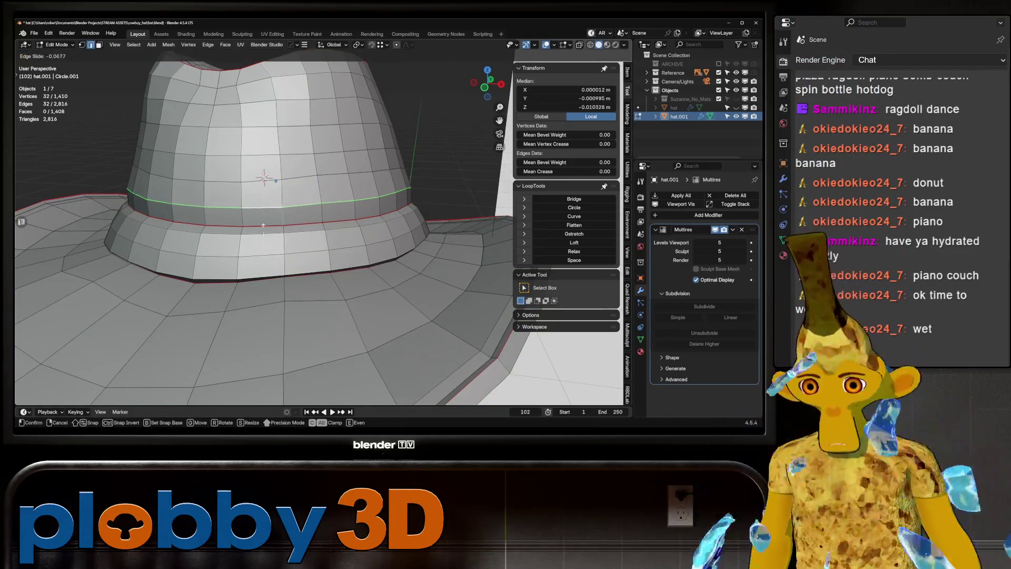
key(alt+s)
click(262, 282)
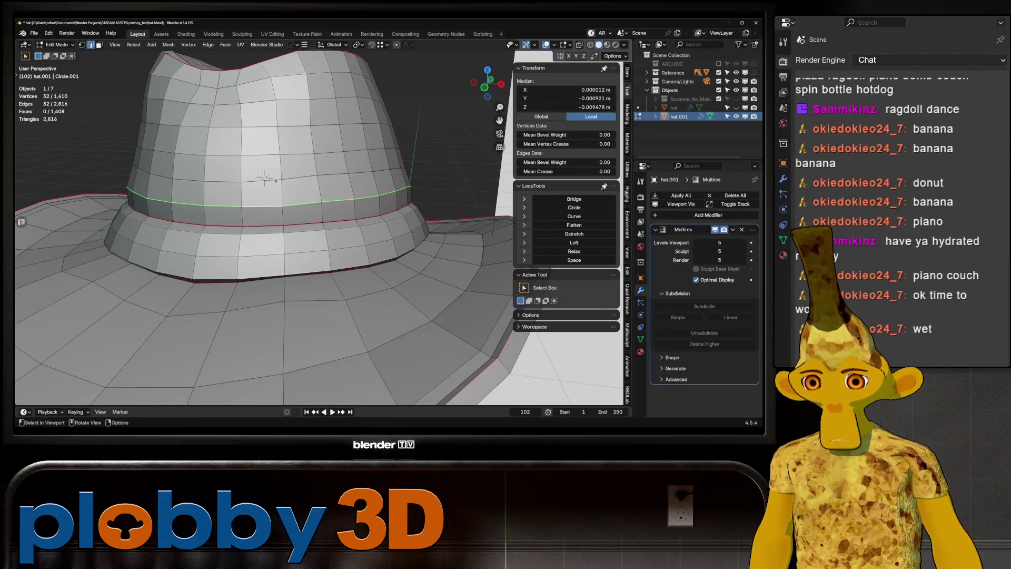
key(g)
key(z)
key(Return)
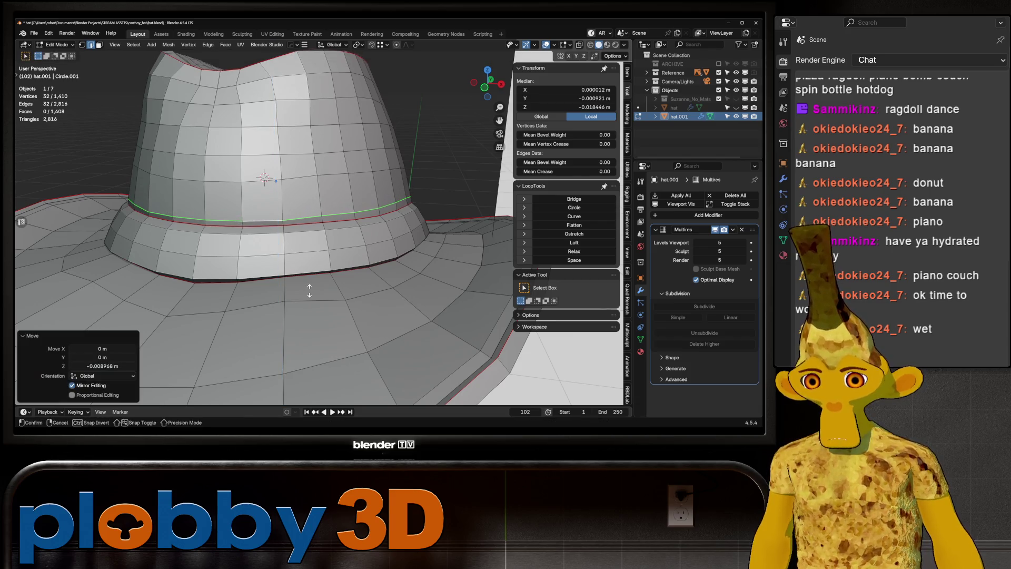
- Offset the loop again by 0.00105 m and raise it 0.002022 m
key(alt+s)
key(Return)
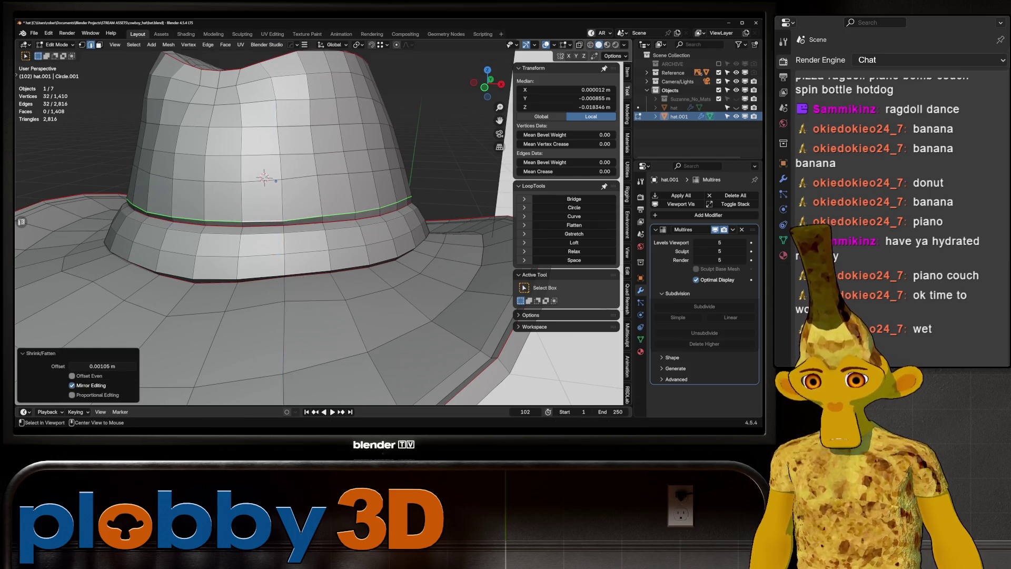
key(g)
key(z)
key(Return)
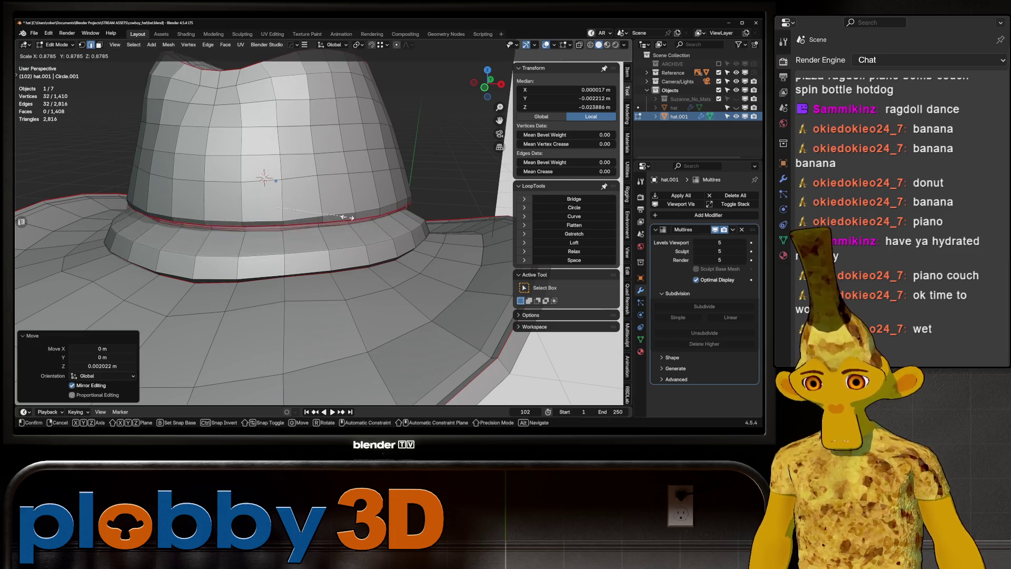
scroll(316, 226, down, 5)
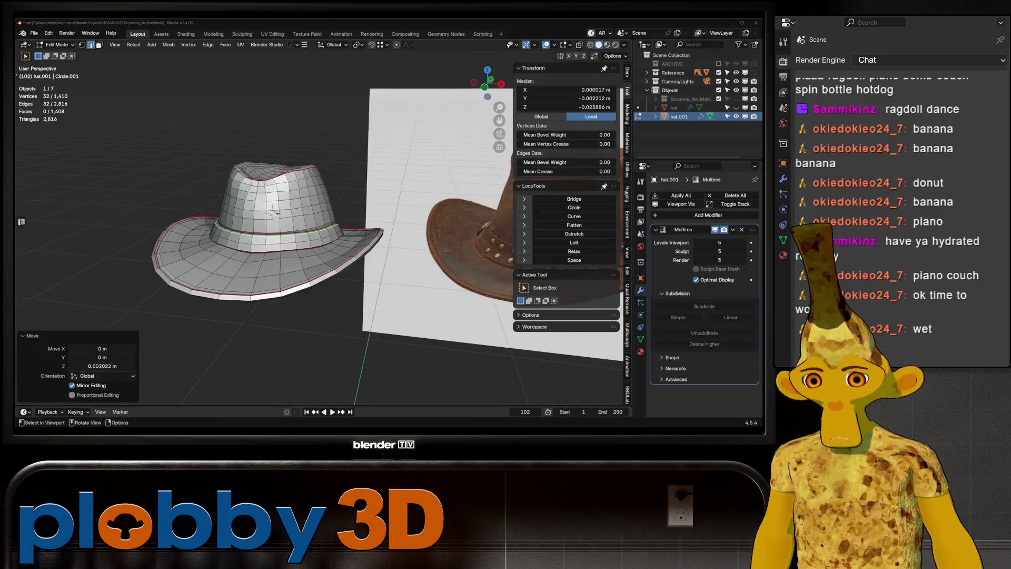
- Return the hat to Sculpt Mode and orbit out to compare it with the reference hat
key(ctrl+Tab)
click(274, 227)
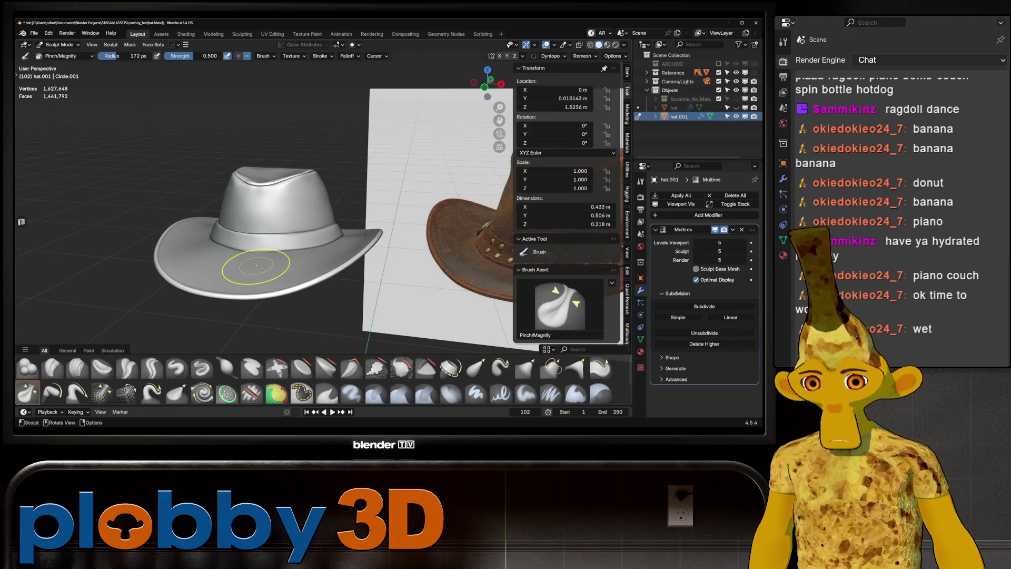
scroll(274, 227, up, 5)
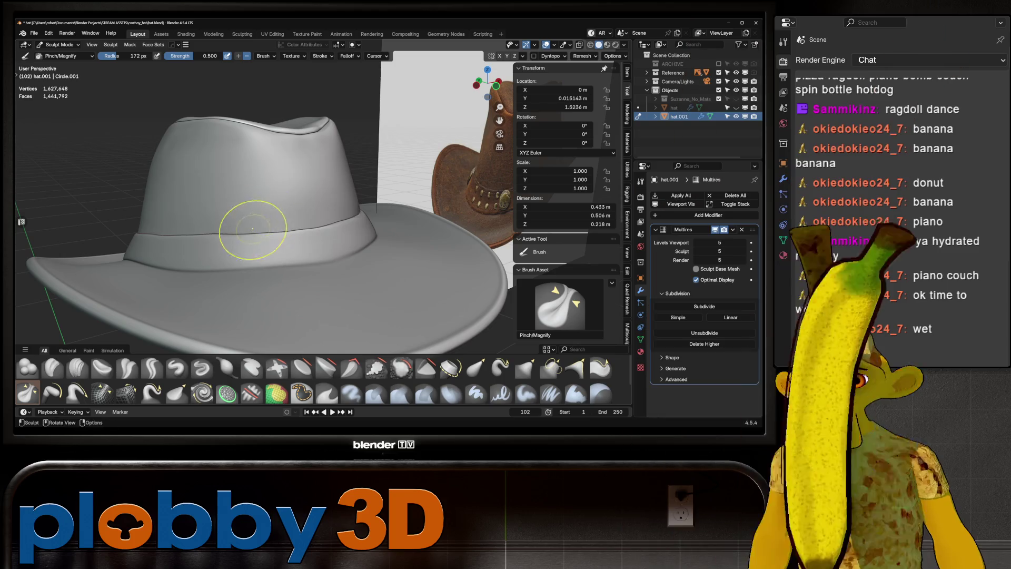
middle_drag(255, 225, 259, 226)
middle_drag(352, 265, 352, 265)
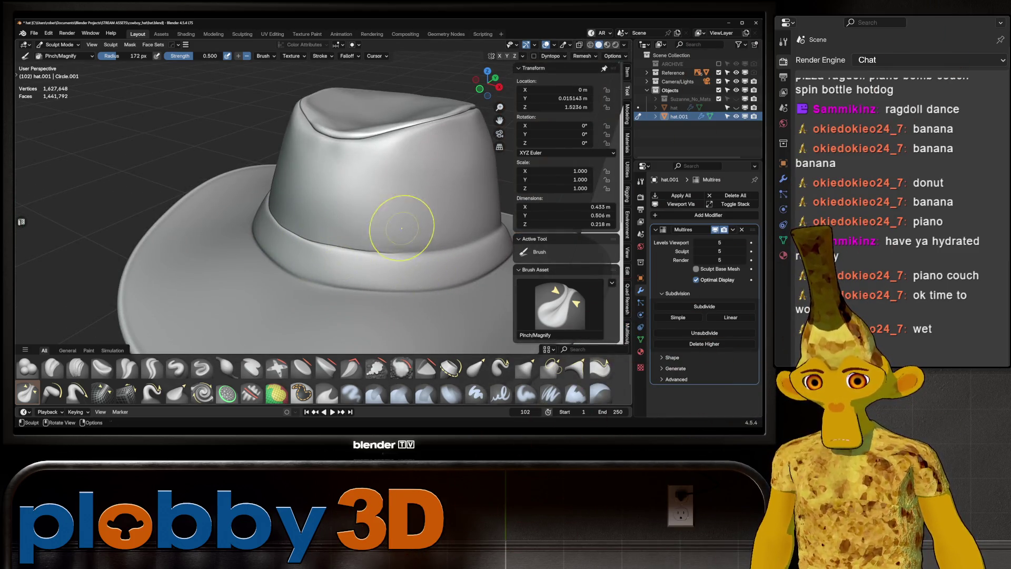
scroll(402, 228, down, 3)
mouse_move(314, 179)
middle_down()
mouse_move(406, 169)
mouse_move(359, 221)
mouse_move(368, 215)
mouse_move(295, 216)
mouse_move(372, 207)
middle_up()
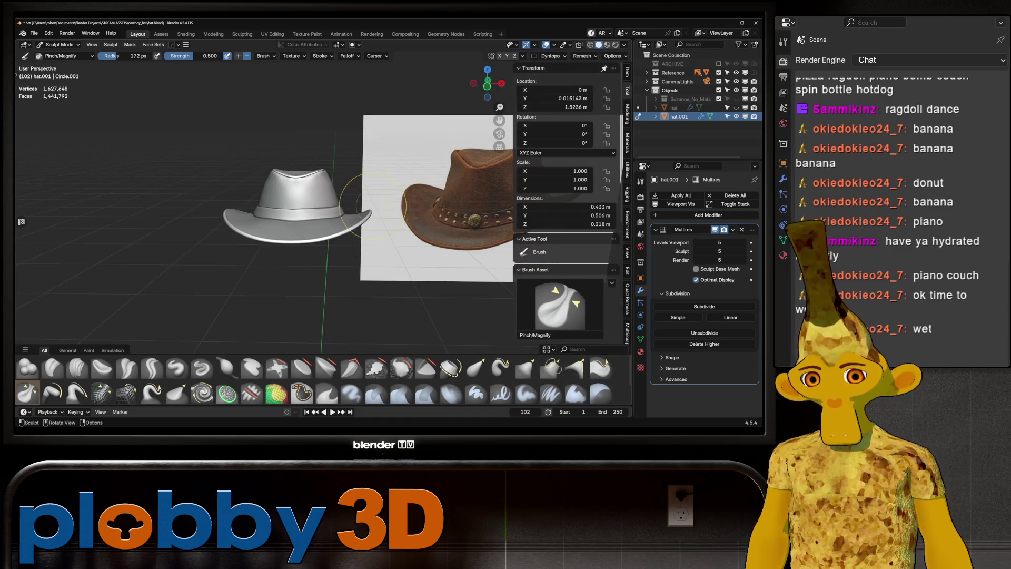
scroll(320, 203, up, 3)
scroll(317, 195, down, 4)
scroll(313, 185, up, 7)
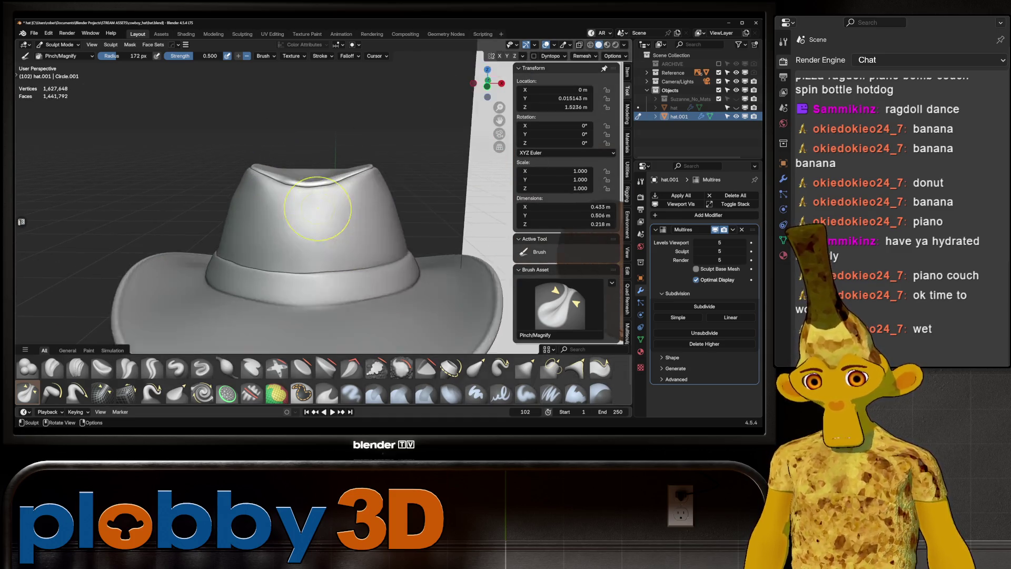
scroll(312, 180, down, 5)
middle_drag(312, 179, 411, 216)
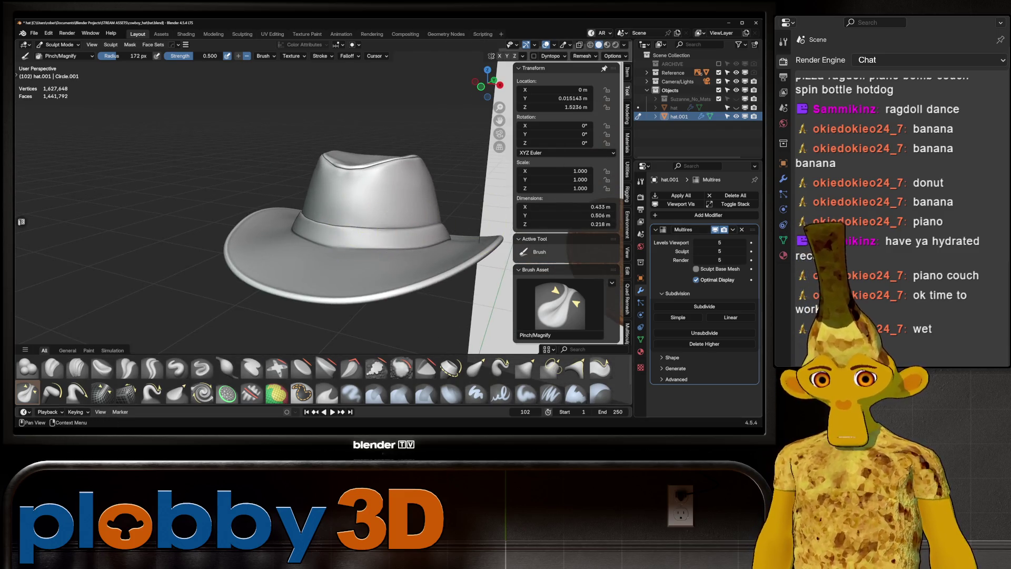
- Dismiss the Add Modifier menu and switch the hat to Object Mode
click(664, 216)
mouse_move(665, 218)
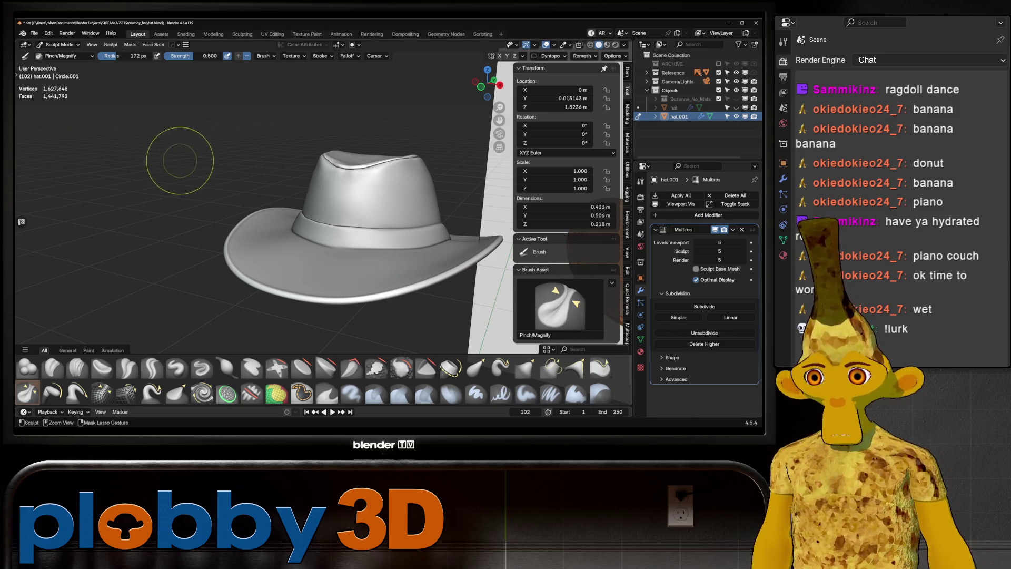
key(ctrl+Tab)
click(95, 165)
mouse_move(316, 210)
middle_down()
mouse_move(401, 206)
mouse_move(326, 208)
mouse_move(343, 215)
middle_up()
scroll(342, 215, up, 4)
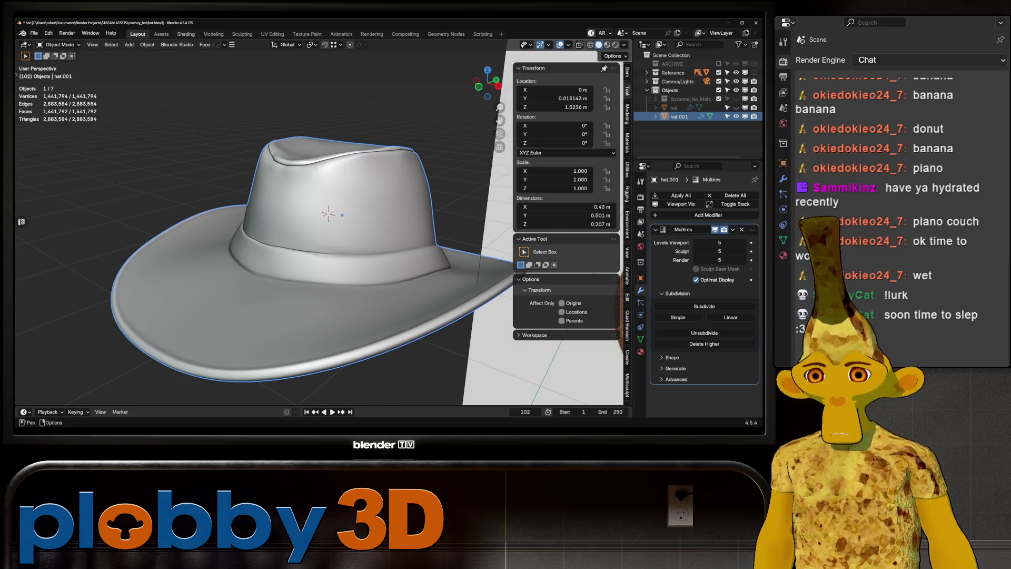
- Apply D_Leather_Worn_01 from the GreyscaleGorilla Fabric catalog to the hat
click(161, 33)
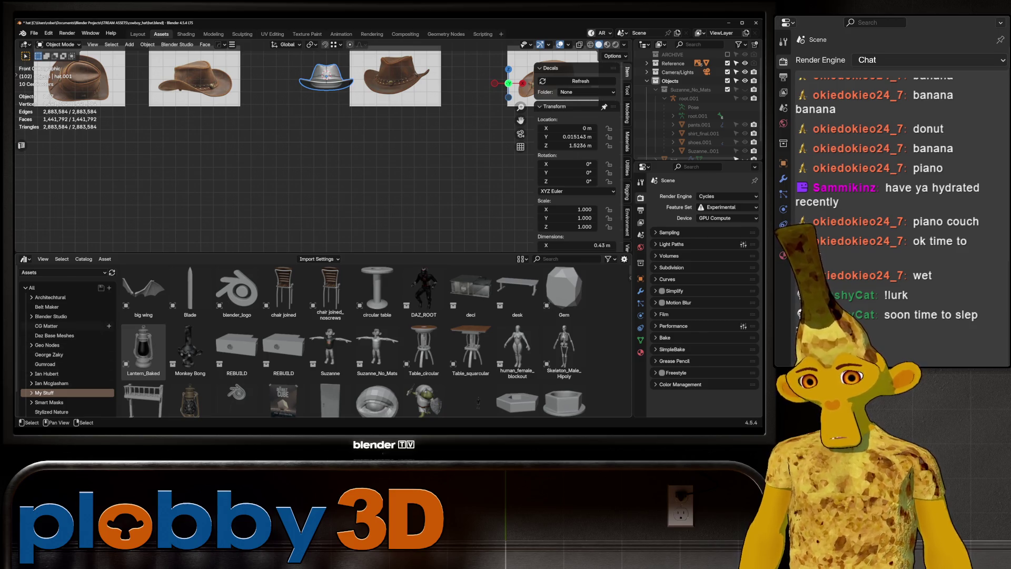
click(31, 273)
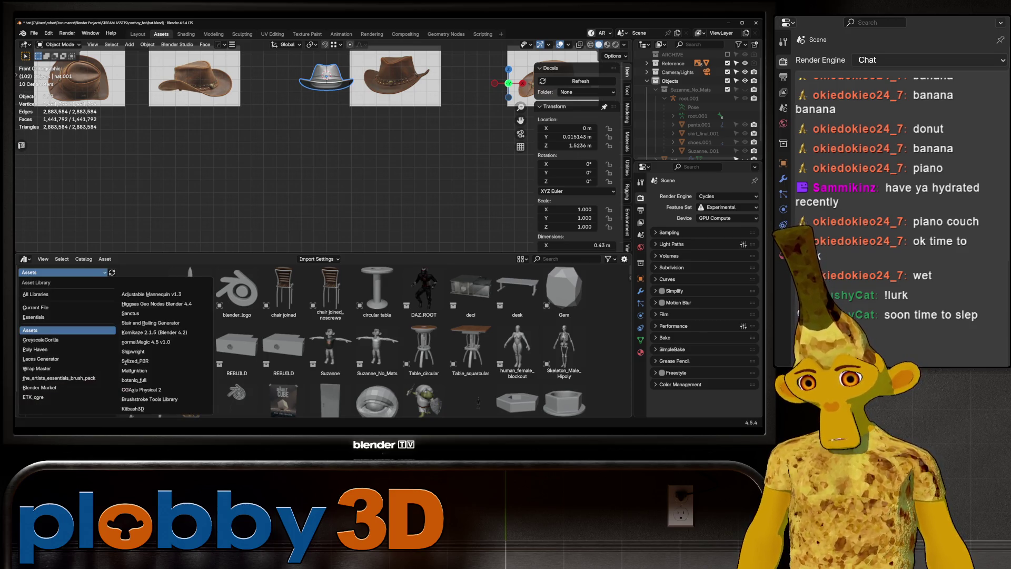
click(40, 340)
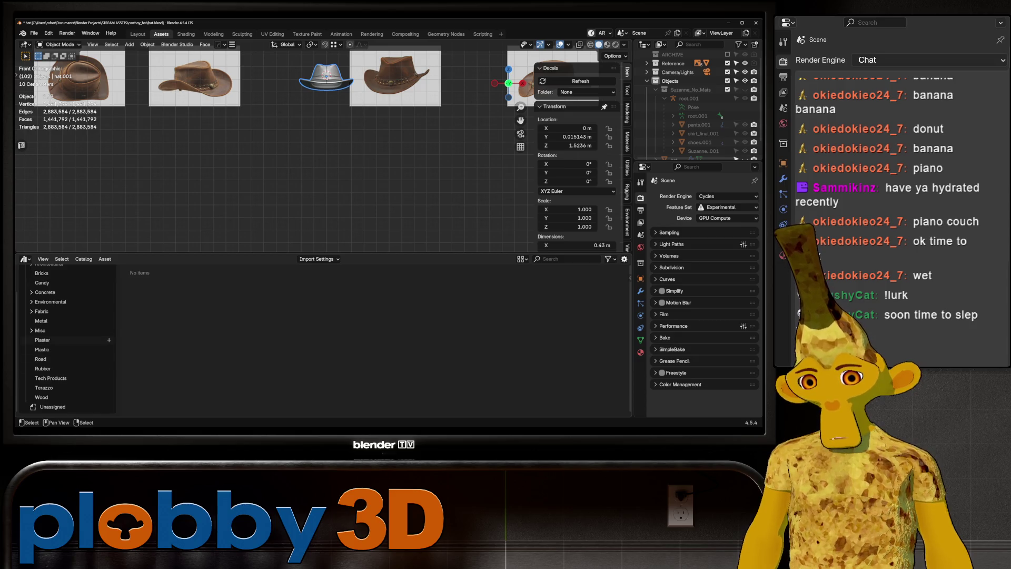
click(42, 311)
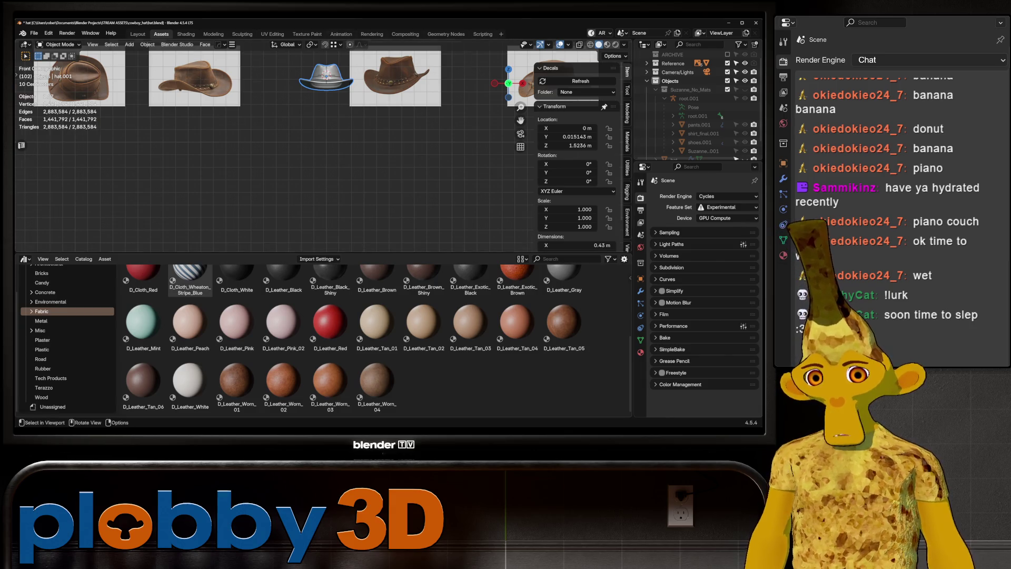
key(KP_Decimal)
drag(237, 385, 229, 125)
scroll(230, 125, down, 3)
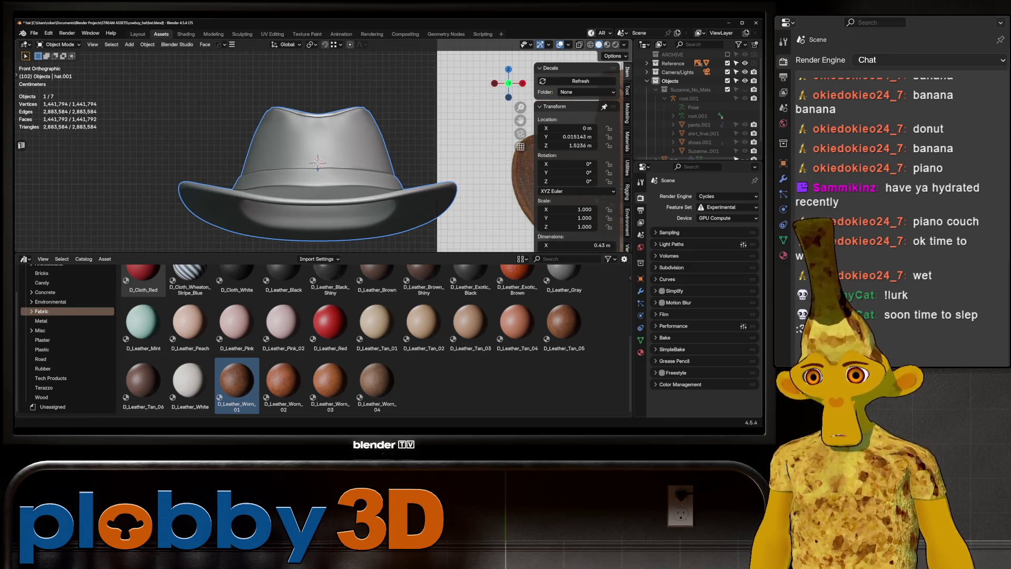
- Back in Layout, view the leather hat in Material Preview shading
click(137, 34)
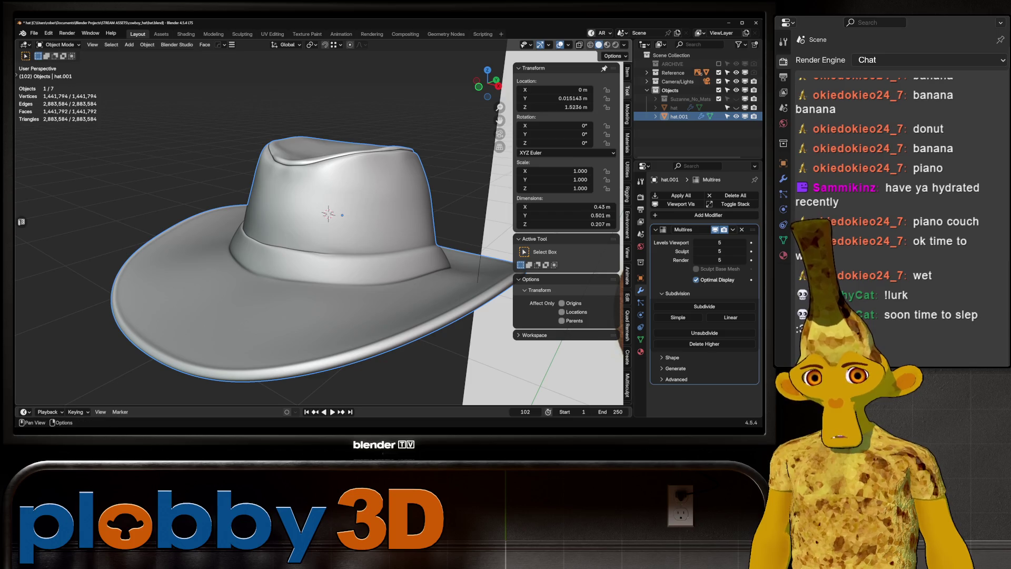
key(z)
middle_drag(326, 221, 474, 177)
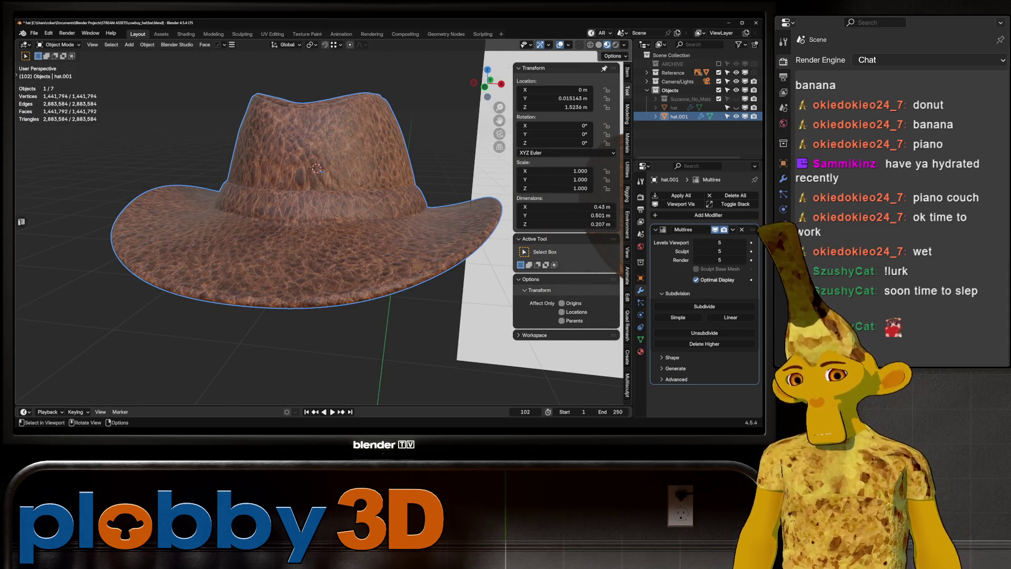
key(ctrl+Page_Down)
key(ctrl+Page_Down)
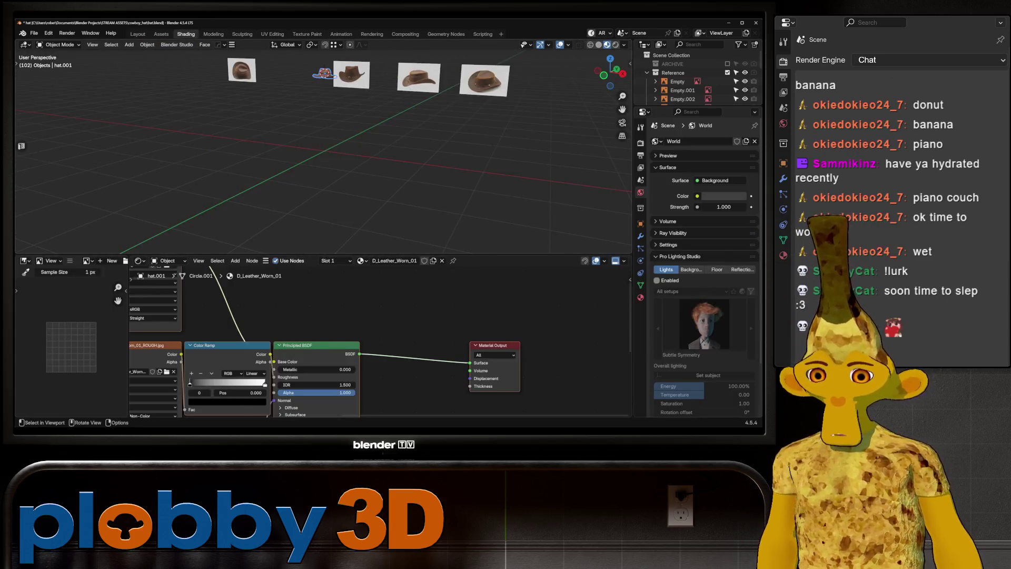
- Frame the hat in the viewport and fit its material node tree in the node editor
key(KP_Decimal)
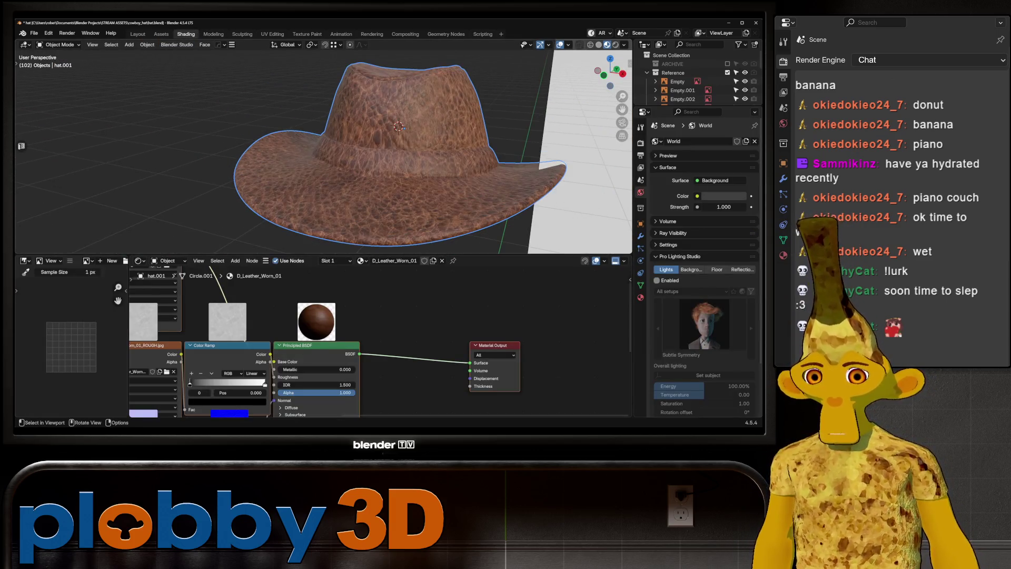
key(Home)
scroll(379, 338, down, 8)
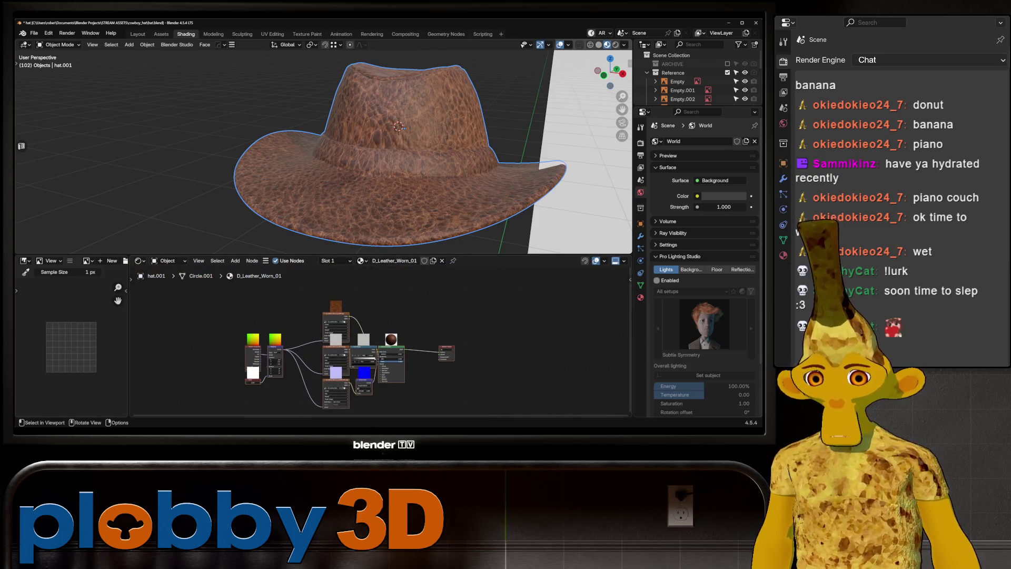
scroll(411, 132, up, 3)
scroll(332, 386, up, 3)
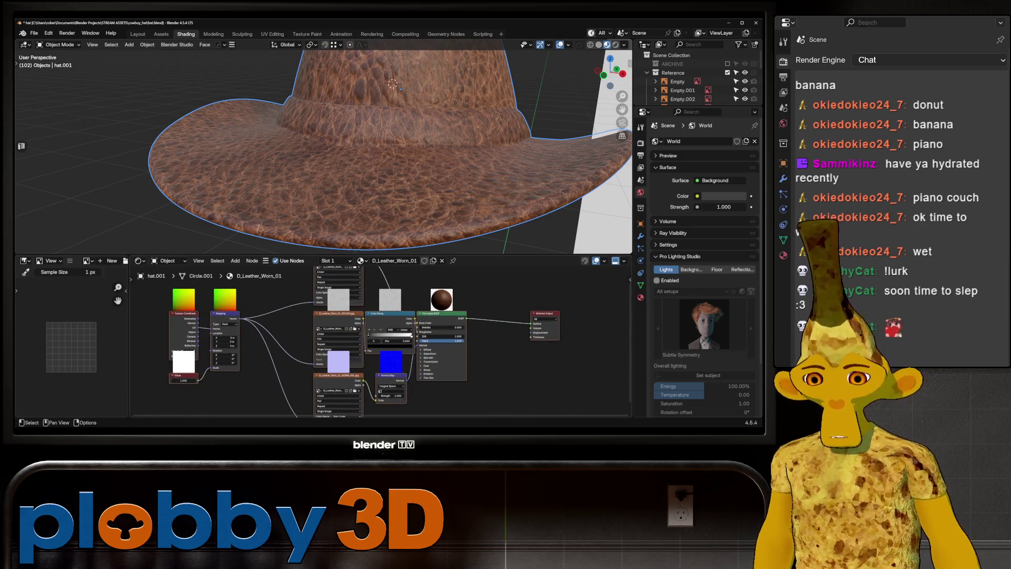
scroll(340, 358, down, 2)
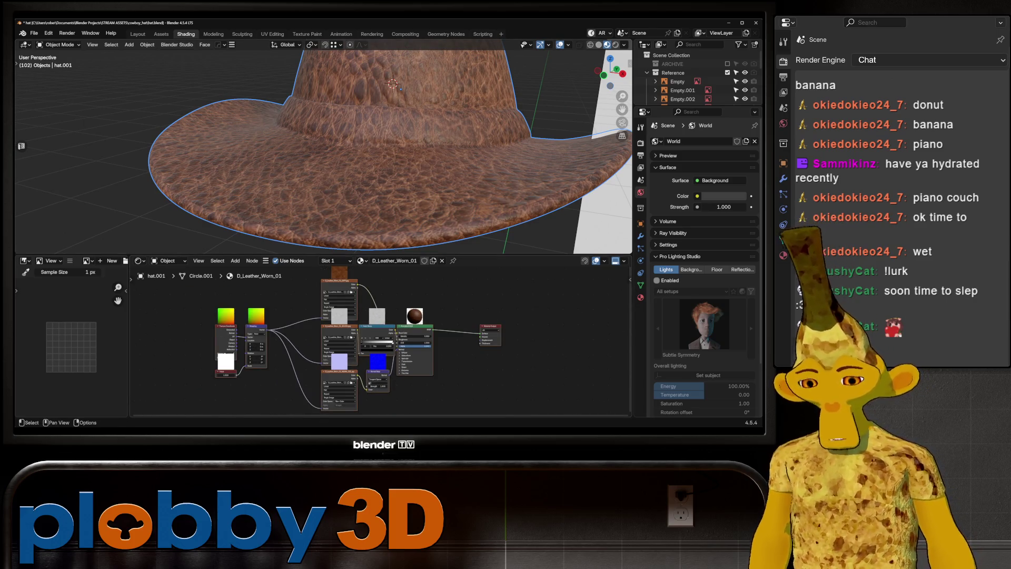
middle_drag(526, 393, 507, 367)
mouse_move(506, 368)
mouse_down()
mouse_move(402, 283)
mouse_move(509, 369)
mouse_up()
scroll(369, 342, down, 2)
scroll(368, 342, up, 3)
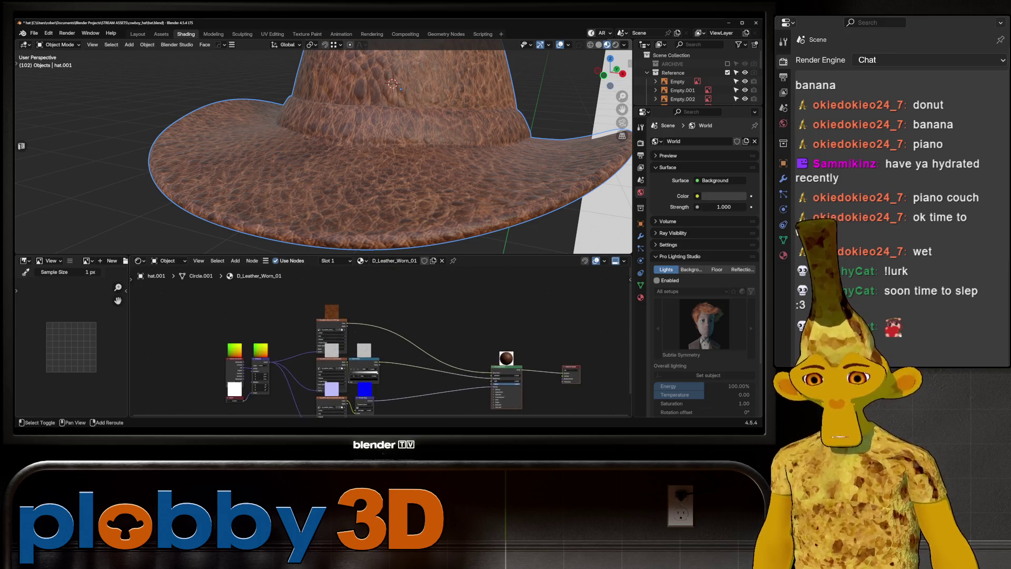
middle_drag(368, 369, 378, 322)
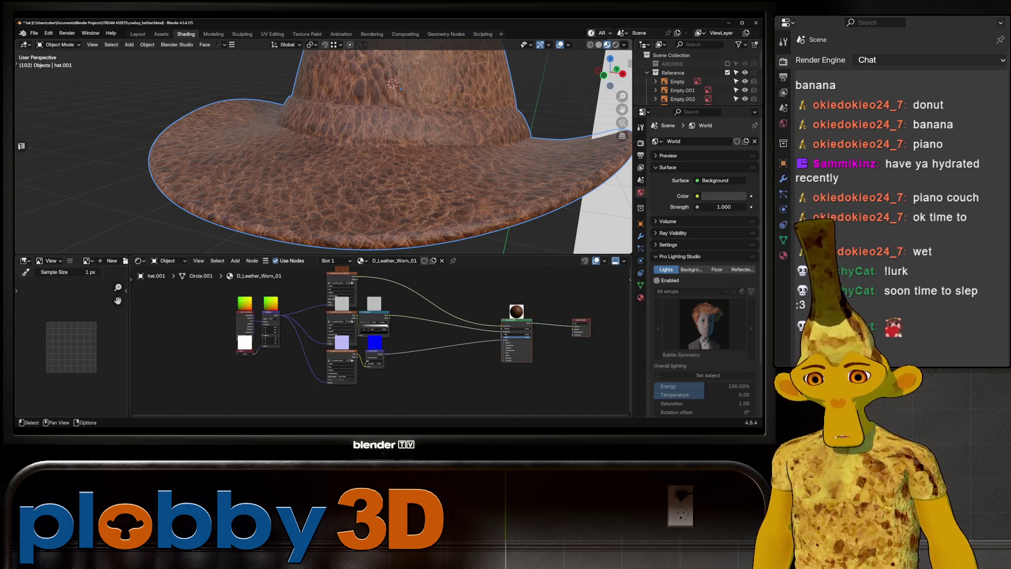
- Lower the leather bump Strength to soften the hat's grain
drag(375, 325, 358, 325)
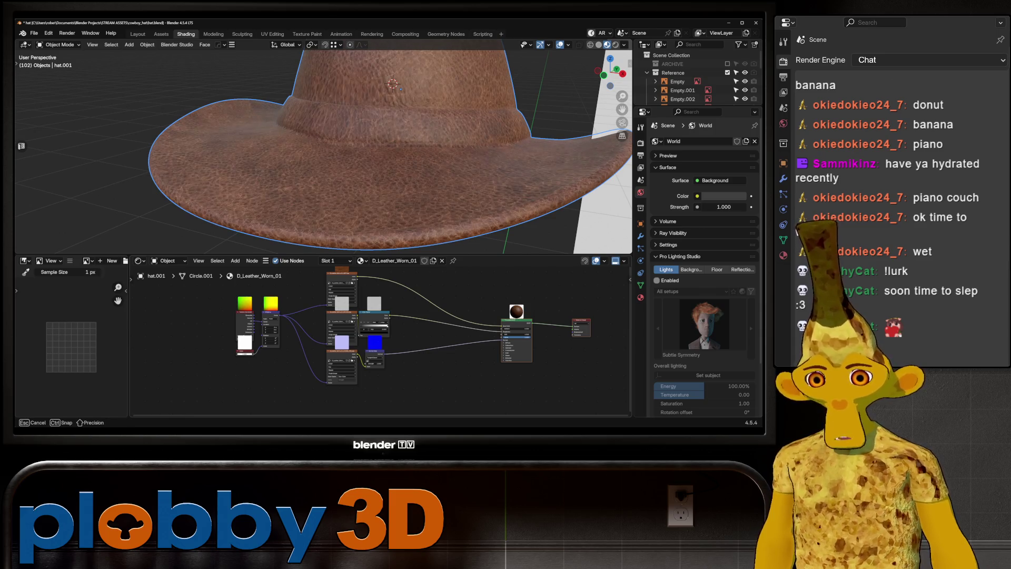
middle_drag(369, 158, 300, 163)
scroll(323, 147, up, 5)
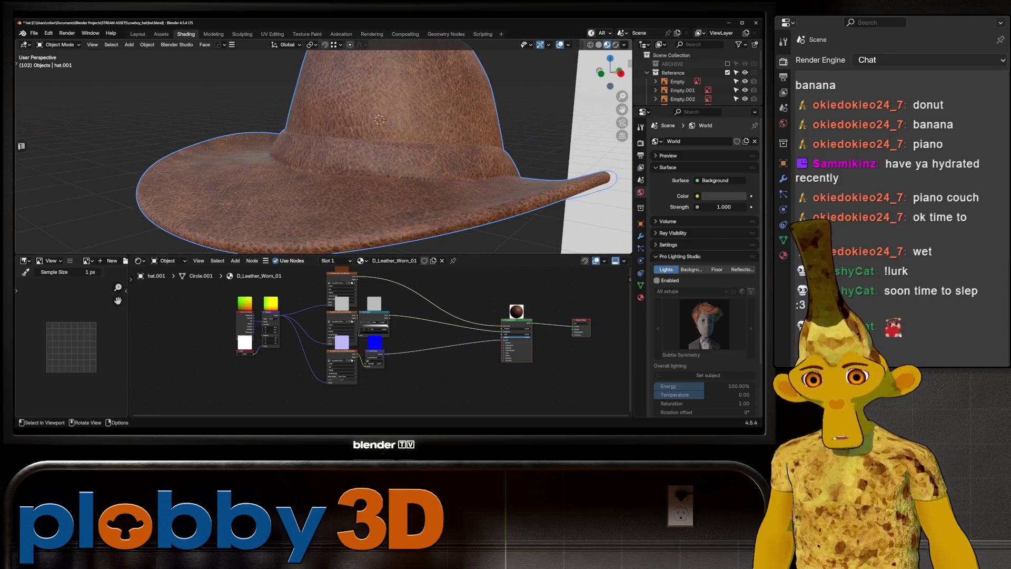
scroll(379, 337, down, 2)
key(shift+a)
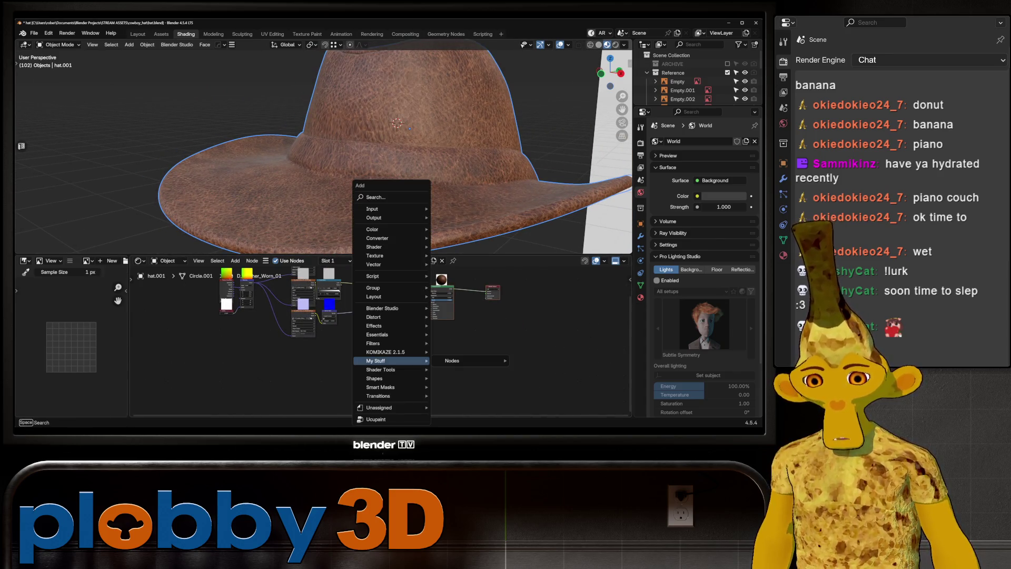
- Add a Displacement node to the hat's leather material
text(displac)
key(Return)
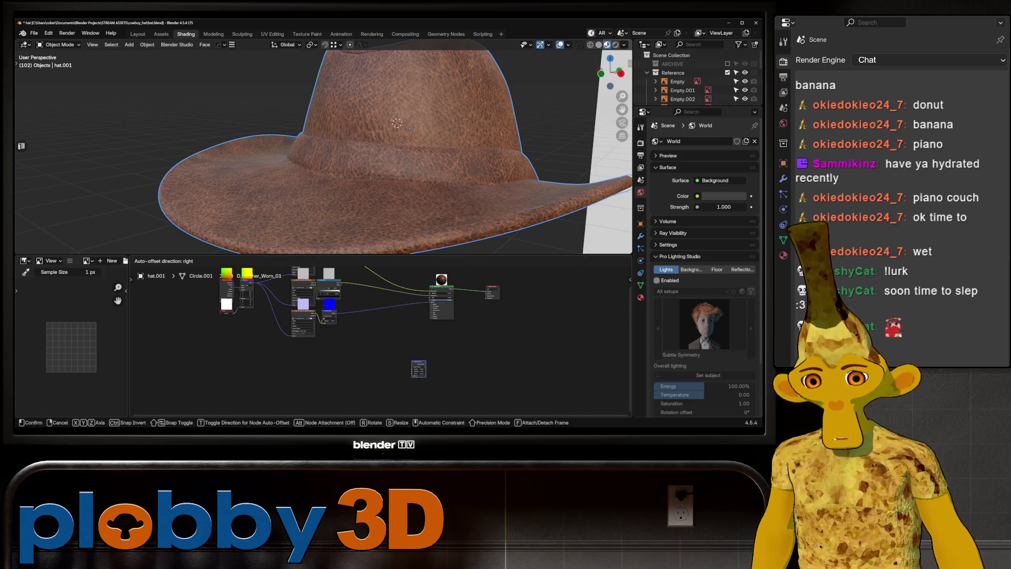
click(380, 347)
scroll(352, 333, up, 3)
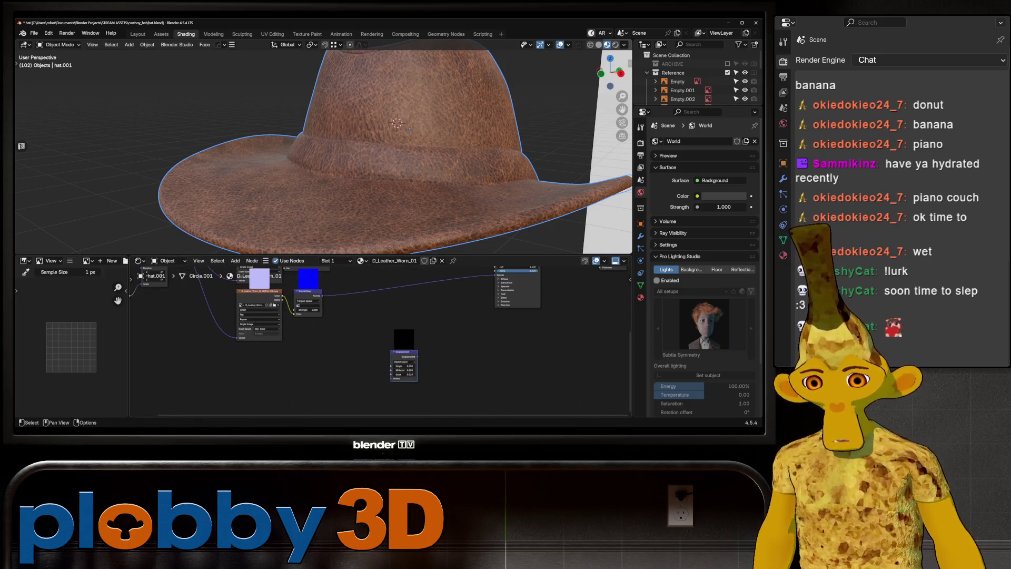
- Feed the leather image colour through a Color Ramp (dark stop 0.277) into Displacement Height
drag(283, 295, 285, 379)
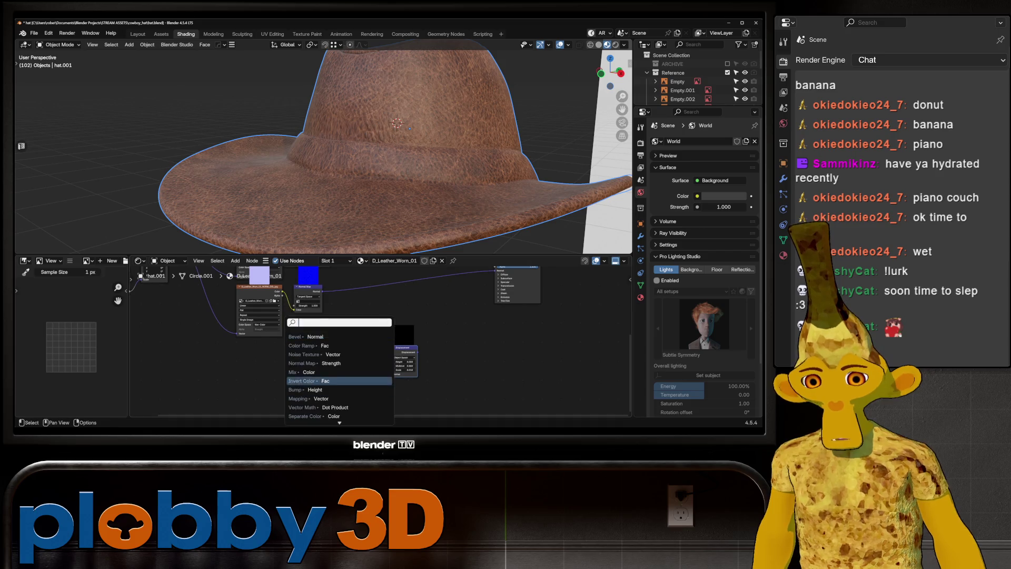
click(337, 346)
click(280, 368)
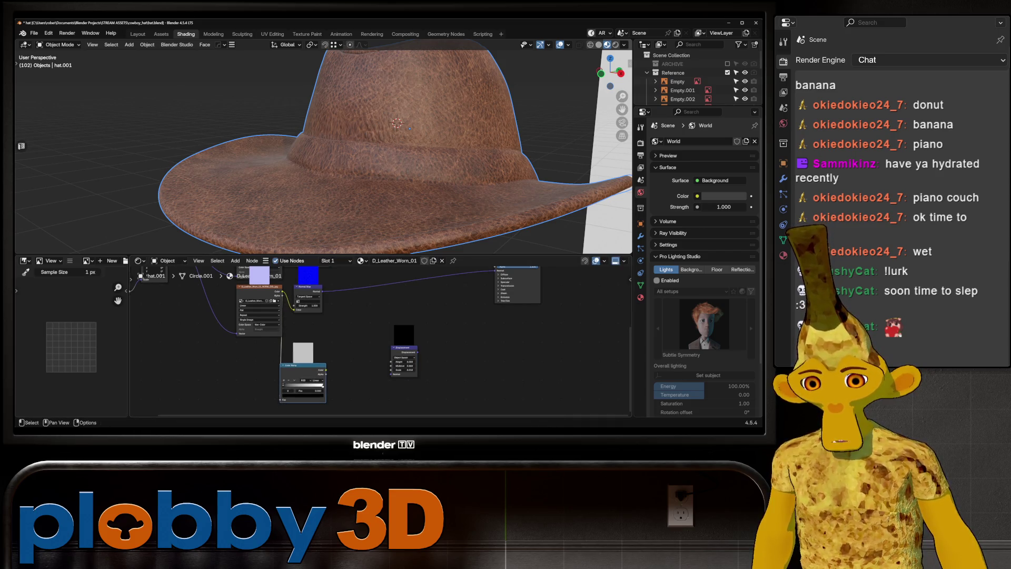
drag(284, 386, 294, 385)
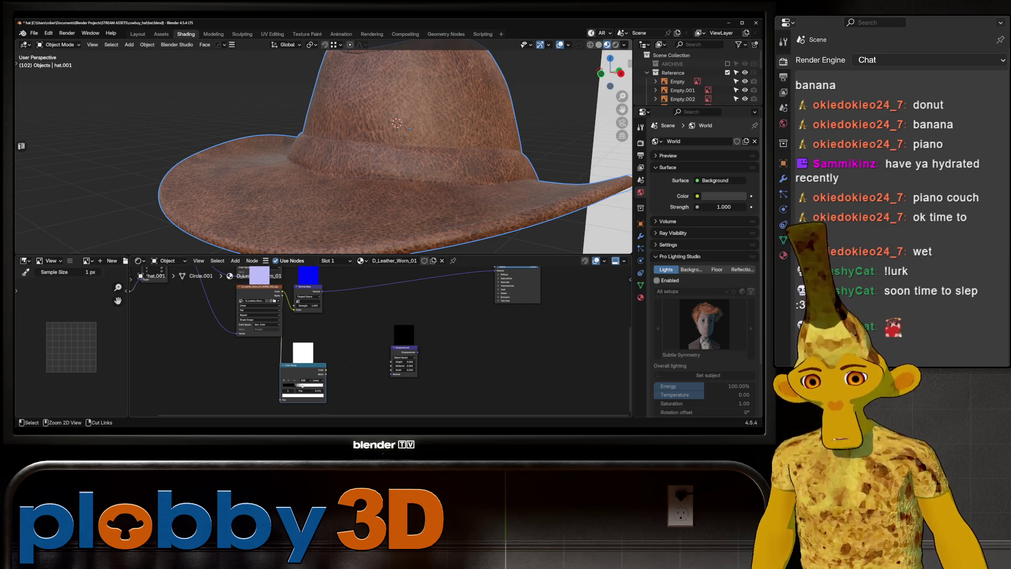
scroll(470, 282, up, 2)
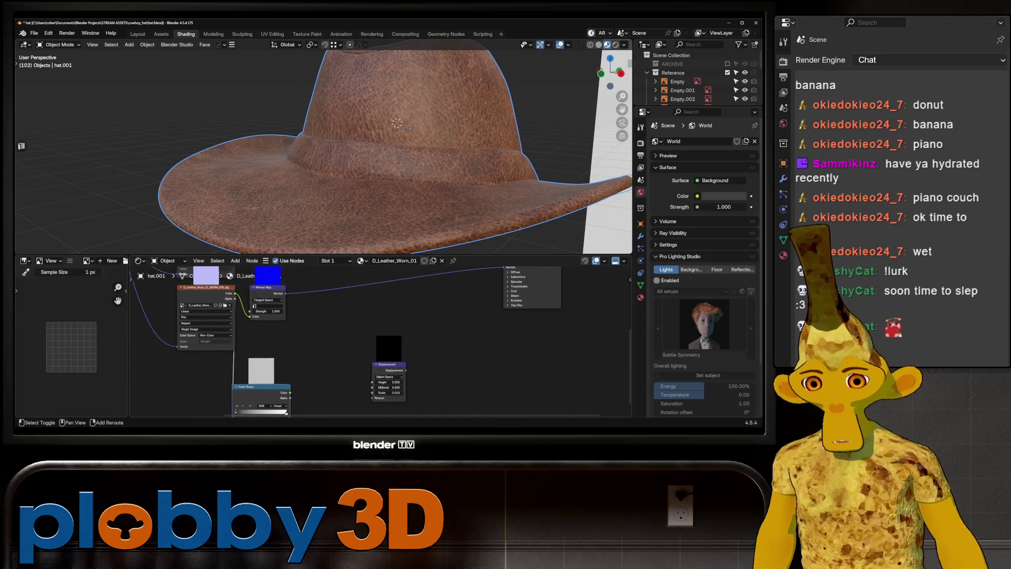
drag(383, 381, 382, 381)
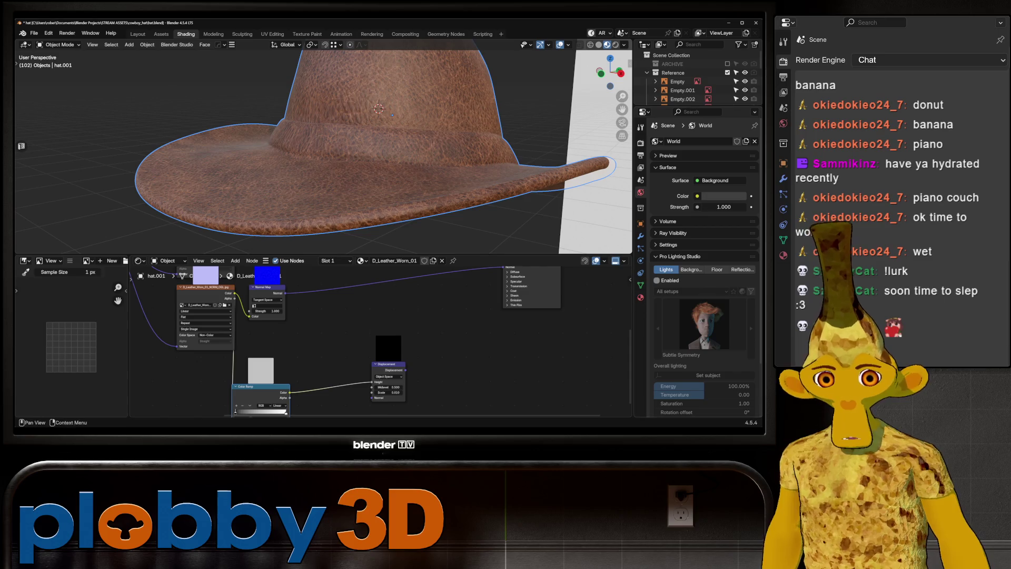
click(640, 297)
scroll(706, 263, down, 10)
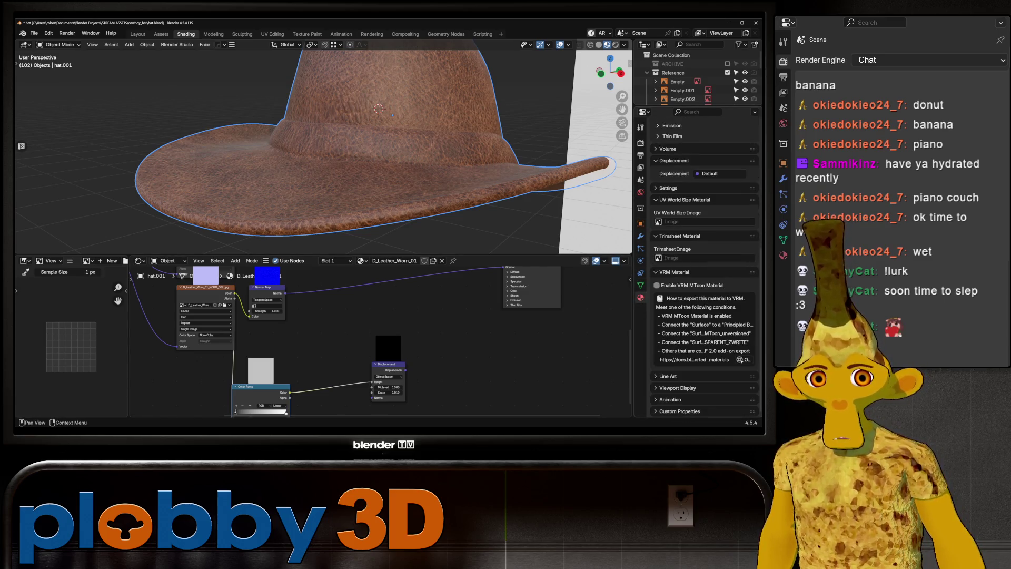
- Switch the material's displacement method to Displacement and Bump and link the Displacement node's output
click(668, 188)
click(726, 227)
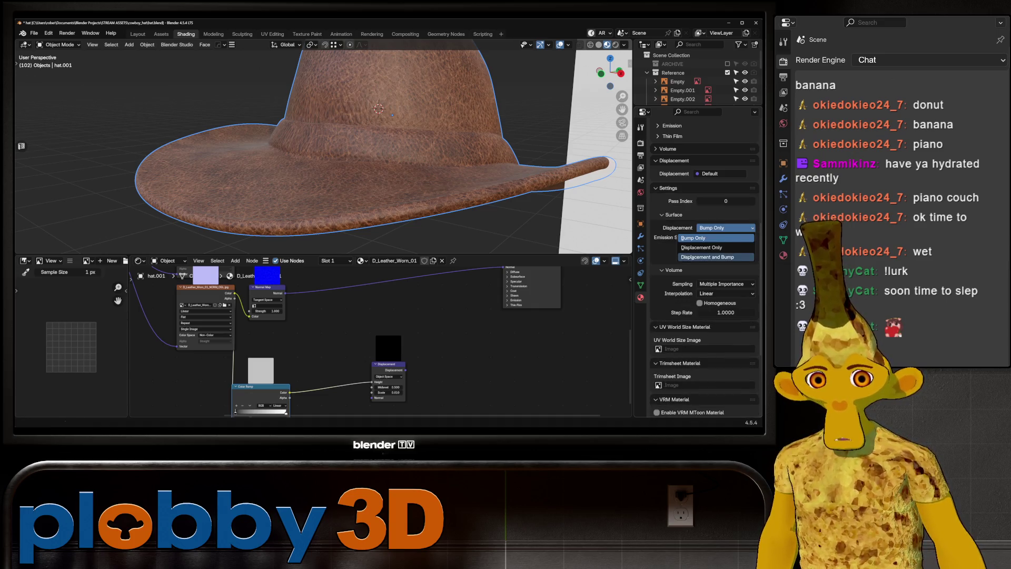
click(726, 227)
mouse_move(406, 370)
mouse_down()
mouse_move(503, 284)
mouse_move(504, 326)
mouse_up()
mouse_move(579, 365)
mouse_down()
mouse_move(628, 348)
mouse_move(527, 369)
mouse_move(519, 312)
mouse_up()
- Set the Displacement node's Scale to 0.001
mouse_move(316, 158)
middle_down()
mouse_move(385, 139)
mouse_move(416, 85)
mouse_move(460, 61)
middle_up()
scroll(384, 140, up, 5)
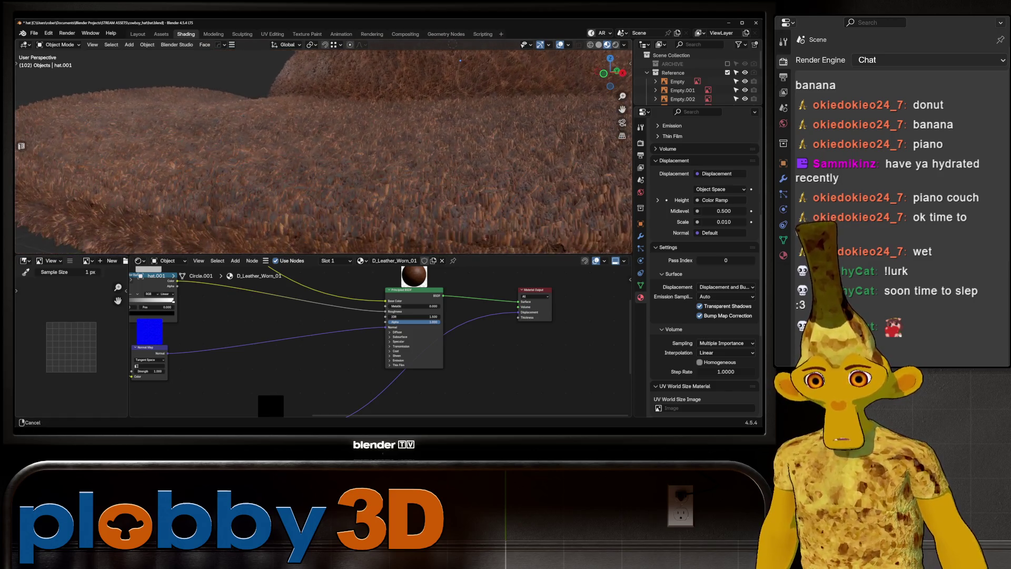
scroll(327, 342, up, 2)
middle_drag(327, 342, 337, 295)
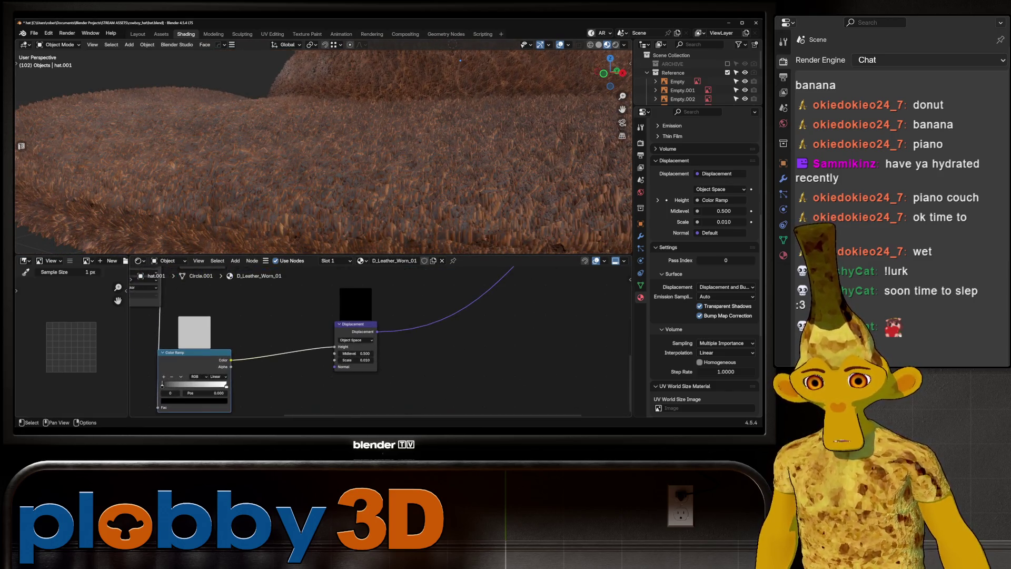
scroll(350, 156, up, 4)
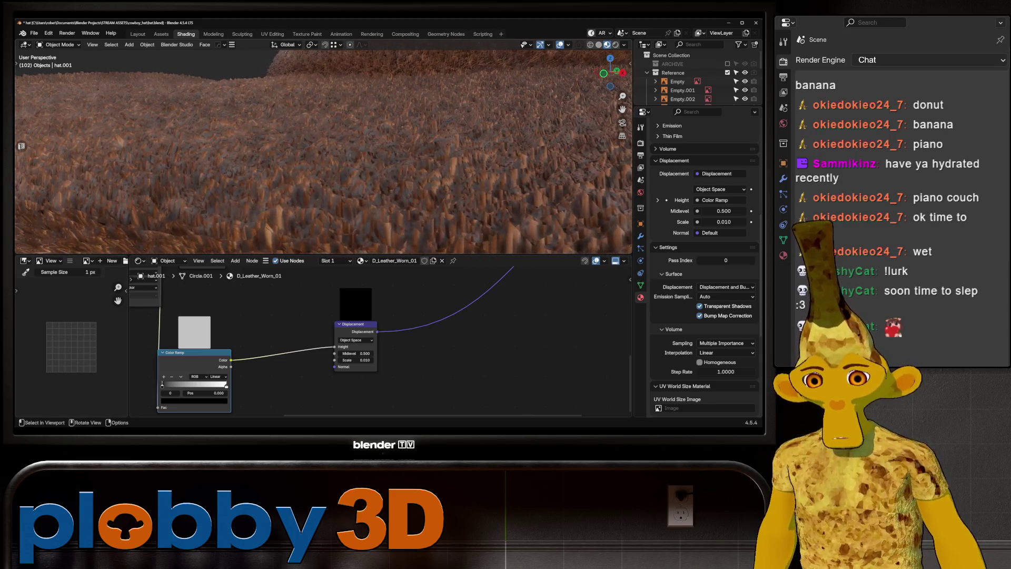
mouse_move(351, 360)
mouse_down()
mouse_move(311, 360)
mouse_move(356, 361)
mouse_up()
key(KP_Decimal)
click(356, 360)
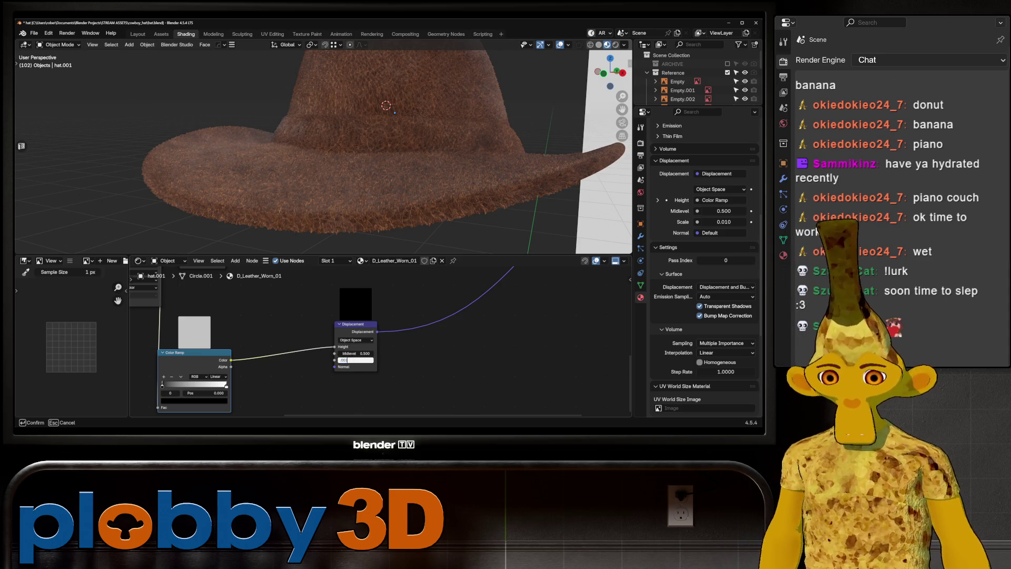
key(Return)
- Reconnect the Displacement node to the Material Output's displacement input and return to Edit Mode
mouse_move(369, 327)
middle_down()
mouse_move(269, 405)
mouse_move(269, 397)
middle_up()
ctrl+right_drag(368, 361, 368, 390)
scroll(367, 390, down, 2)
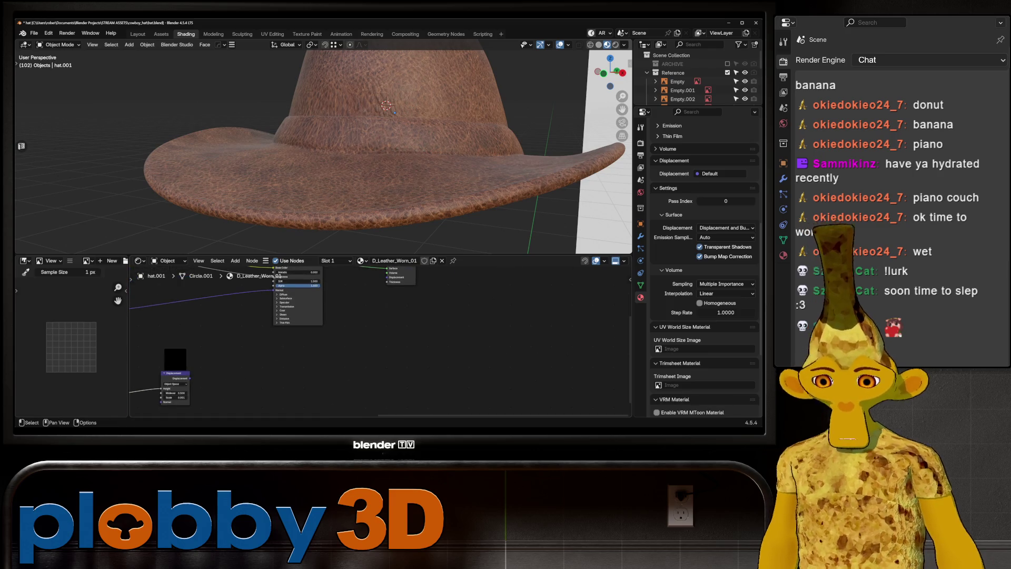
drag(190, 378, 388, 288)
mouse_move(343, 158)
middle_down()
mouse_move(401, 150)
mouse_move(303, 167)
mouse_move(337, 158)
mouse_move(322, 173)
mouse_move(282, 142)
mouse_move(310, 113)
mouse_move(322, 121)
mouse_move(218, 103)
middle_up()
key(Tab)
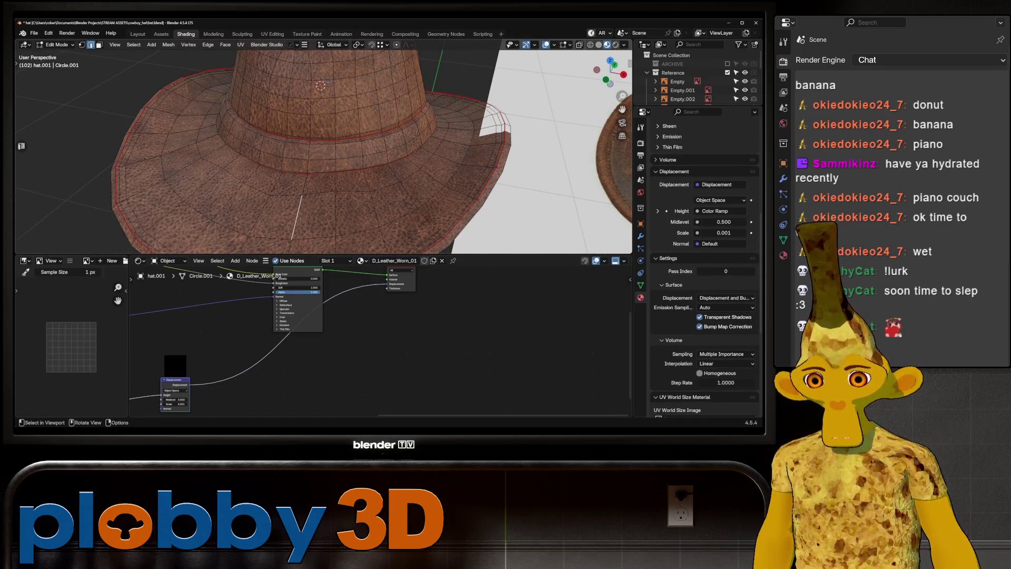
middle_drag(329, 83, 165, 102)
scroll(221, 92, up, 6)
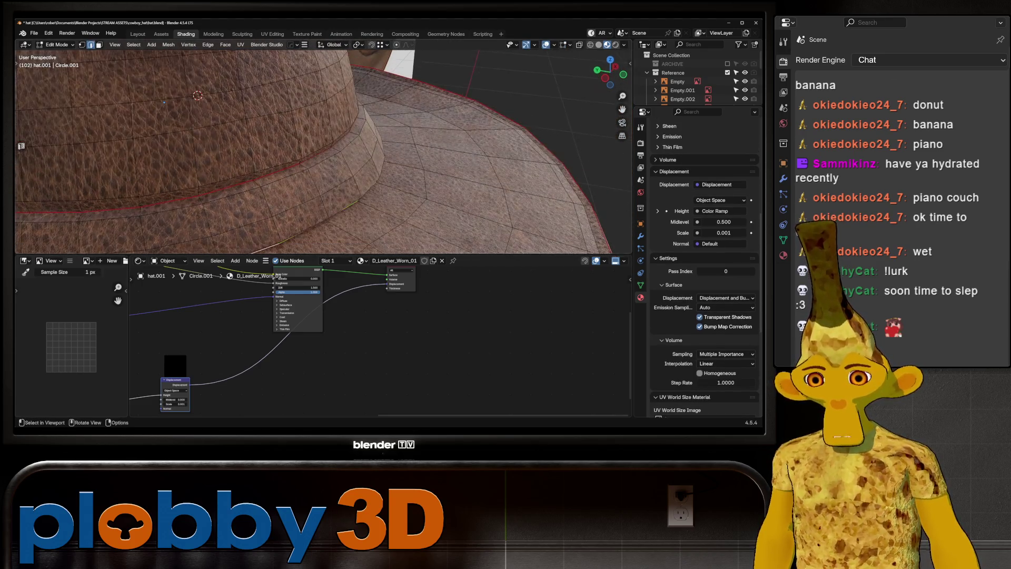
key(shift+e)
click(164, 127)
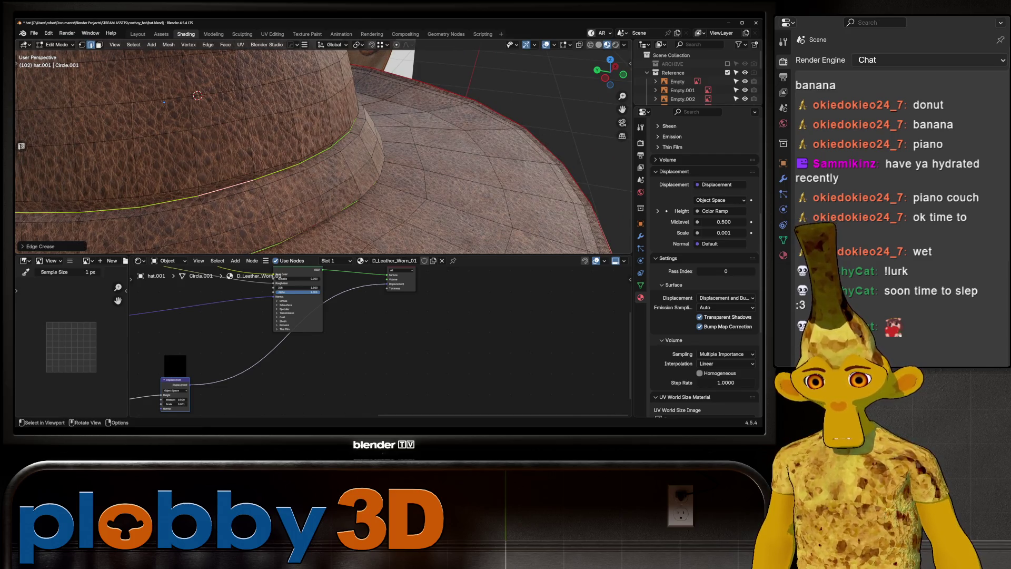
key(Tab)
scroll(163, 127, down, 5)
mouse_move(164, 127)
middle_down()
mouse_move(285, 122)
mouse_move(263, 138)
mouse_move(226, 140)
middle_up()
scroll(285, 137, up, 3)
scroll(284, 137, down, 3)
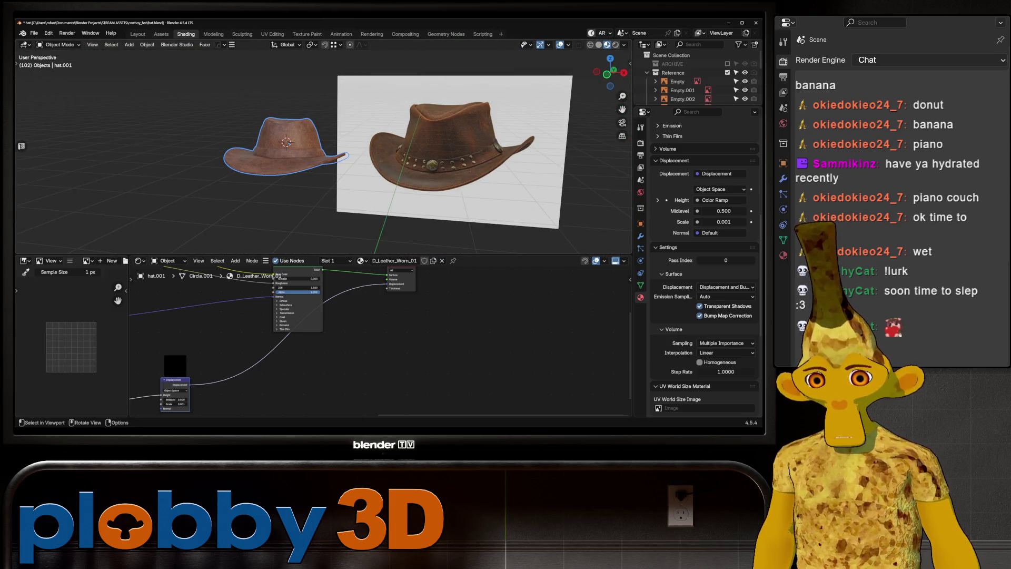
key(KP_Decimal)
key(Tab)
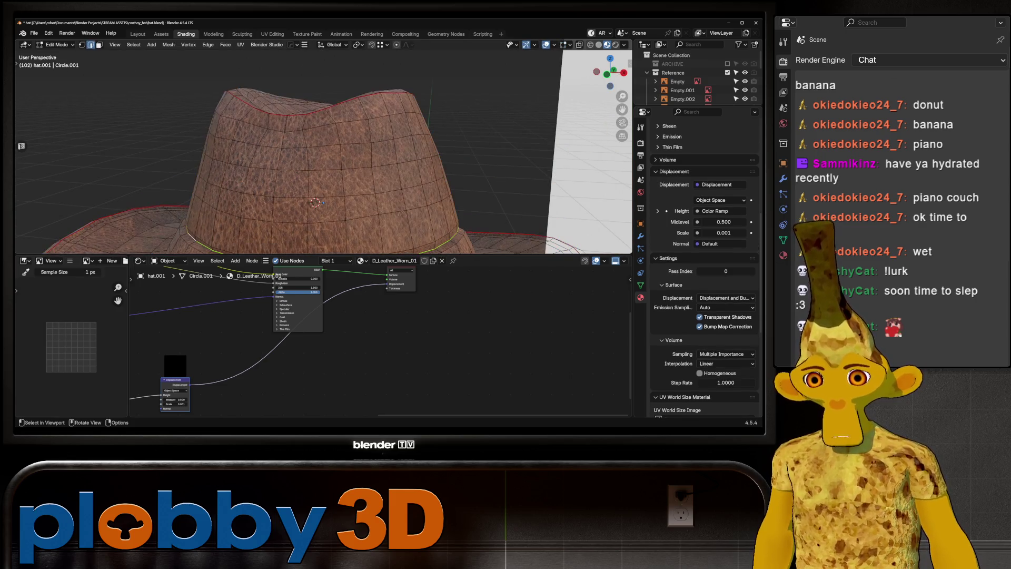
key(Tab)
scroll(316, 158, down, 5)
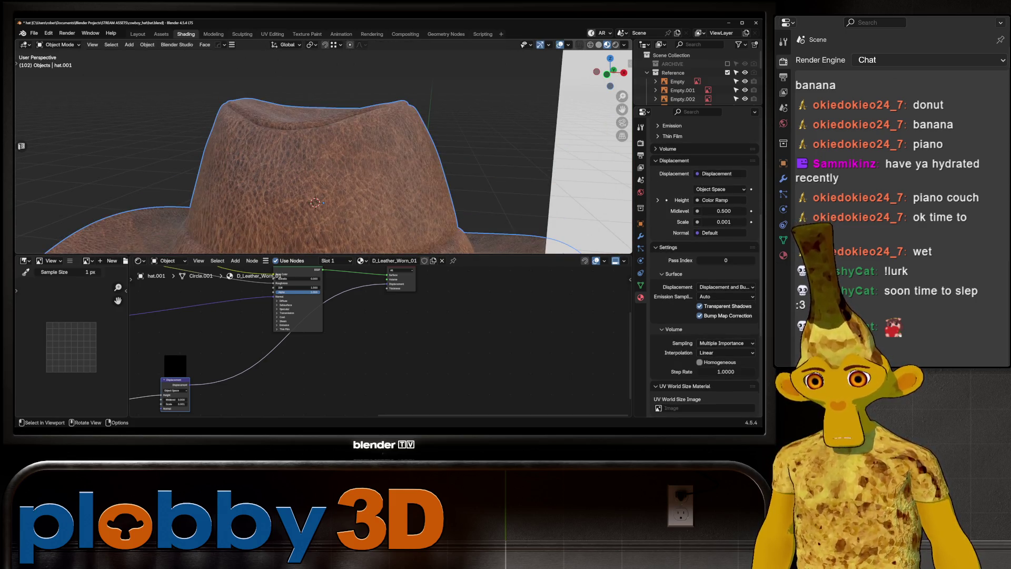
mouse_move(316, 158)
middle_down()
mouse_move(359, 158)
mouse_move(295, 158)
mouse_move(316, 164)
mouse_move(359, 147)
mouse_move(337, 158)
mouse_move(400, 158)
middle_up()
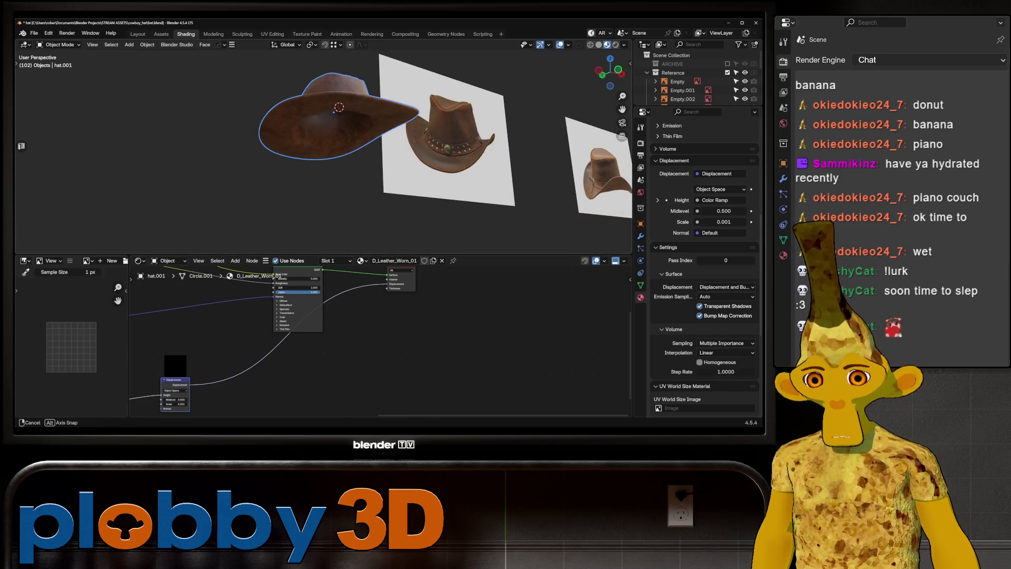
middle_drag(337, 158, 348, 153)
scroll(348, 153, up, 8)
mouse_move(348, 91)
middle_down()
mouse_move(340, 100)
mouse_move(356, 112)
mouse_move(332, 113)
mouse_move(348, 114)
middle_up()
scroll(356, 111, down, 5)
scroll(324, 148, up, 8)
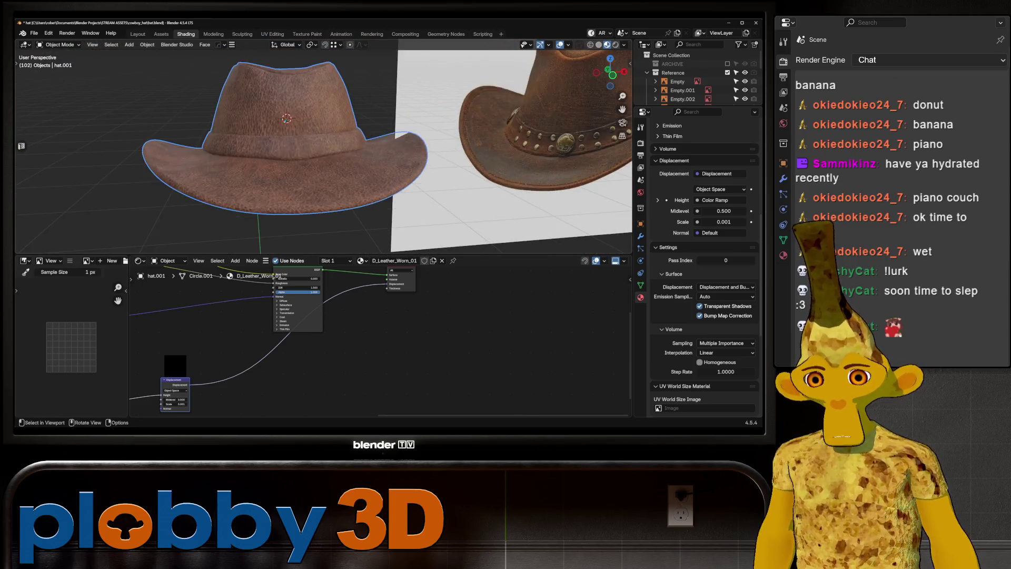
scroll(324, 148, down, 5)
mouse_move(324, 147)
middle_down()
mouse_move(295, 148)
mouse_move(337, 142)
mouse_move(337, 168)
mouse_move(309, 163)
middle_up()
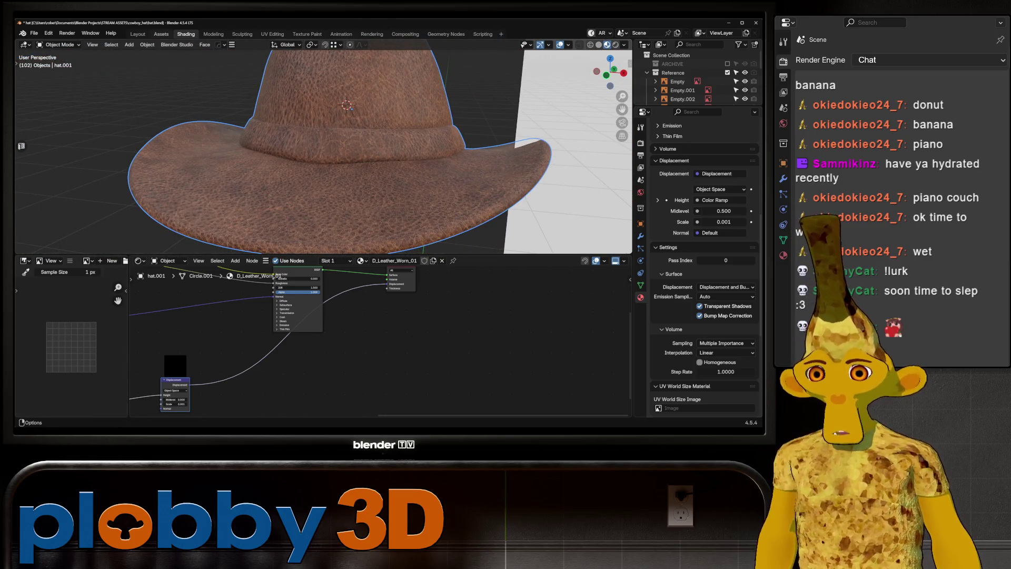
- Switch to the Layout workspace and enter face-select Edit Mode on the hat from the front view
key(ctrl+Page_Up)
key(ctrl+Page_Up)
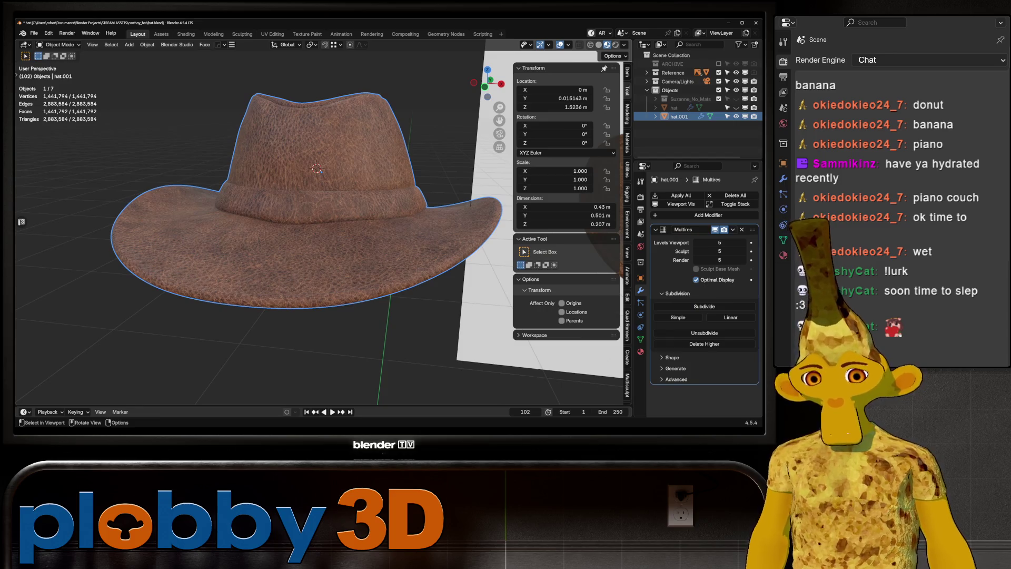
scroll(321, 171, up, 5)
key(Tab)
scroll(322, 172, down, 6)
mouse_move(316, 211)
middle_down()
mouse_move(342, 206)
mouse_move(274, 206)
mouse_move(279, 190)
middle_up()
key(KP_1)
scroll(264, 200, up, 2)
key(3)
- Select the strip of faces around the hat band, deselecting two stray faces
click(242, 213)
ctrl+shift+click(354, 206)
middle_drag(354, 206, 327, 207)
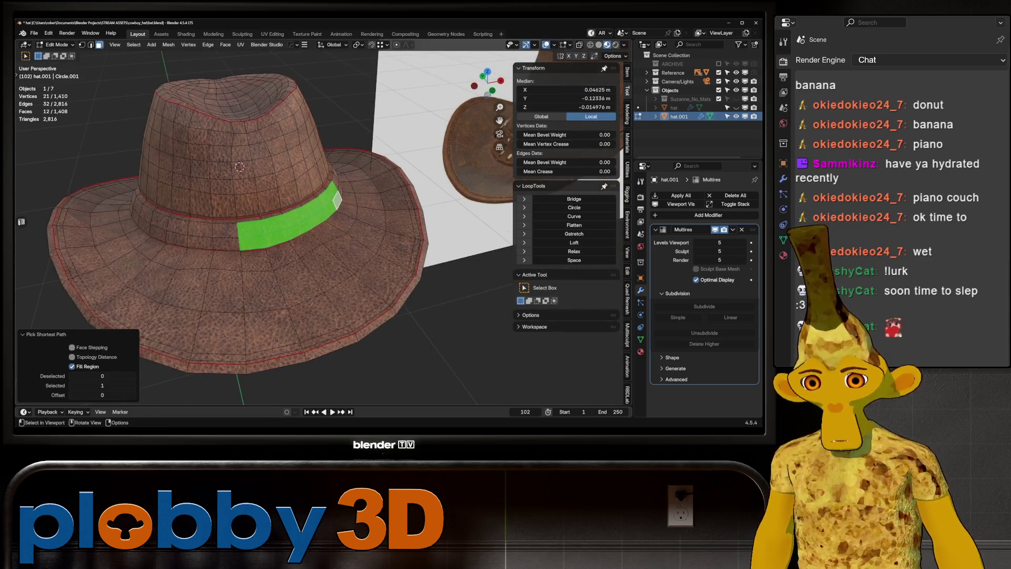
key(ctrl+shift+m)
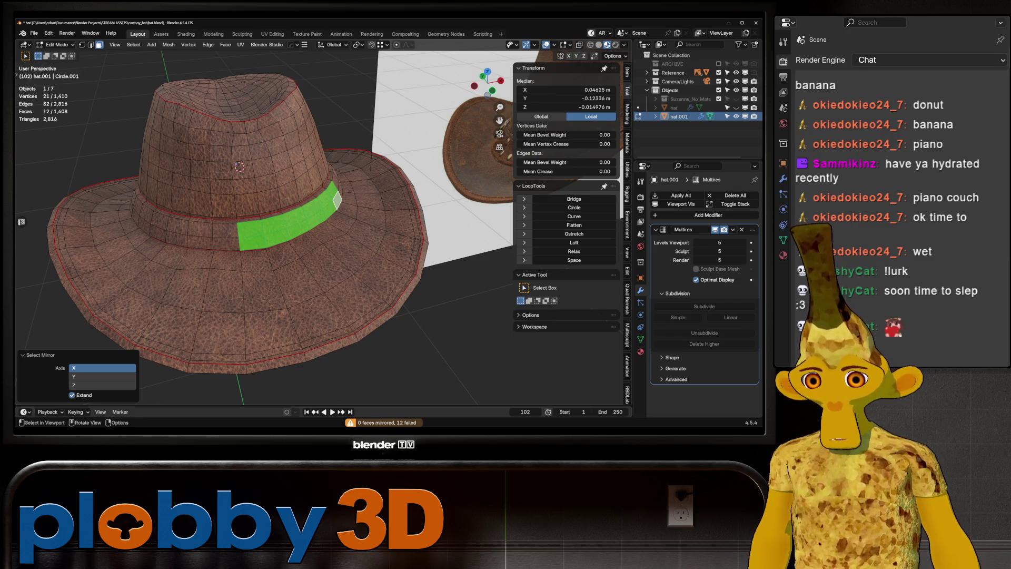
key(ctrl+z)
shift+click(227, 243)
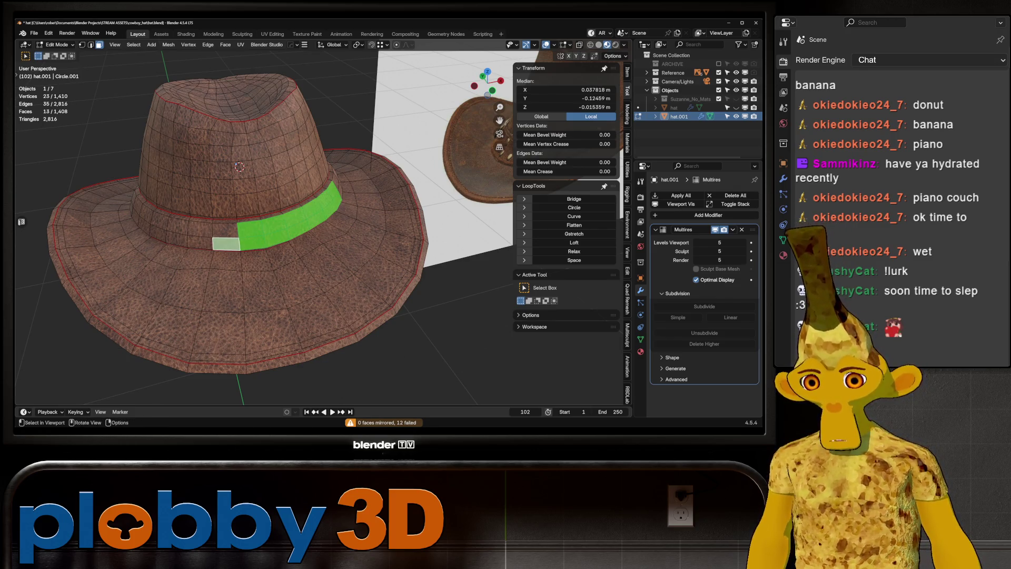
ctrl+shift+click(158, 226)
key(KP_1)
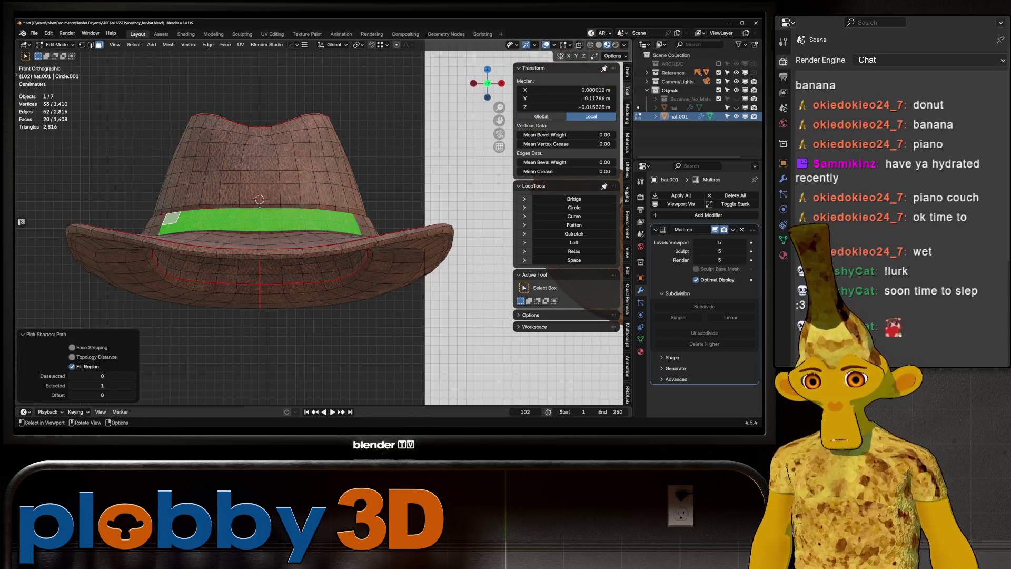
mouse_move(264, 211)
middle_down()
mouse_move(308, 248)
mouse_move(361, 218)
mouse_move(330, 232)
mouse_move(316, 263)
mouse_move(310, 227)
middle_up()
scroll(308, 249, up, 2)
key(c)
middle_click(335, 218)
key(Escape)
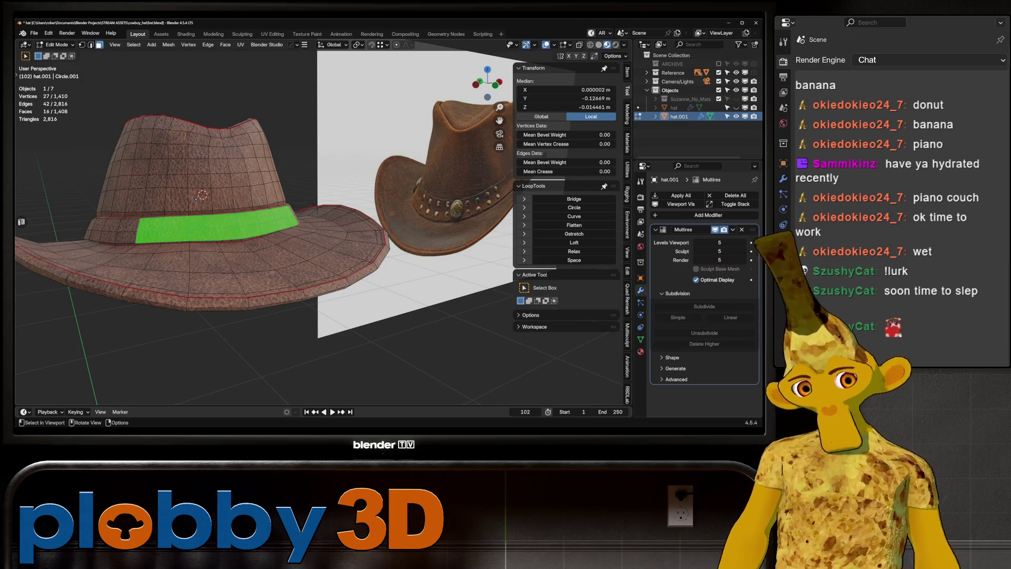
- Duplicate the band faces in place, separate them into a new object hat.002, and select it
key(shift+d)
key(Escape)
key(p)
click(316, 168)
key(Tab)
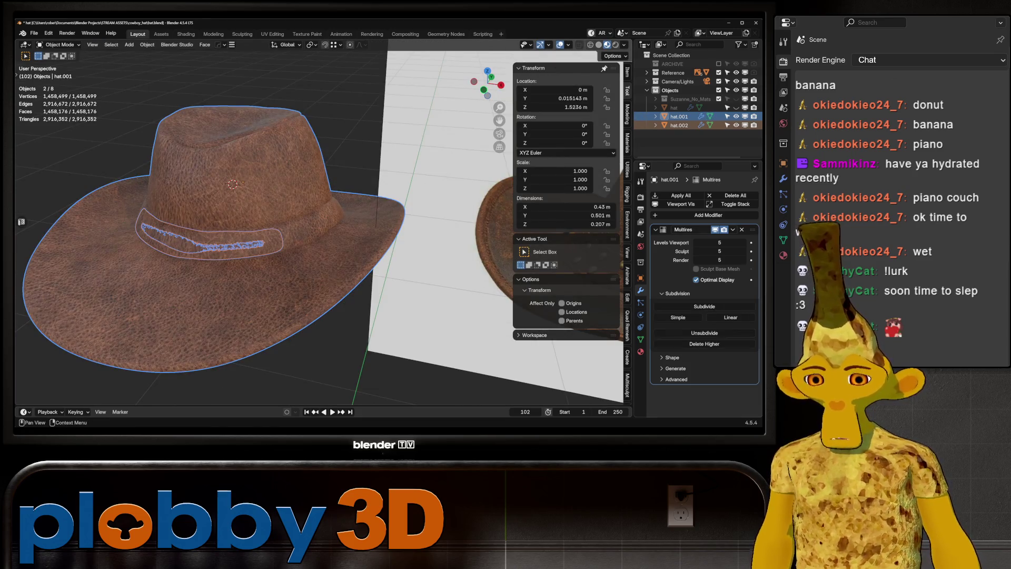
click(679, 125)
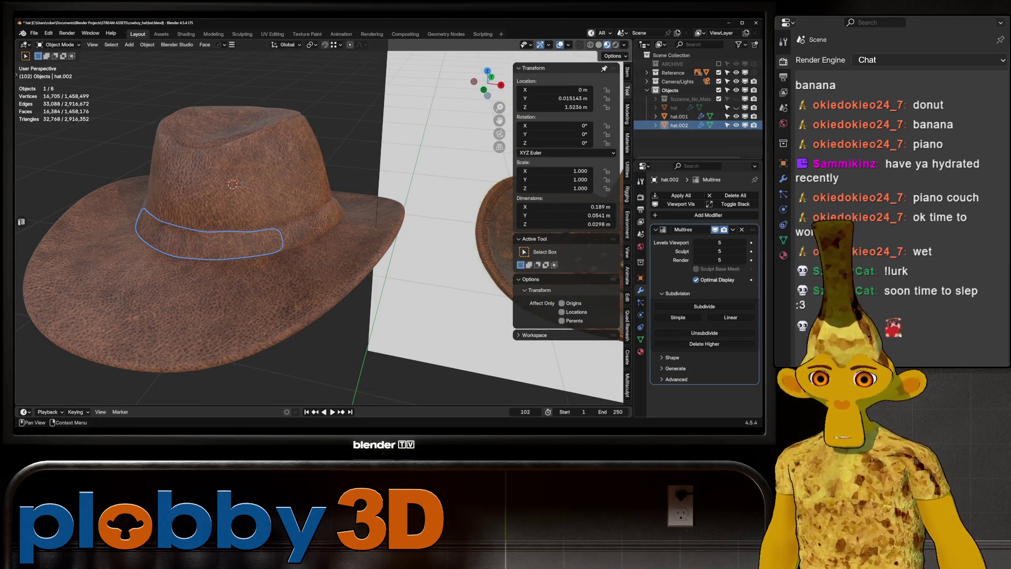
- Remove the Multires modifier from the band object hat.002
key(ctrl+x)
scroll(285, 210, up, 5)
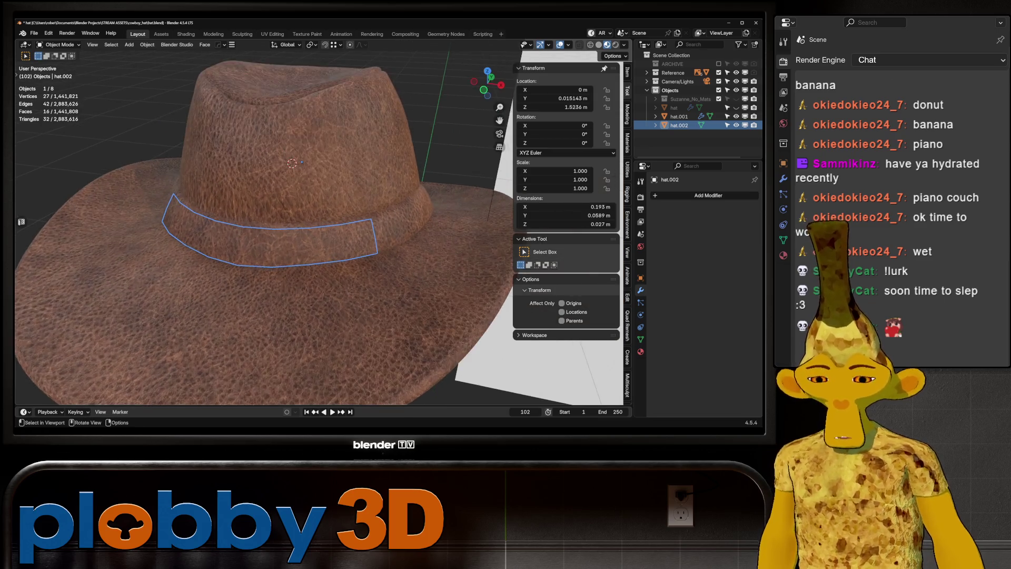
middle_drag(300, 149, 253, 163)
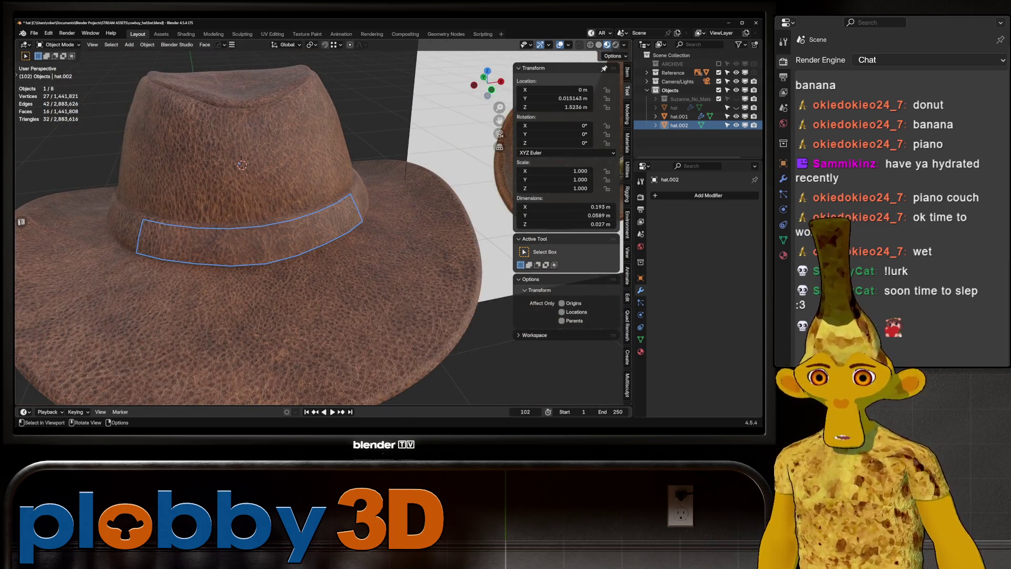
scroll(319, 221, down, 4)
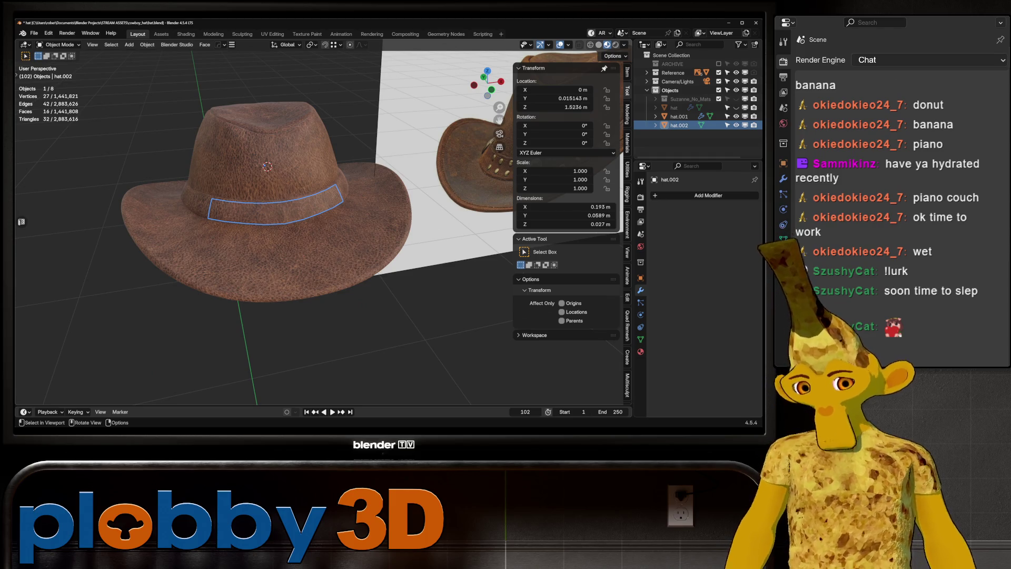
- Add a new Cylinder mesh to the scene
key(shift+a)
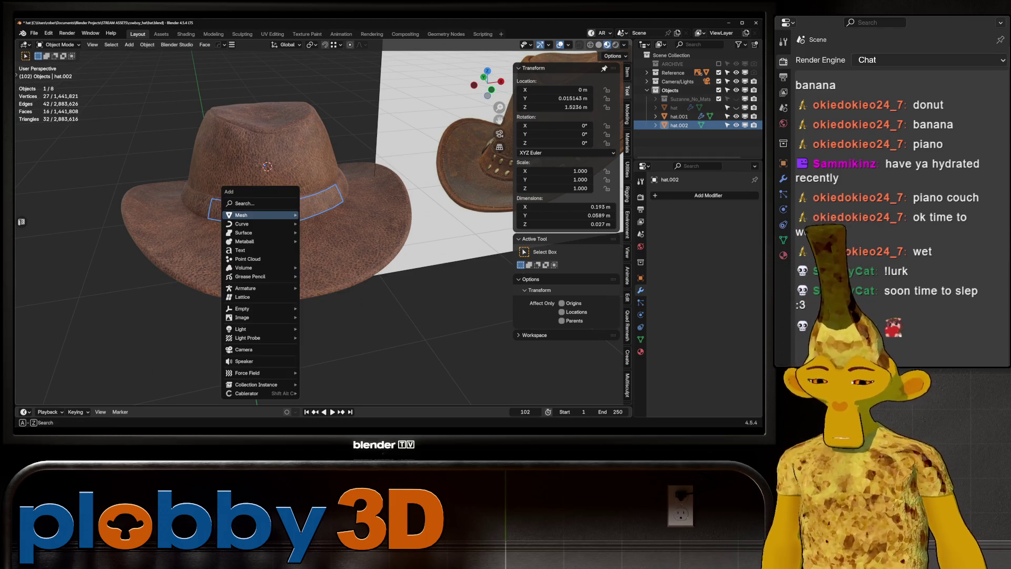
mouse_move(261, 215)
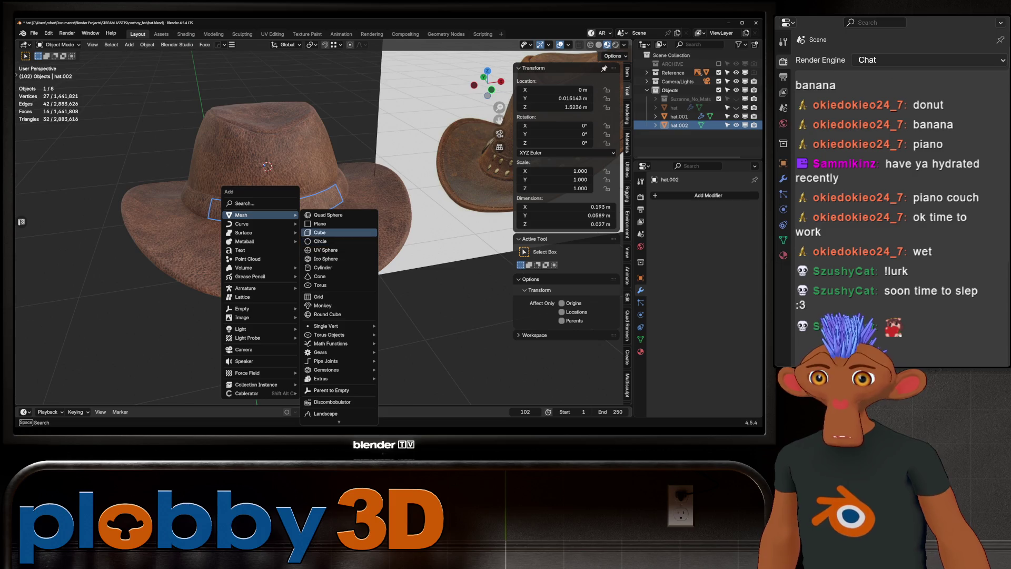
click(322, 268)
- Scale the new cylinder to about 0.064 and rotate it 90° on the X axis
key(s)
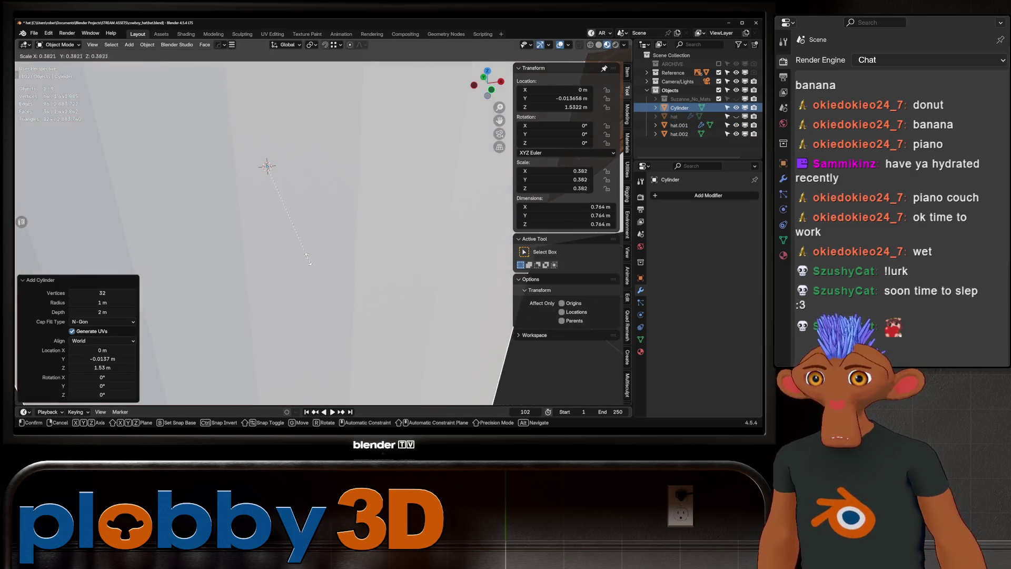
click(279, 190)
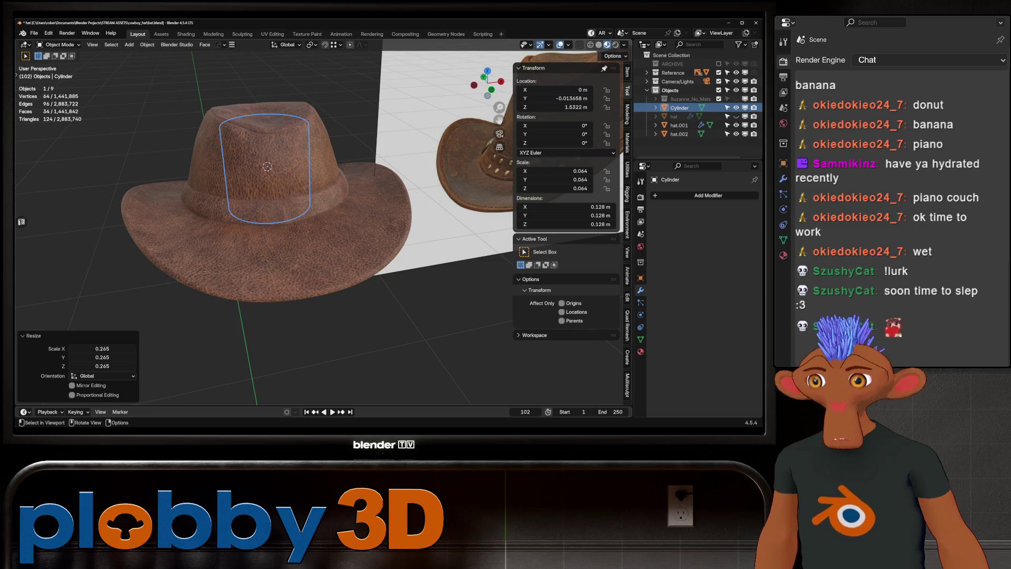
key(r)
key(x)
key(9)
key(0)
key(Return)
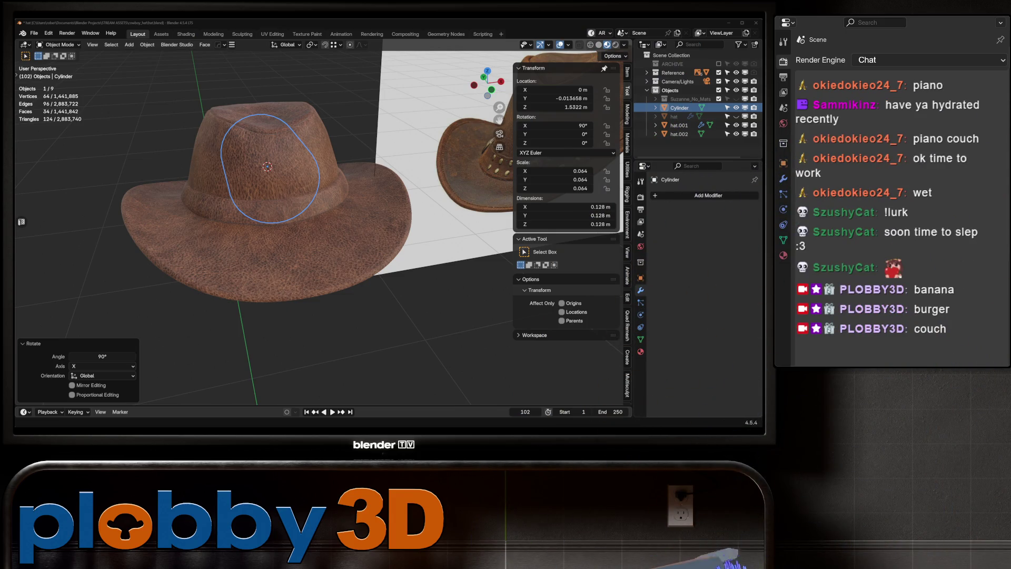
- Crease the hat band's edge loop to 1 in Edit Mode, then return to Object Mode
scroll(295, 221, up, 6)
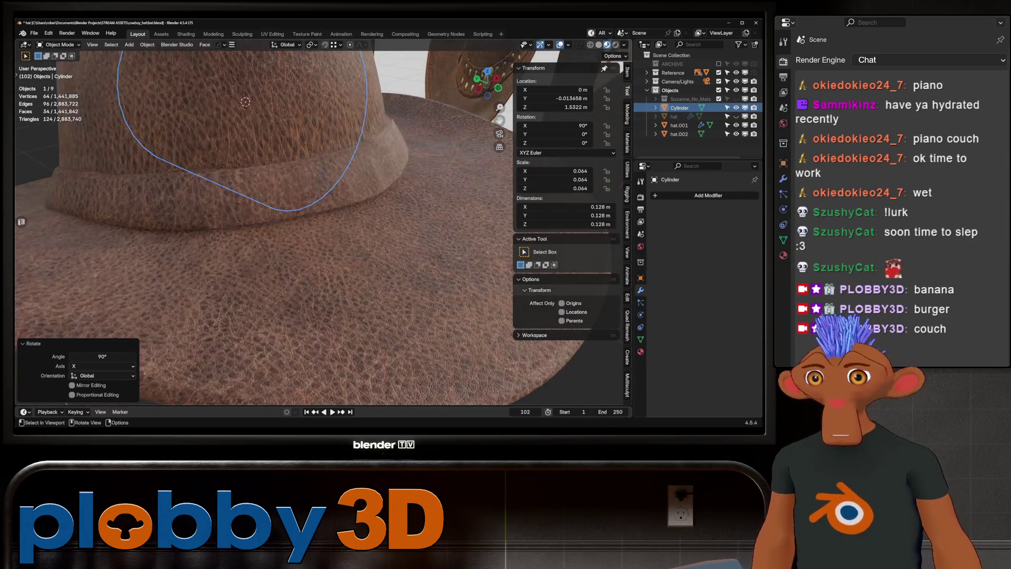
click(295, 200)
key(Tab)
key(Tab)
click(222, 107)
key(Tab)
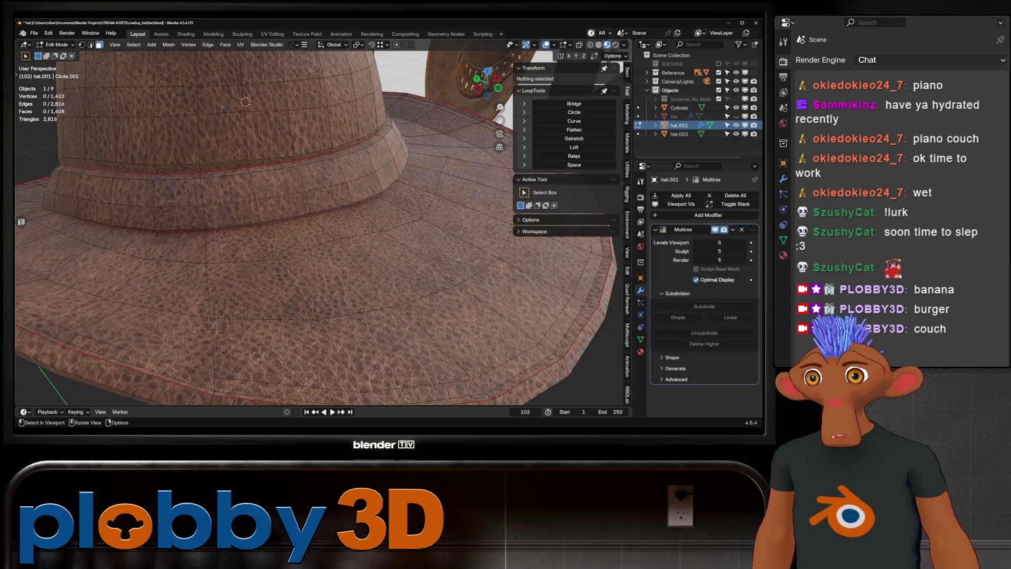
alt+click(274, 215)
key(shift+e)
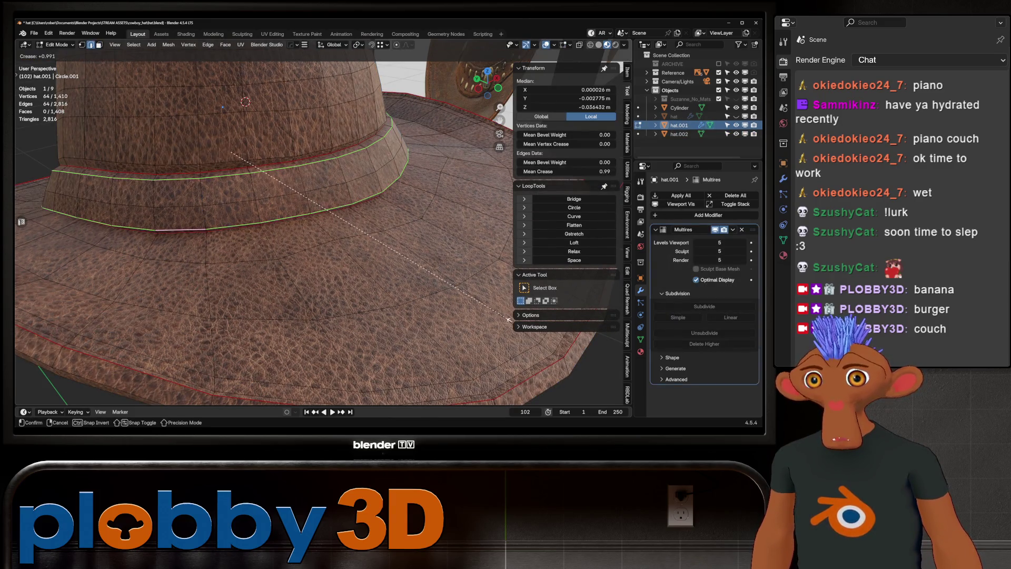
text(1)
key(Return)
key(Tab)
- Orbit toward the reference image and select the band object hat.002
scroll(263, 237, down, 8)
mouse_move(263, 237)
middle_down()
mouse_move(327, 237)
mouse_move(358, 222)
mouse_move(337, 263)
middle_up()
scroll(316, 179, up, 10)
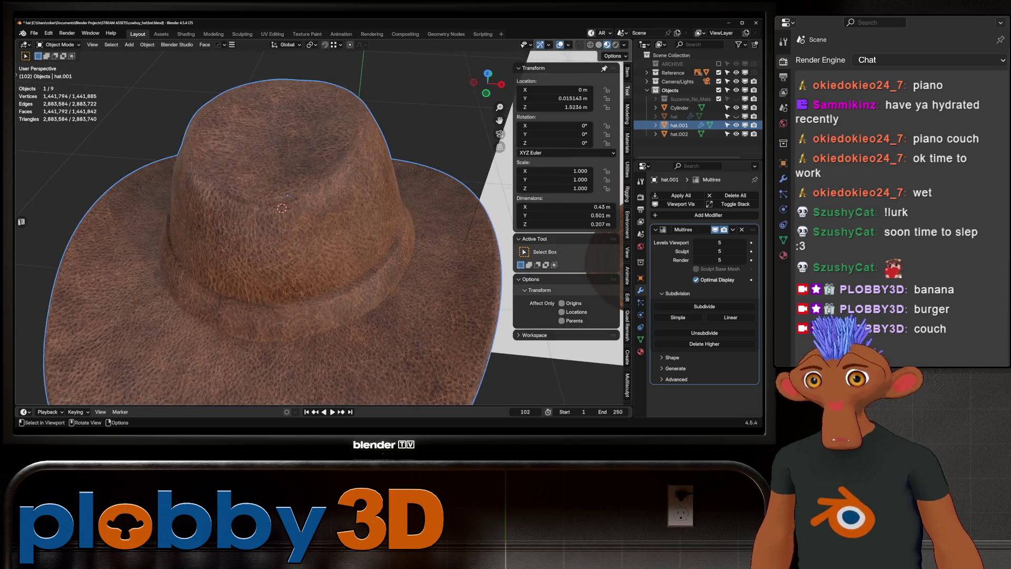
click(348, 222)
- Remove the leather material from the band object hat.002
middle_drag(317, 221, 337, 189)
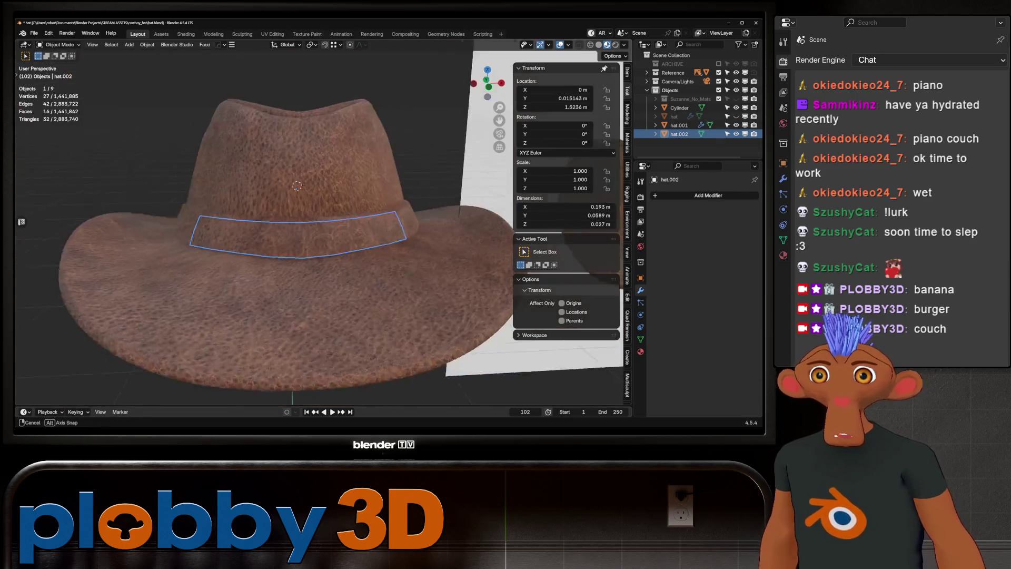
scroll(316, 221, up, 2)
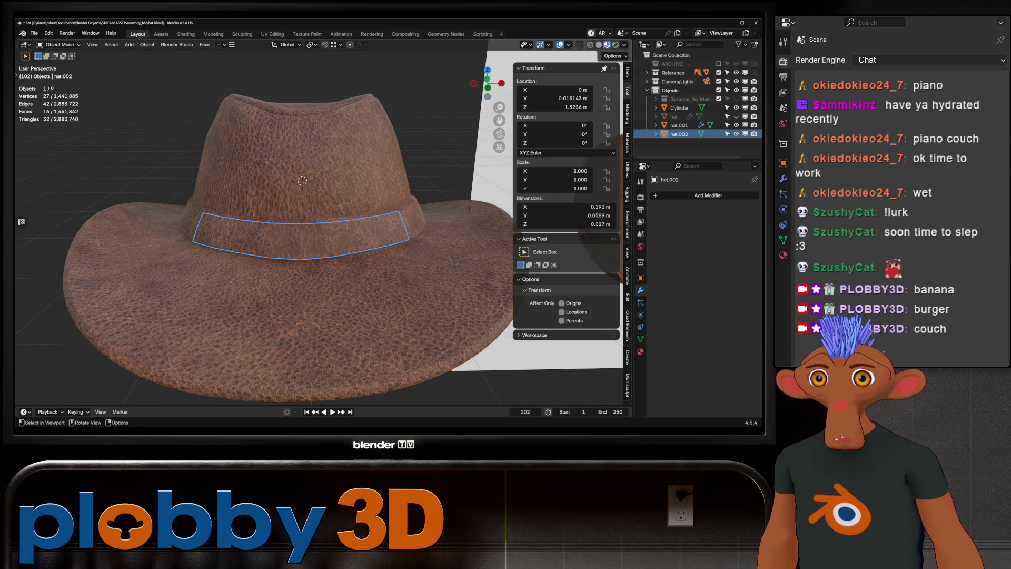
click(641, 352)
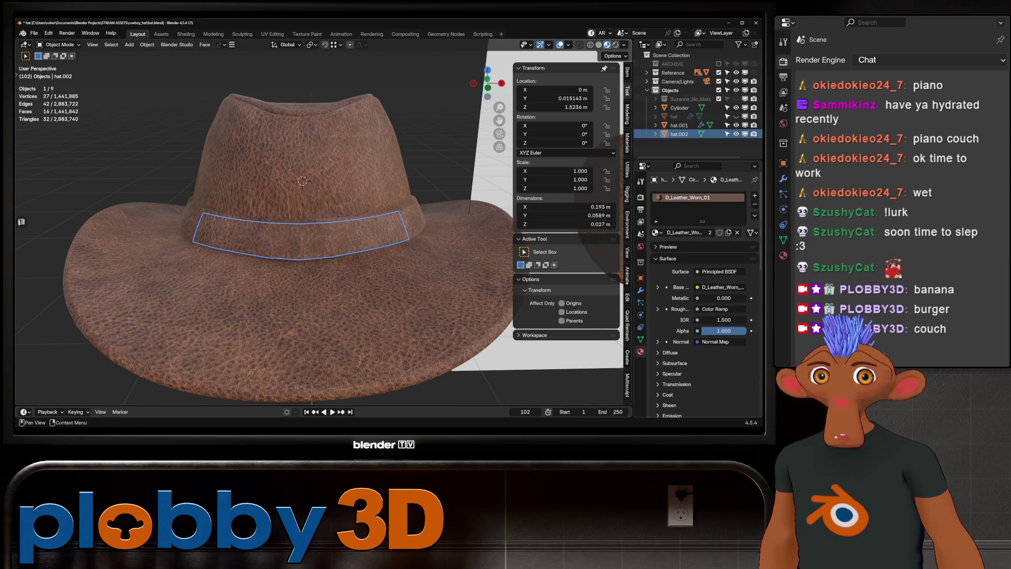
click(755, 204)
- Create a new Geometry Nodes group for the band, then return to the Layout workspace
middle_drag(474, 206, 398, 203)
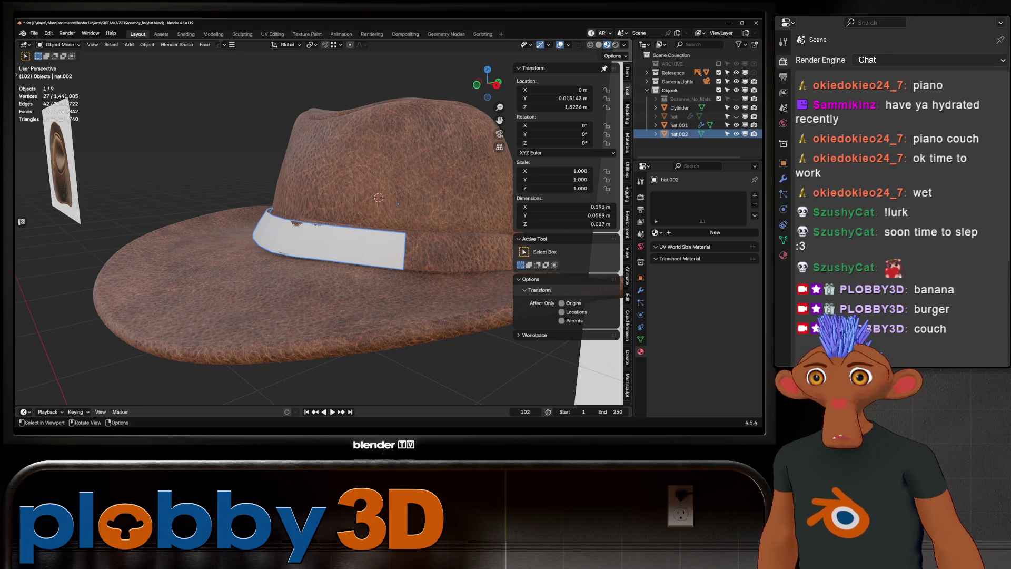
click(447, 33)
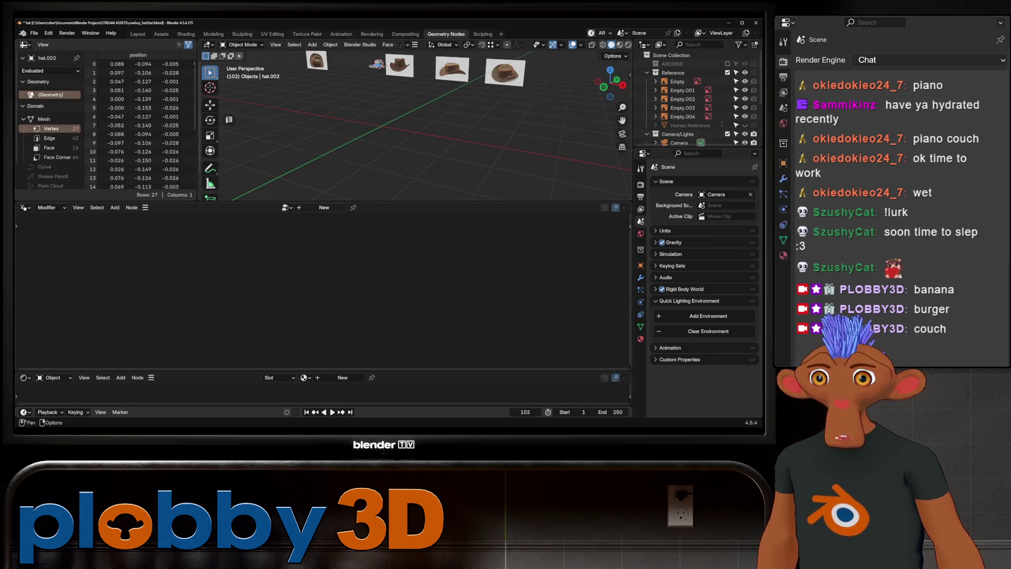
key(KP_Decimal)
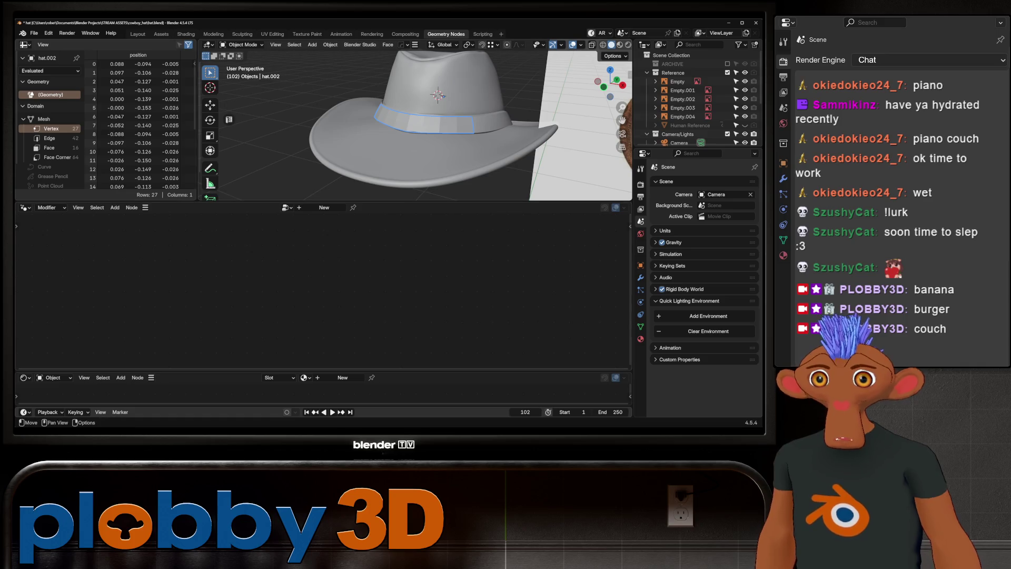
click(324, 207)
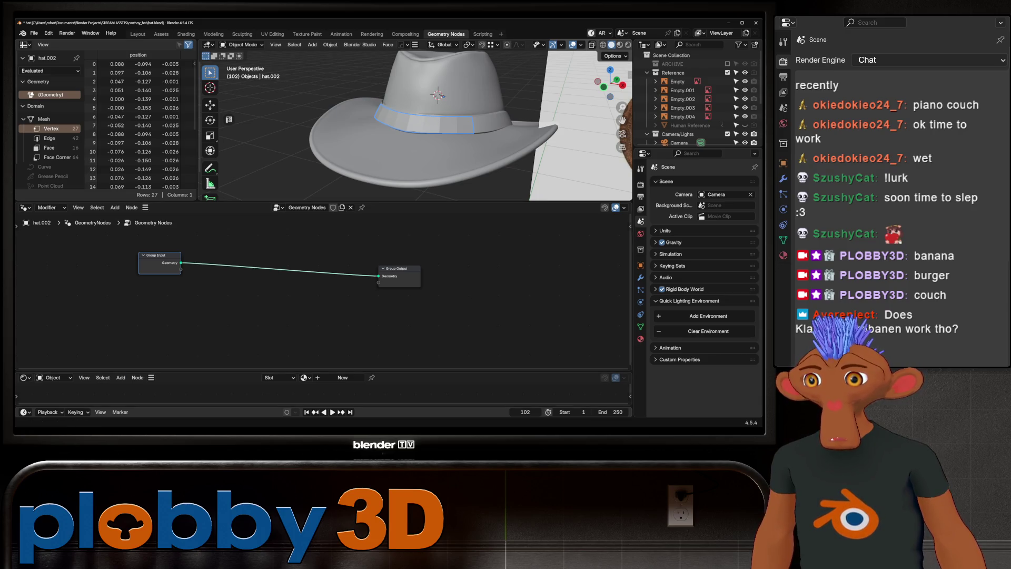
click(137, 34)
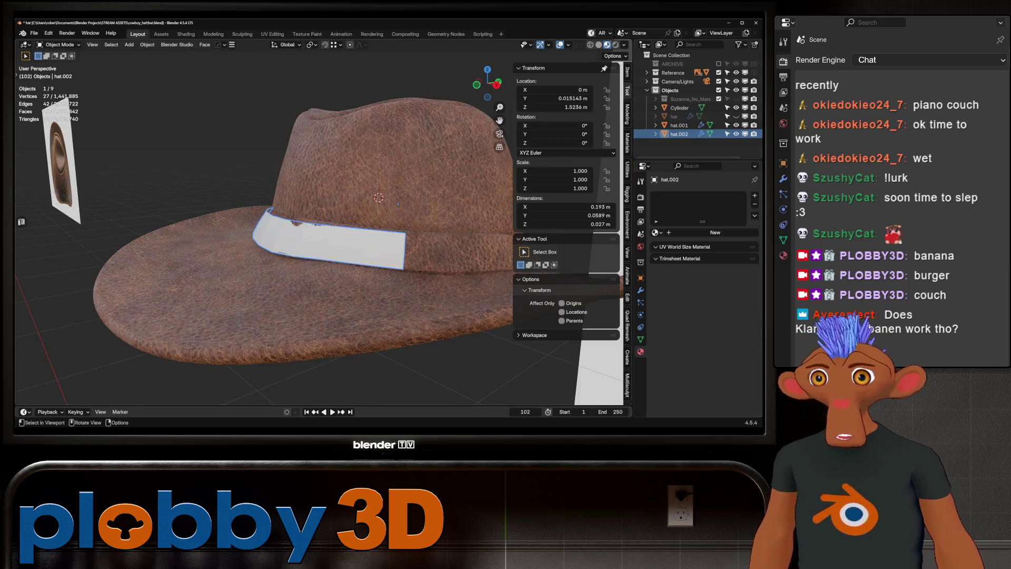
mouse_move(379, 222)
middle_down()
mouse_move(332, 218)
mouse_move(295, 200)
mouse_move(337, 210)
middle_up()
scroll(332, 219, down, 3)
scroll(316, 211, down, 5)
scroll(295, 200, up, 6)
scroll(337, 211, down, 2)
- Dissolve the band's extra edges, reducing hat.002 to a simpler strip
key(Tab)
key(Tab)
scroll(316, 221, down, 3)
mouse_move(316, 222)
middle_down()
mouse_move(263, 211)
mouse_move(295, 216)
middle_up()
key(Tab)
scroll(316, 221, up, 2)
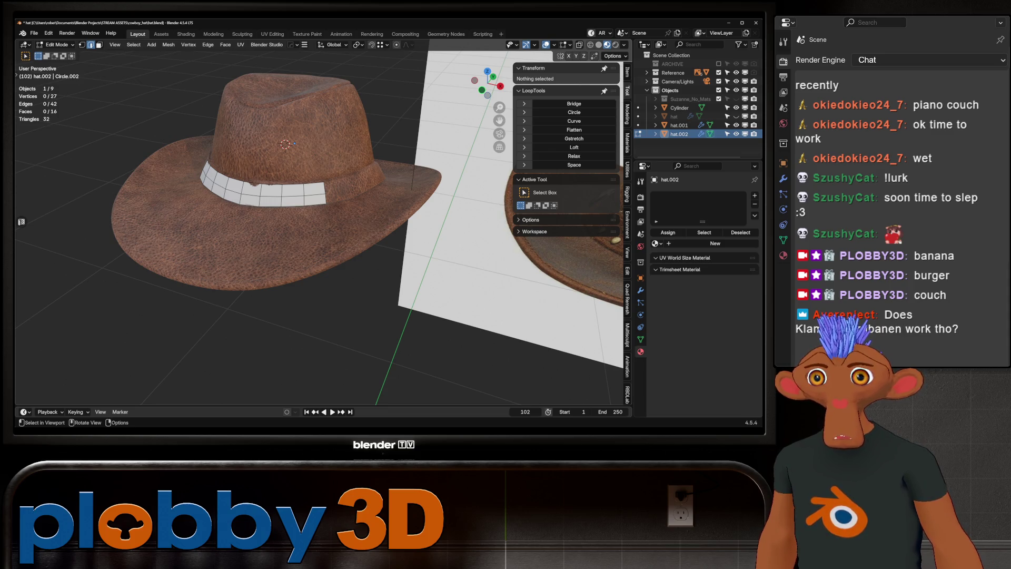
scroll(316, 200, down, 3)
mouse_move(316, 200)
middle_down()
mouse_move(326, 203)
mouse_move(316, 199)
middle_up()
key(x)
click(316, 199)
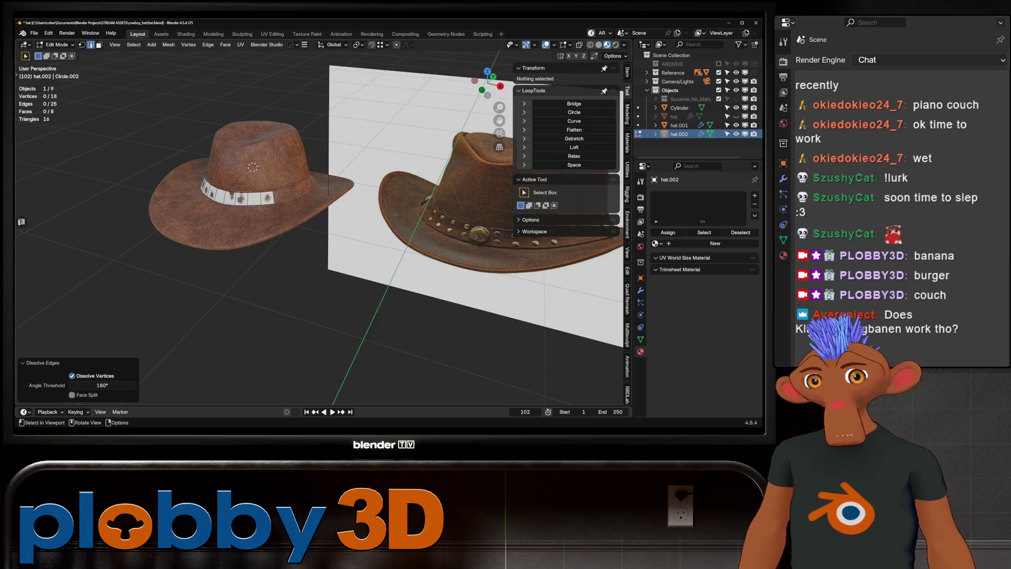
- Slide the band's bottom edge loop higher up the band and return to Object Mode
scroll(246, 193, up, 3)
alt+click(266, 204)
key(g)
key(g)
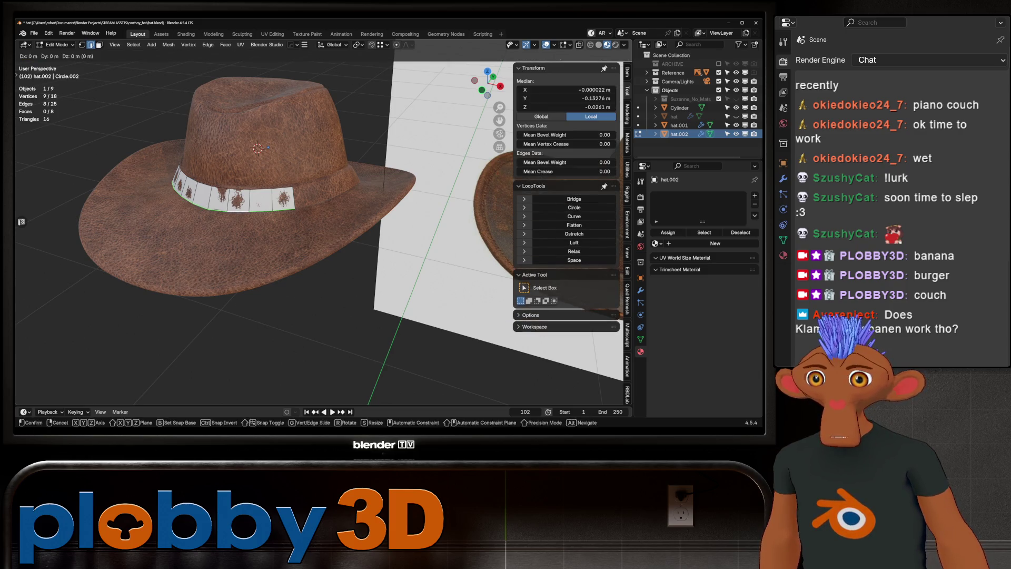
click(272, 191)
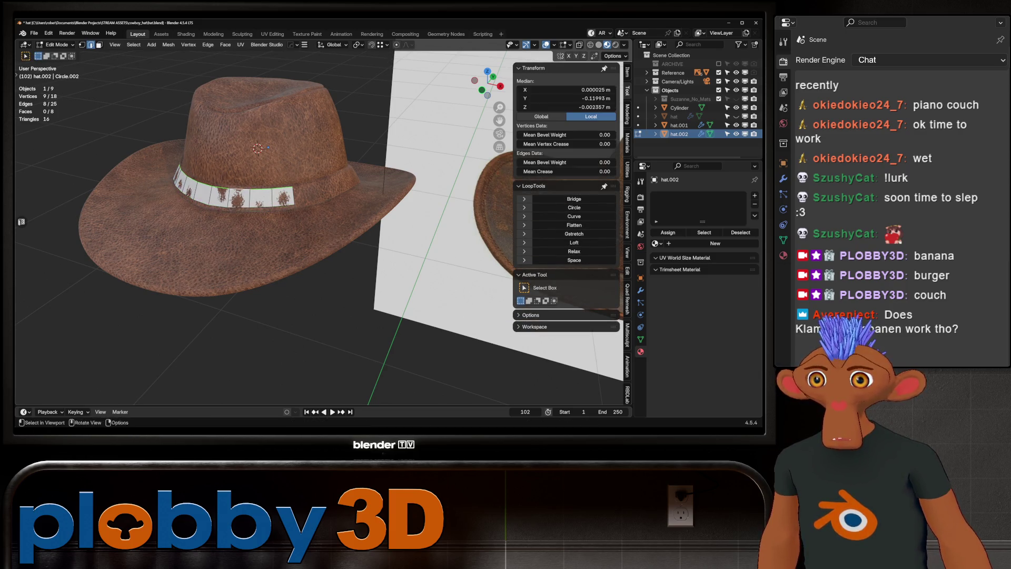
key(Tab)
scroll(316, 221, up, 4)
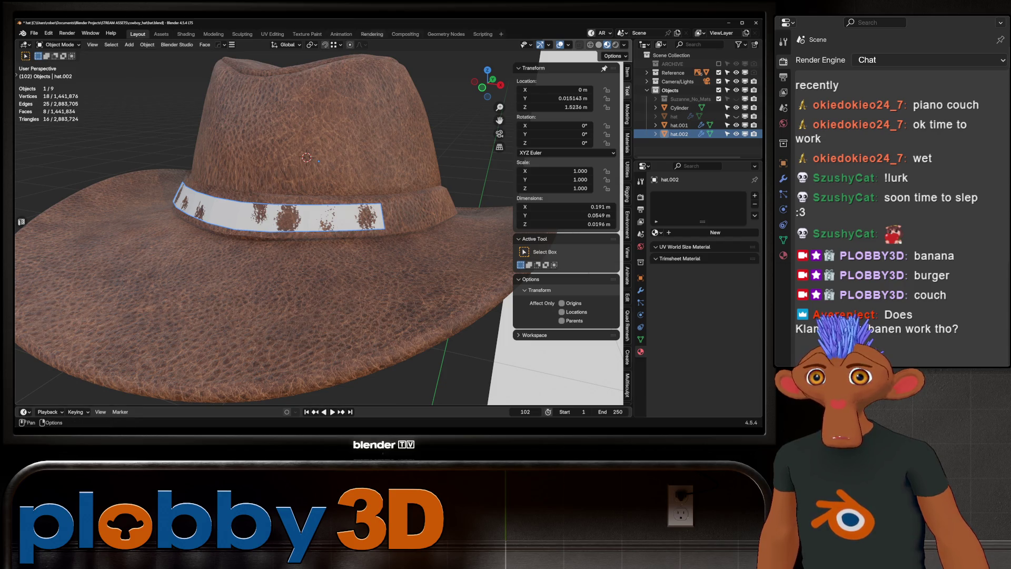
- Glance at the Geometry Nodes workspace, then select and frame the Cylinder in Layout
click(446, 34)
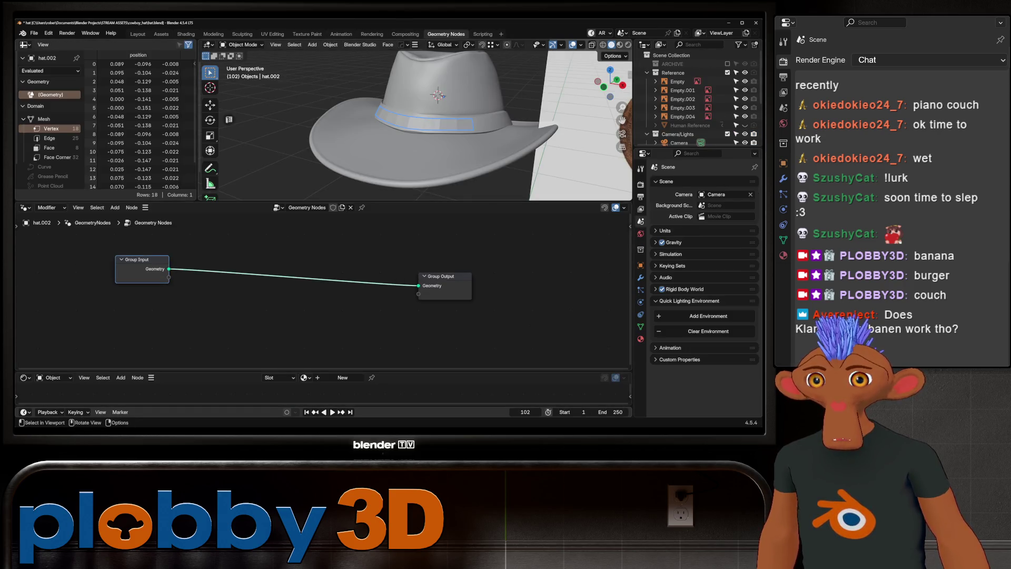
click(138, 33)
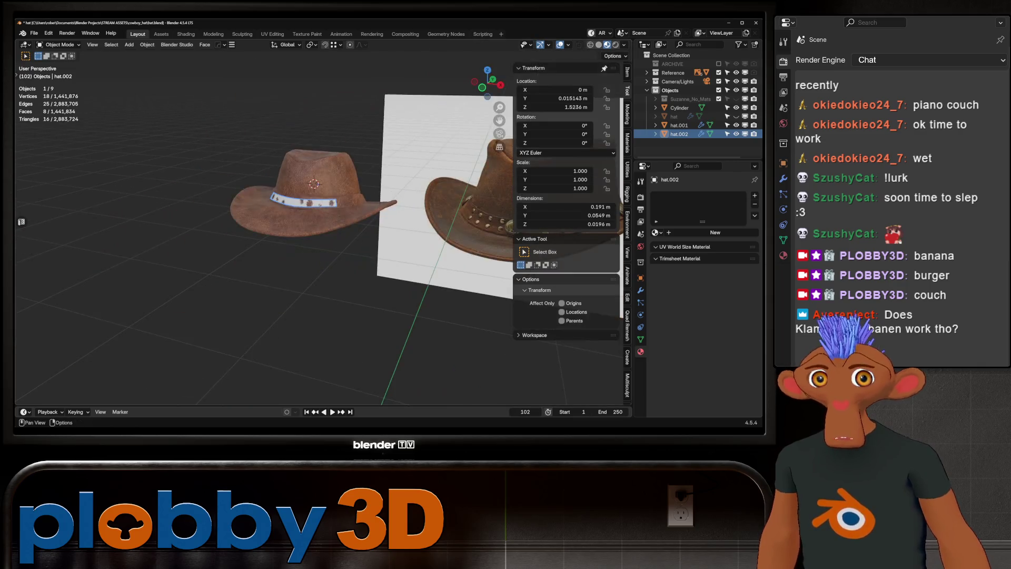
click(679, 108)
key(KP_Decimal)
scroll(279, 227, down, 2)
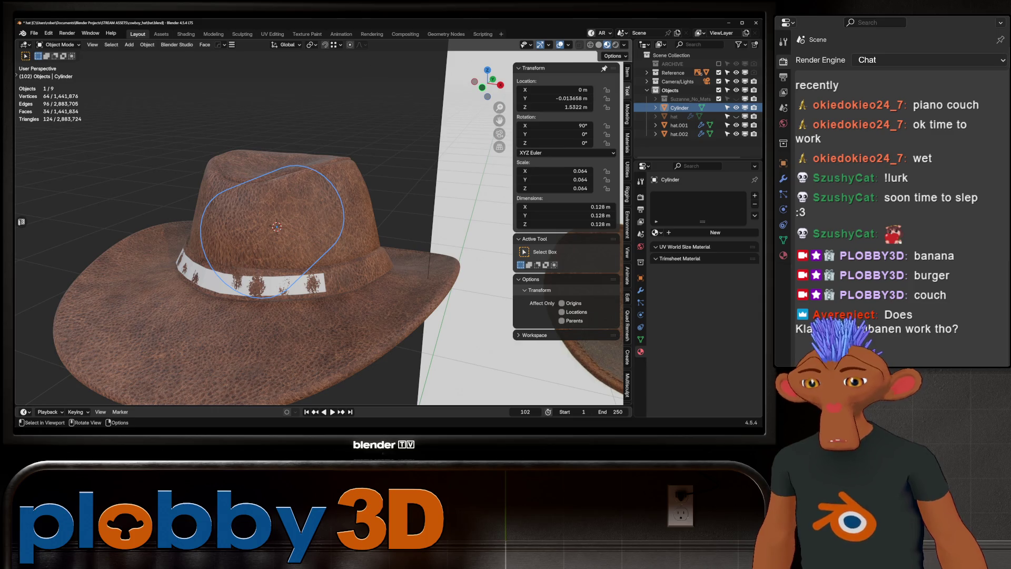
- Clear the cylinder's rotation, shrink it and move it onto the hat band
key(alt+r)
key(s)
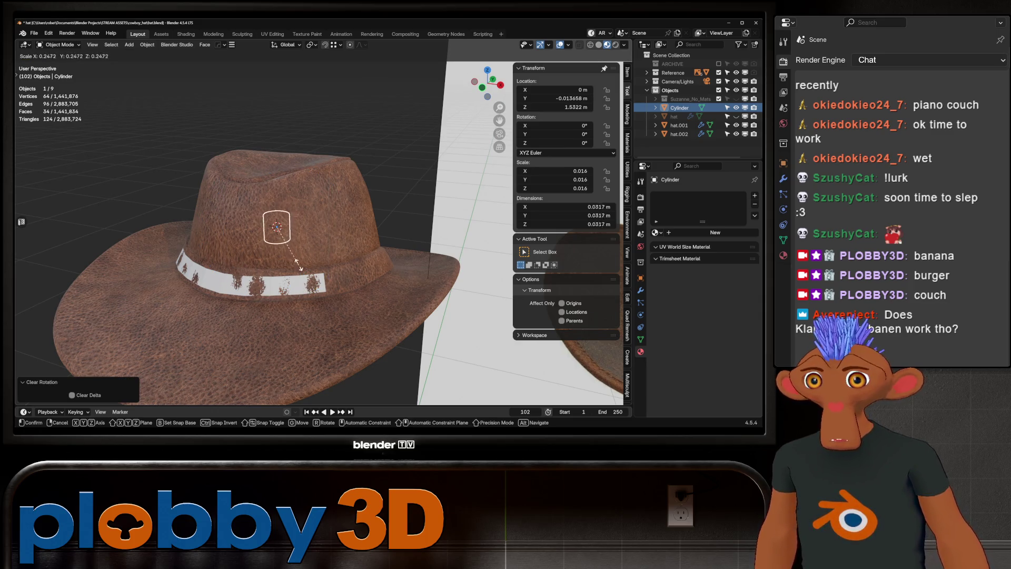
key(Return)
key(g)
key(Return)
key(KP_Decimal)
- Shrink the cylinder slightly more and apply its rotation and scale
key(Tab)
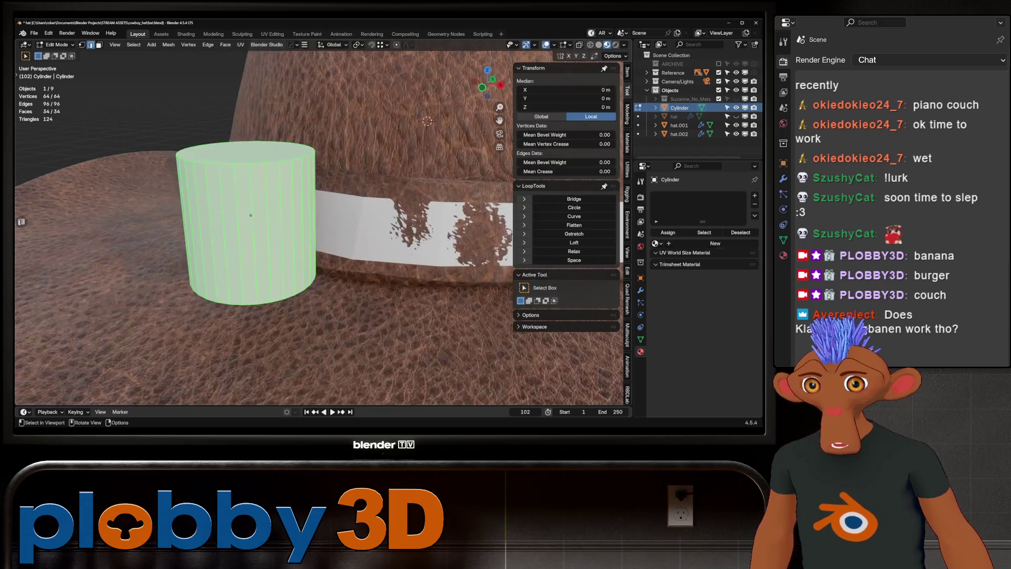
key(KP_1)
alt+click(243, 237)
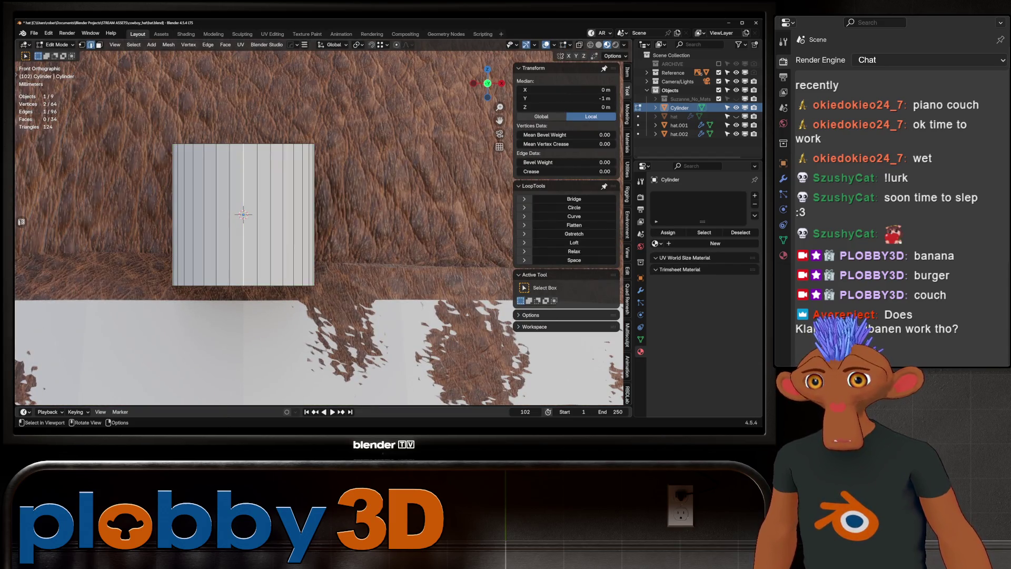
key(q)
key(Escape)
key(Tab)
middle_drag(322, 237, 405, 245)
key(s)
click(332, 226)
key(ctrl+a)
click(316, 221)
- Flatten the cylinder by scaling it shorter along Z into a squat stud
scroll(316, 221, up, 3)
scroll(316, 222, down, 5)
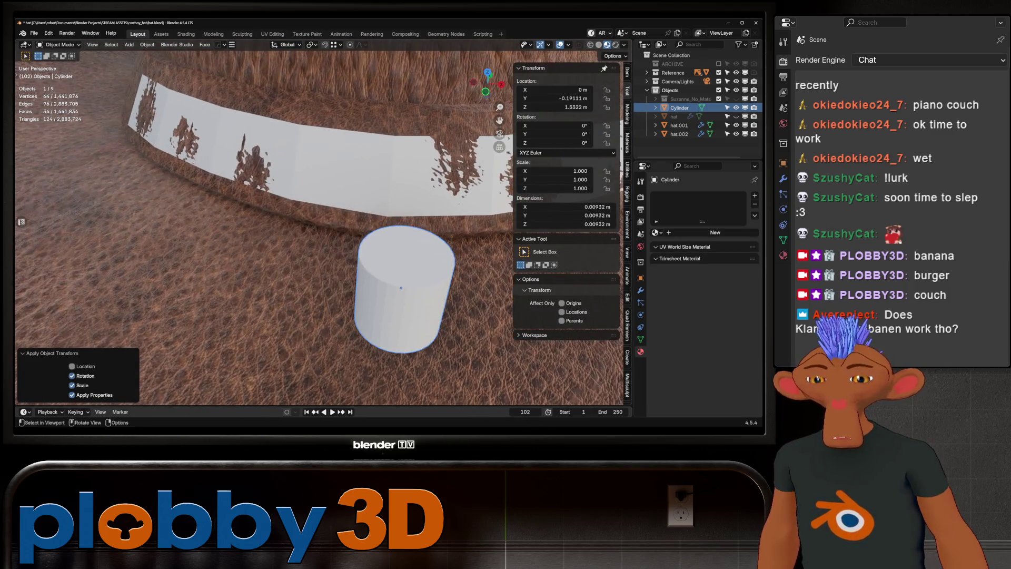
mouse_move(316, 221)
alt+middle_down()
mouse_move(316, 190)
mouse_move(338, 211)
mouse_move(369, 195)
alt+middle_up()
scroll(316, 221, down, 3)
scroll(316, 263, up, 5)
middle_drag(316, 263, 274, 247)
key(s)
key(z)
click(302, 249)
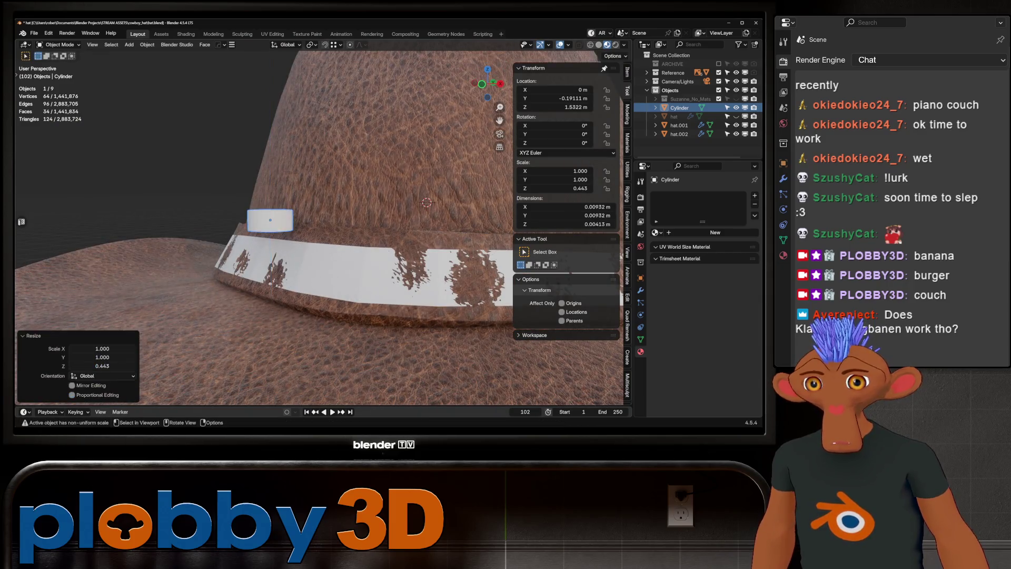
- Select the stud's top face, then reapply rotation and scale before bevelling
key(Tab)
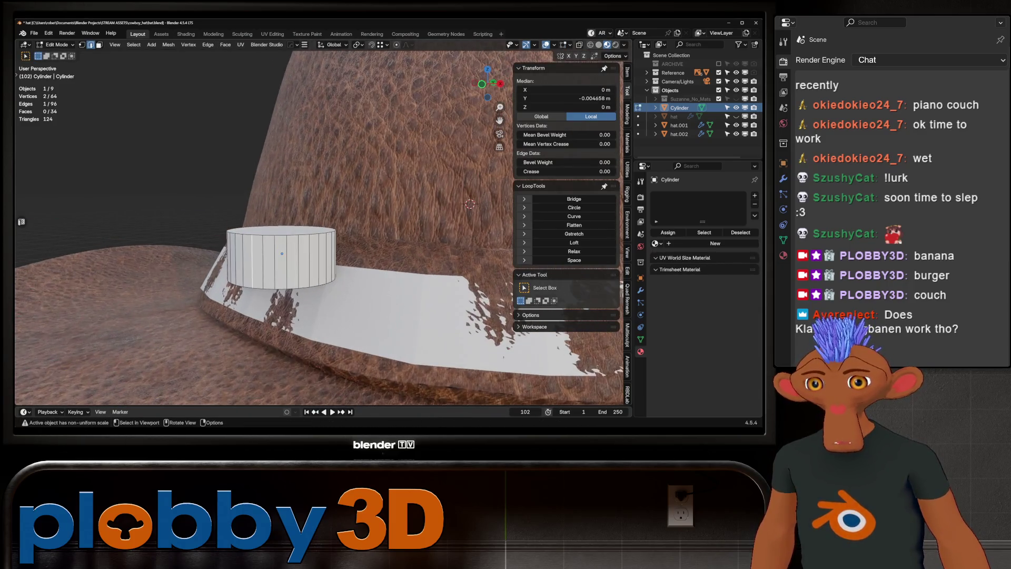
click(271, 232)
scroll(316, 221, down, 5)
mouse_move(316, 237)
middle_down()
mouse_move(358, 226)
mouse_move(326, 234)
mouse_move(337, 221)
middle_up()
scroll(316, 227, up, 3)
scroll(440, 216, up, 3)
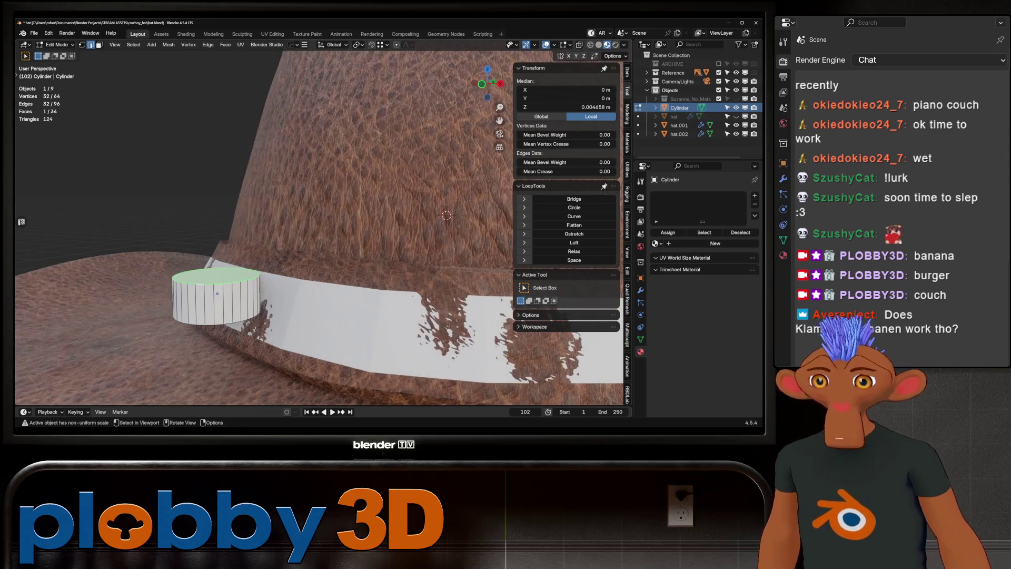
key(ctrl+b)
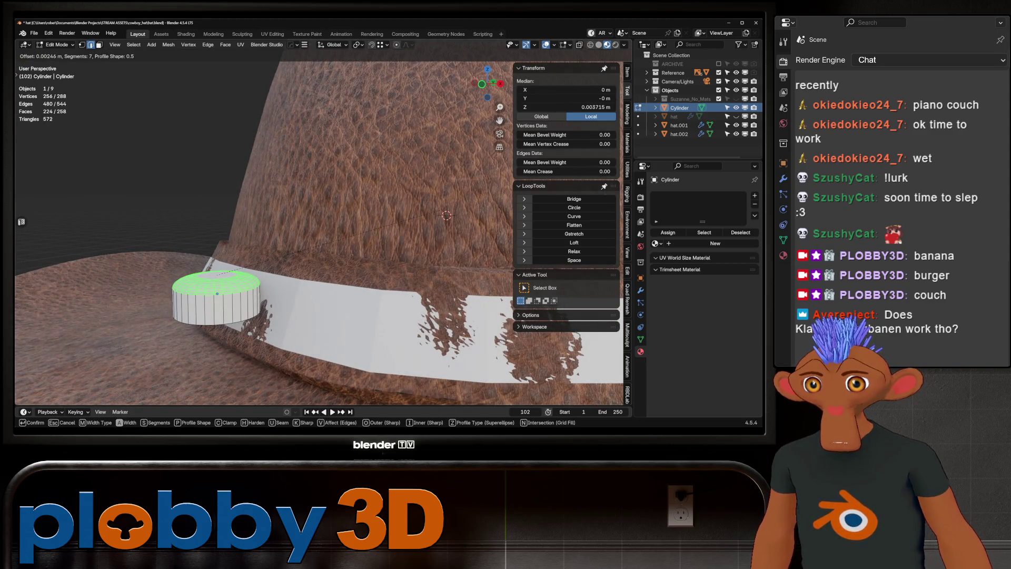
key(Escape)
key(Tab)
key(ctrl+a)
click(298, 236)
- Bevel the stud's top rim with 8 segments for a rounded edge
key(Tab)
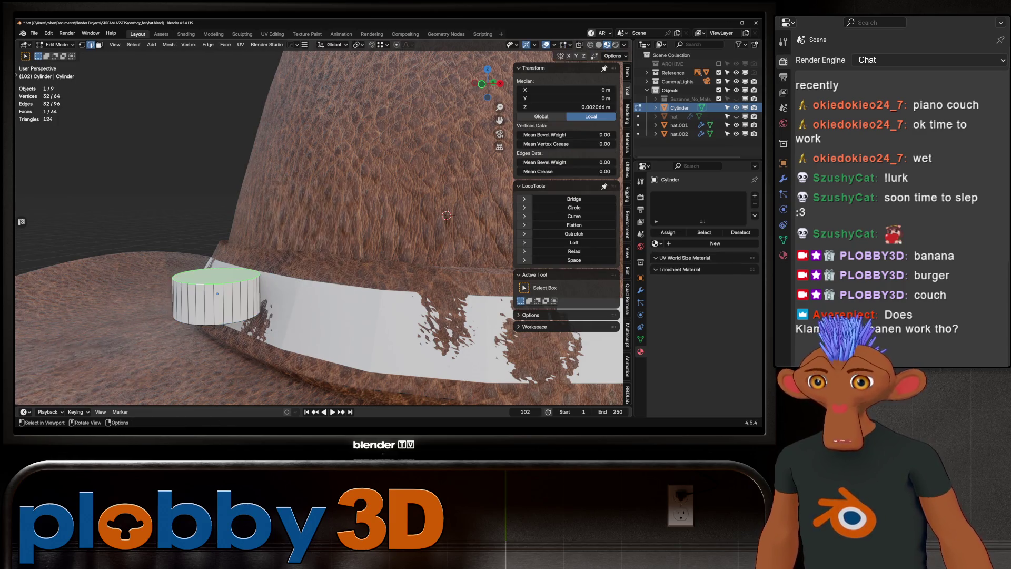
key(ctrl+b)
scroll(299, 235, up, 3)
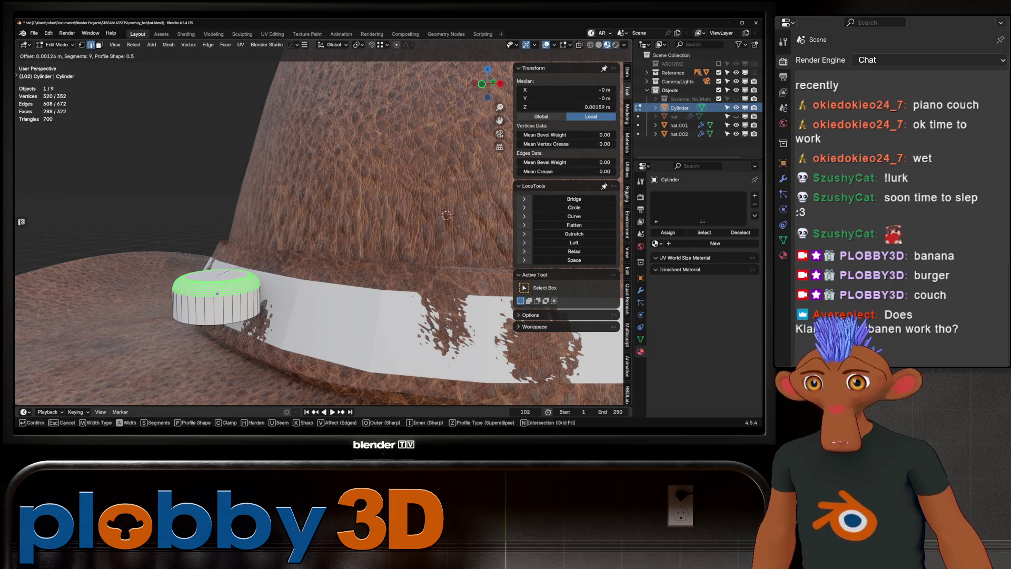
scroll(298, 235, down, 1)
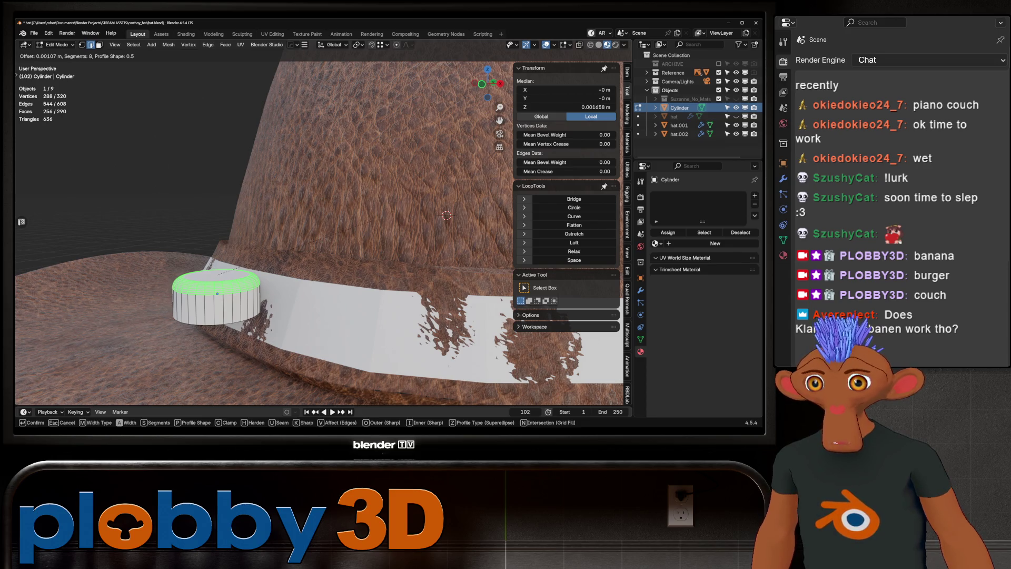
click(242, 270)
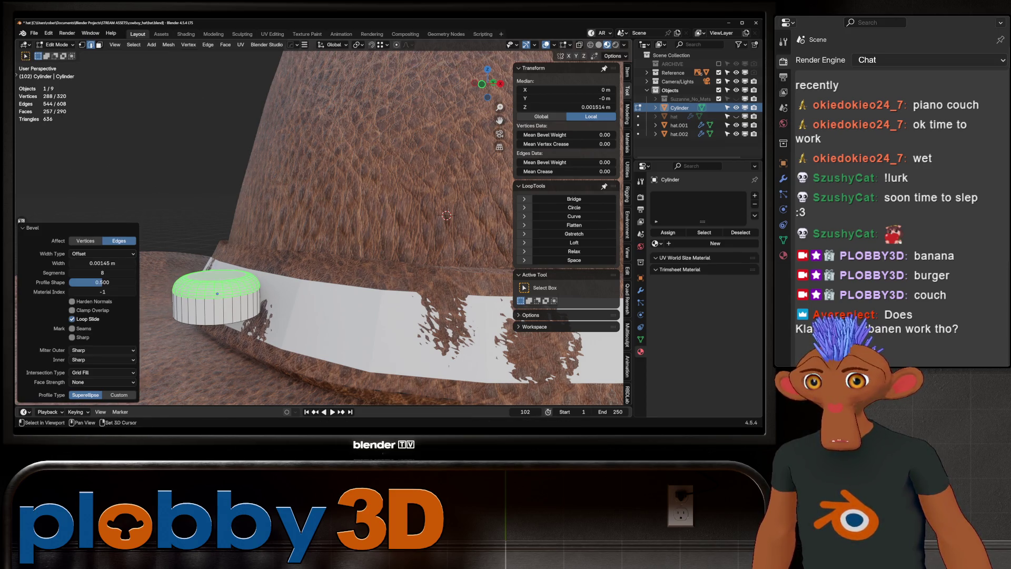
key(Tab)
middle_drag(241, 270, 295, 263)
key(KP_Decimal)
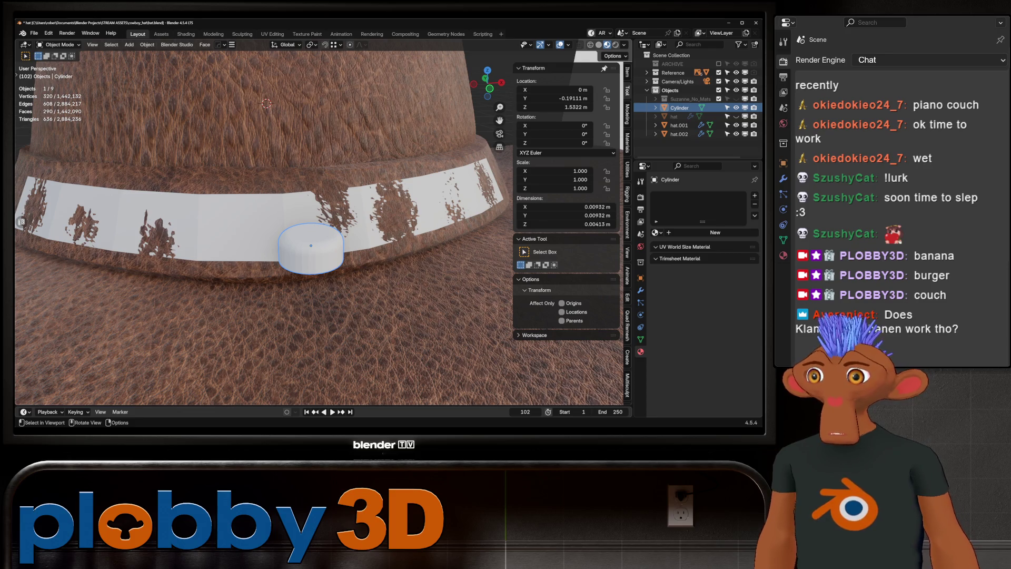
- Apply Shade Auto Smooth to the stud
right_click(287, 242)
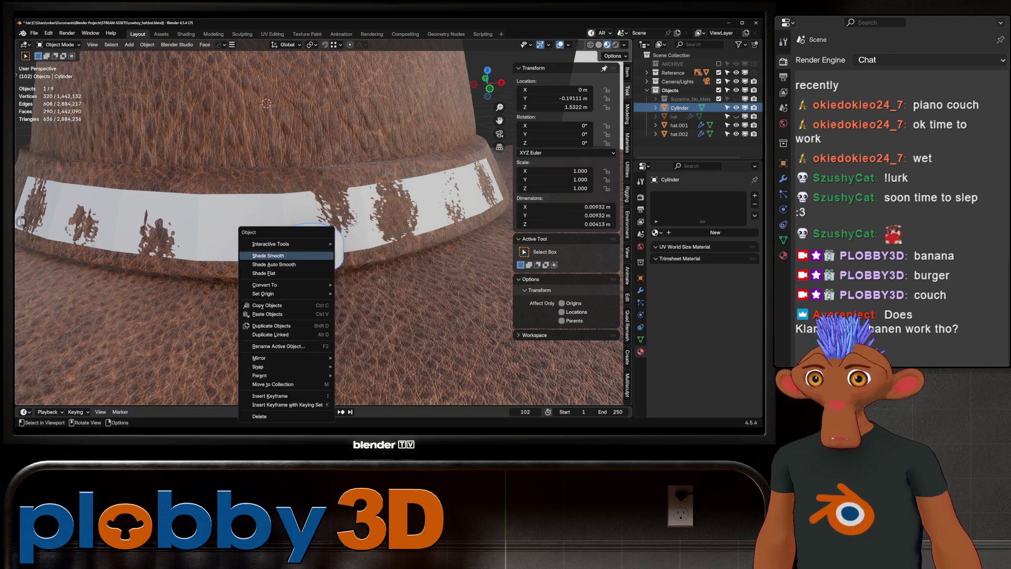
click(284, 258)
mouse_move(284, 259)
middle_down()
mouse_move(316, 226)
mouse_move(358, 211)
middle_up()
- Mark the bottom edge loop as a seam and unwrap the stud with Minimum Stretch
key(Tab)
alt+click(310, 272)
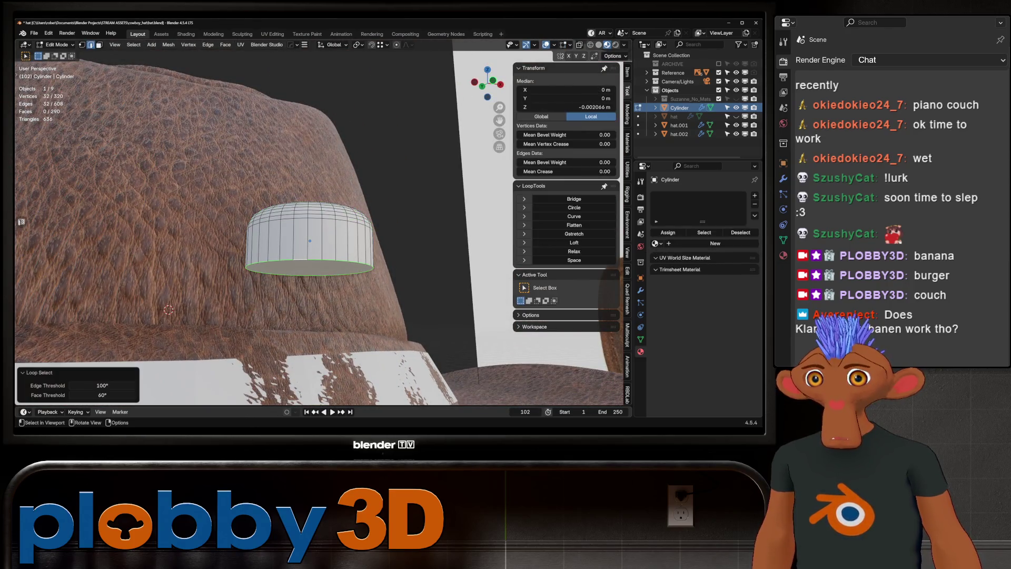
right_click(396, 266)
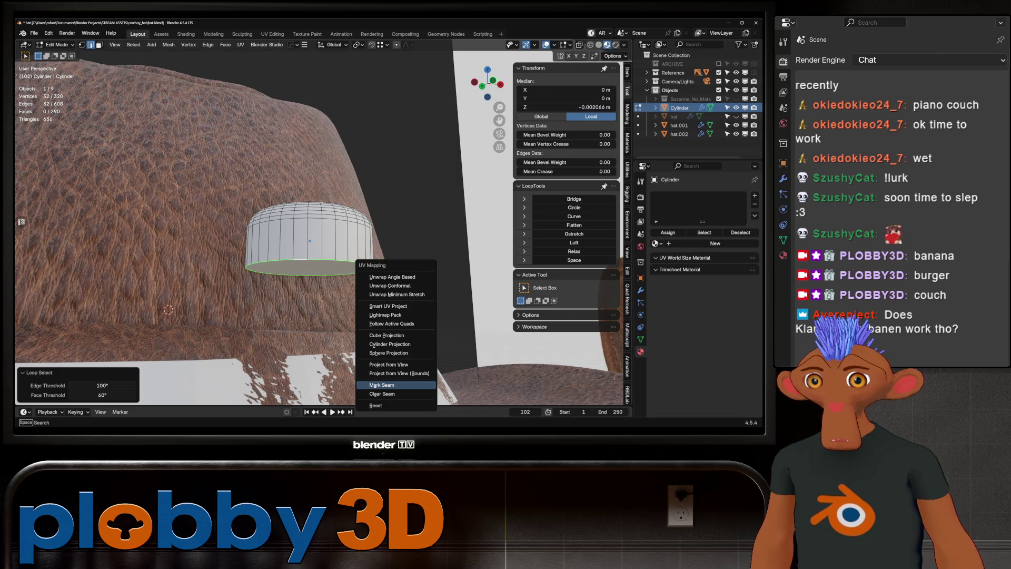
click(397, 394)
key(u)
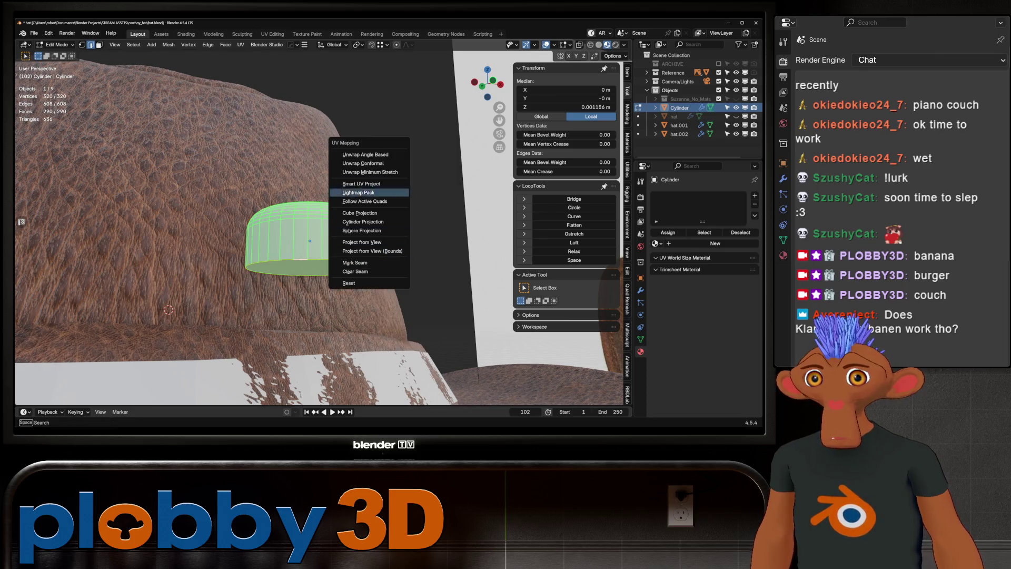
click(370, 171)
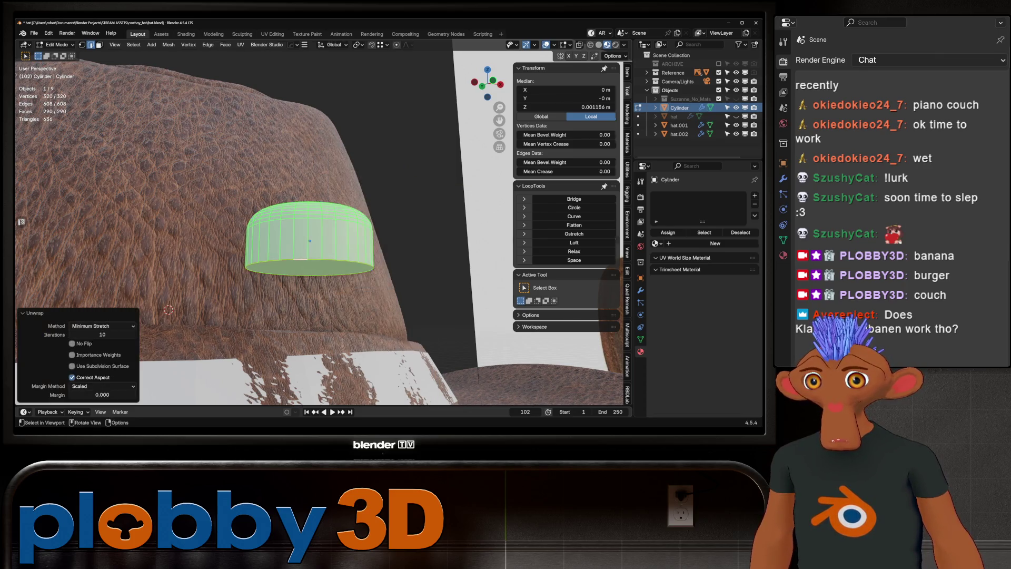
key(Tab)
- Rename the Cylinder object to 'rivet' and switch to the Assets workspace
scroll(290, 237, down, 5)
middle_drag(290, 237, 266, 283)
scroll(266, 284, up, 8)
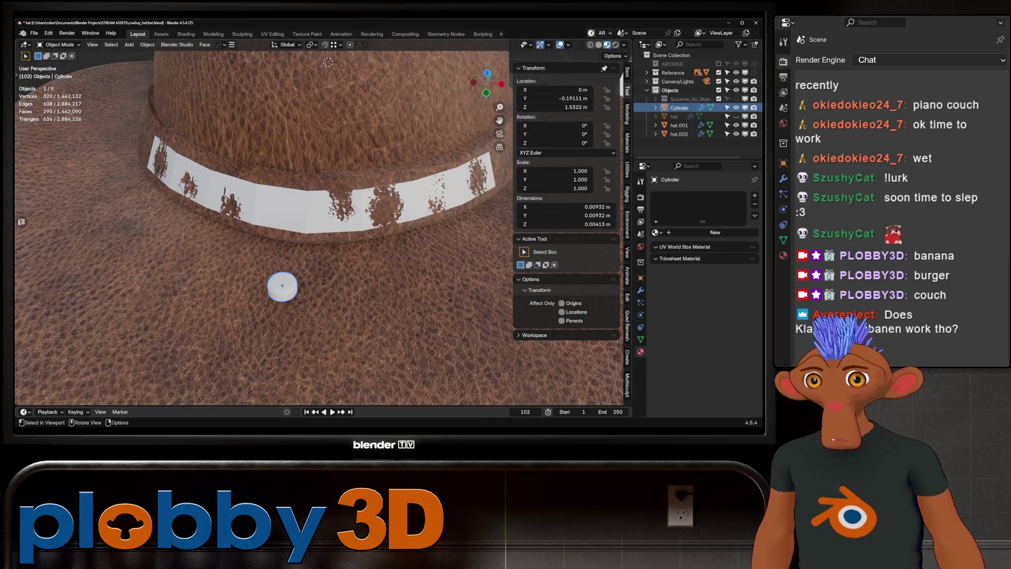
double_click(679, 107)
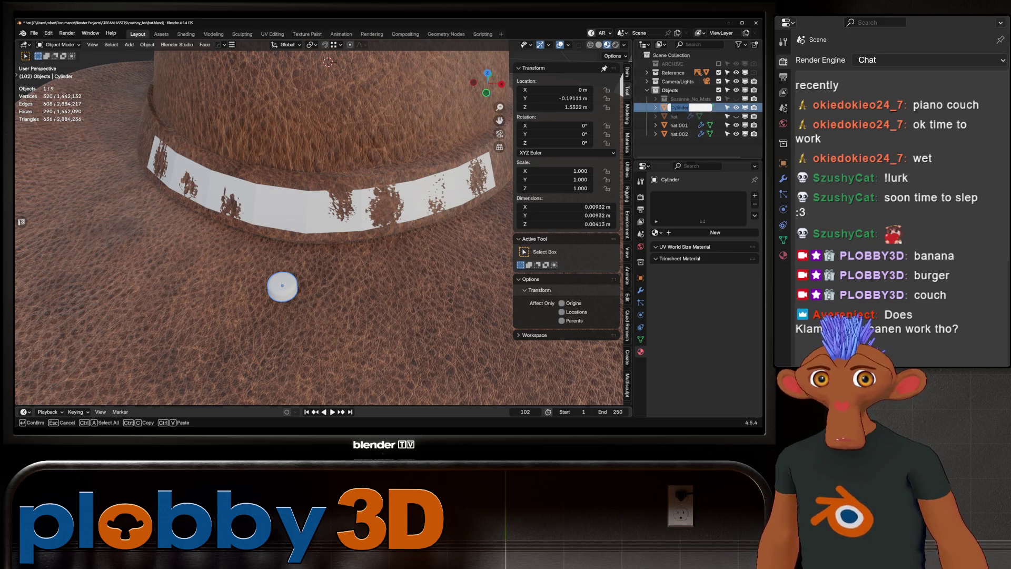
text(rvie)
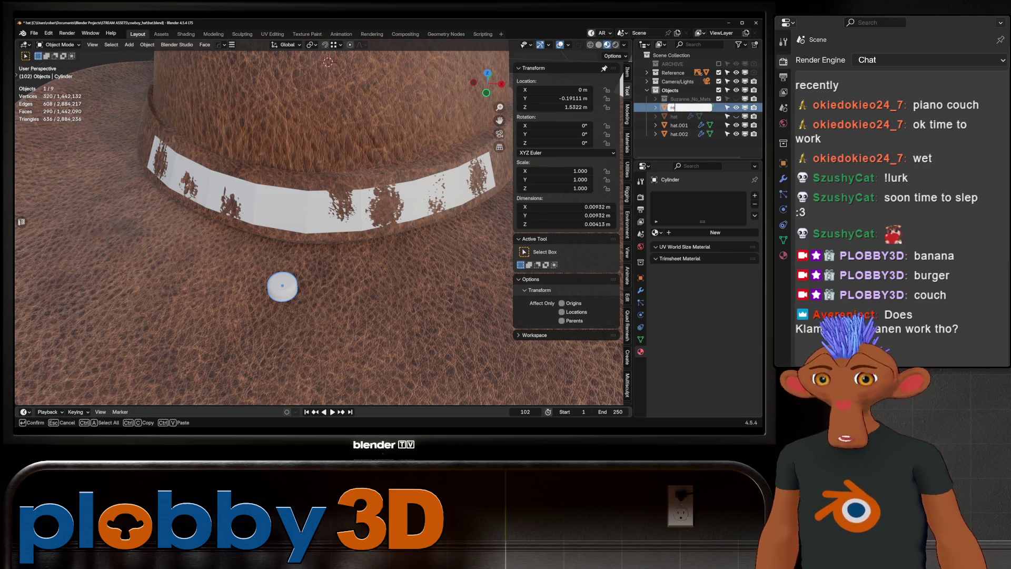
key(BackSpace)
key(BackSpace)
key(BackSpace)
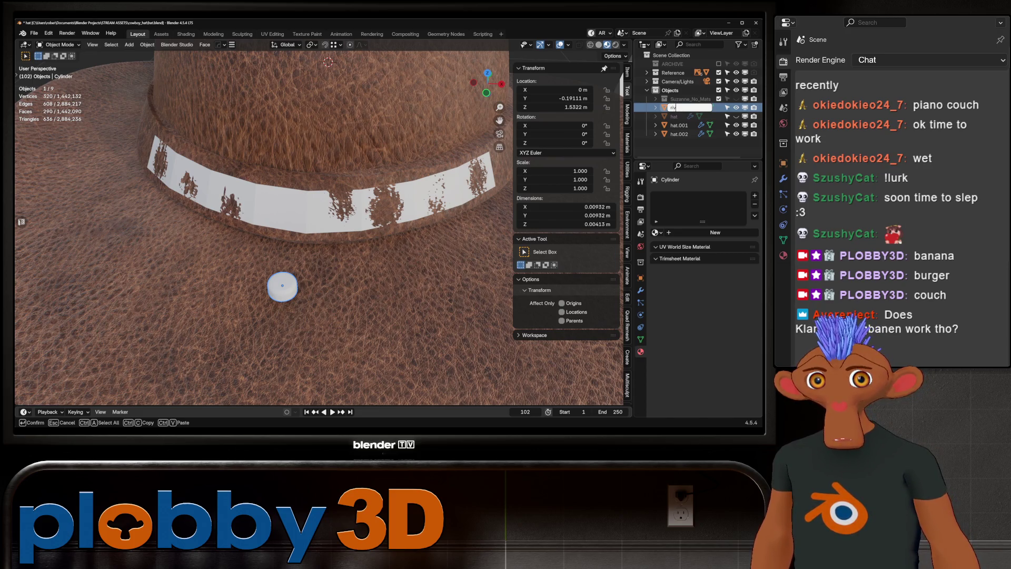
text(ivet)
key(Return)
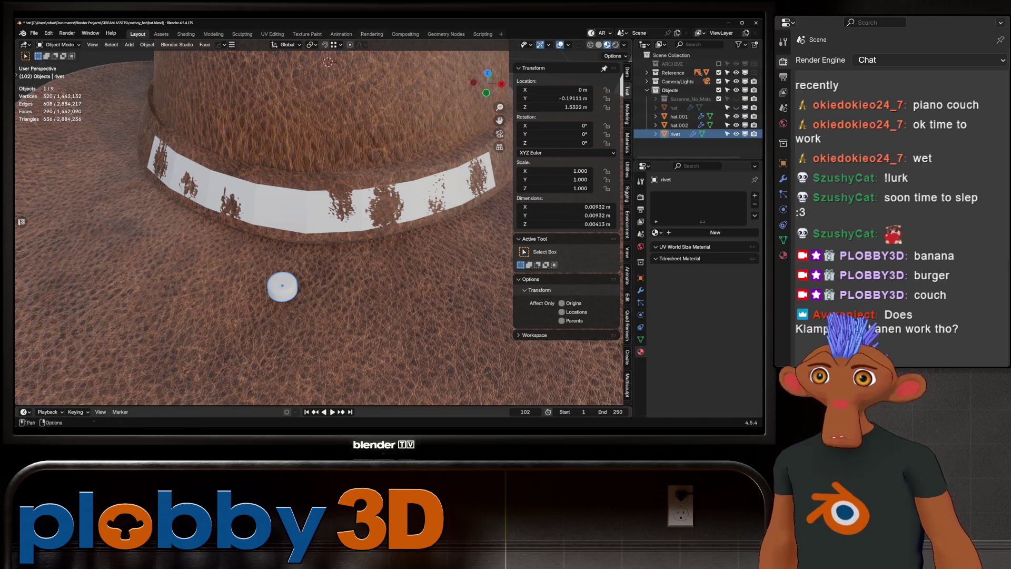
key(ctrl+Page_Down)
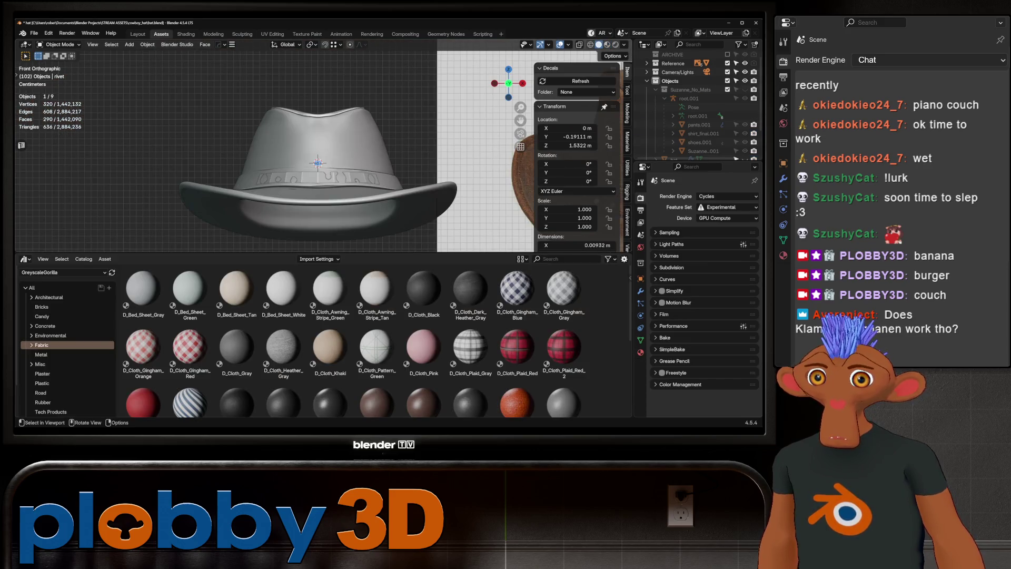
- Show the GreyscaleGorilla library's Metal catalog and frame the grey hat's rivet
key(KP_5)
scroll(316, 158, down, 4)
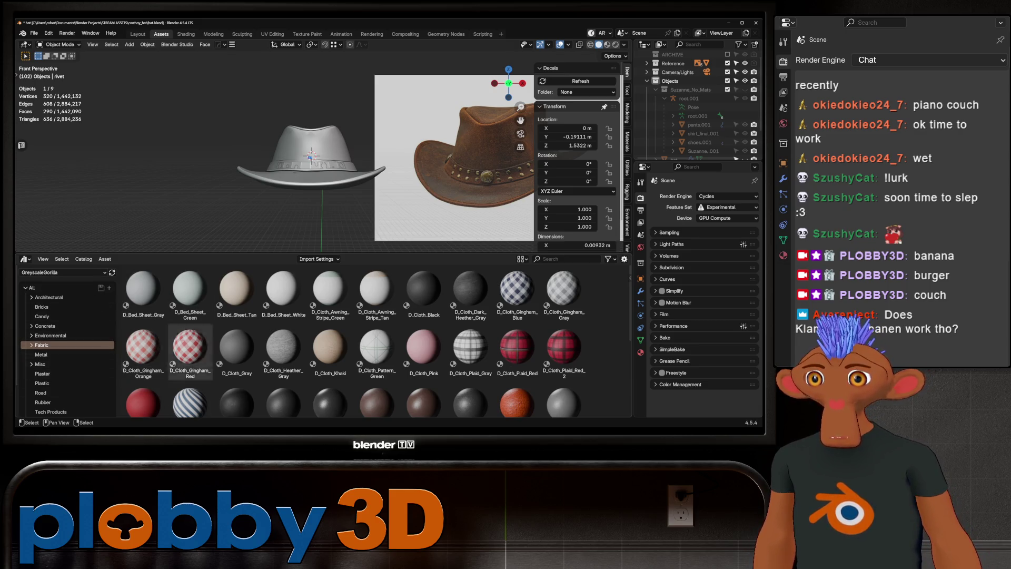
click(58, 273)
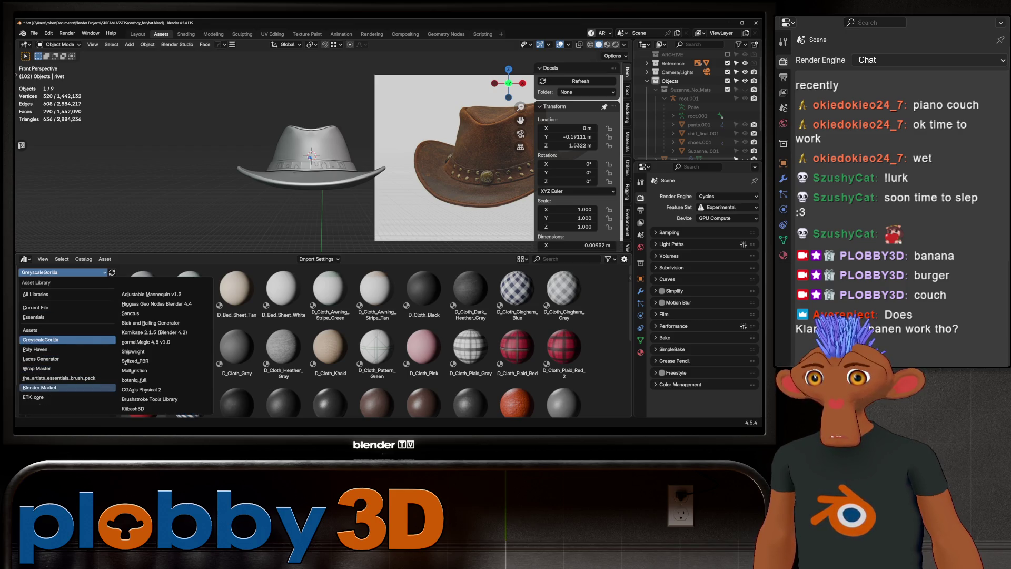
click(41, 340)
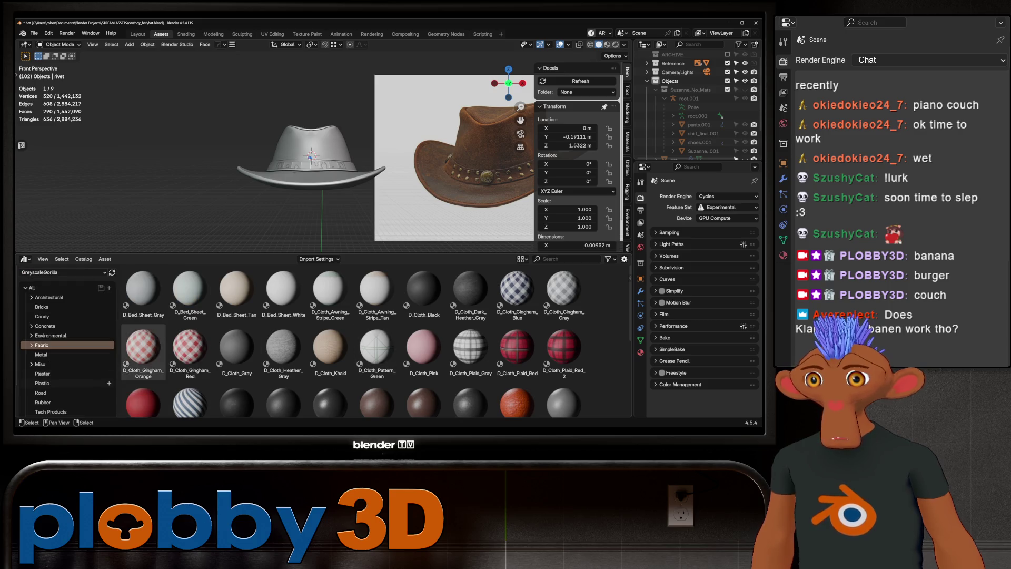
click(41, 355)
scroll(353, 342, down, 1)
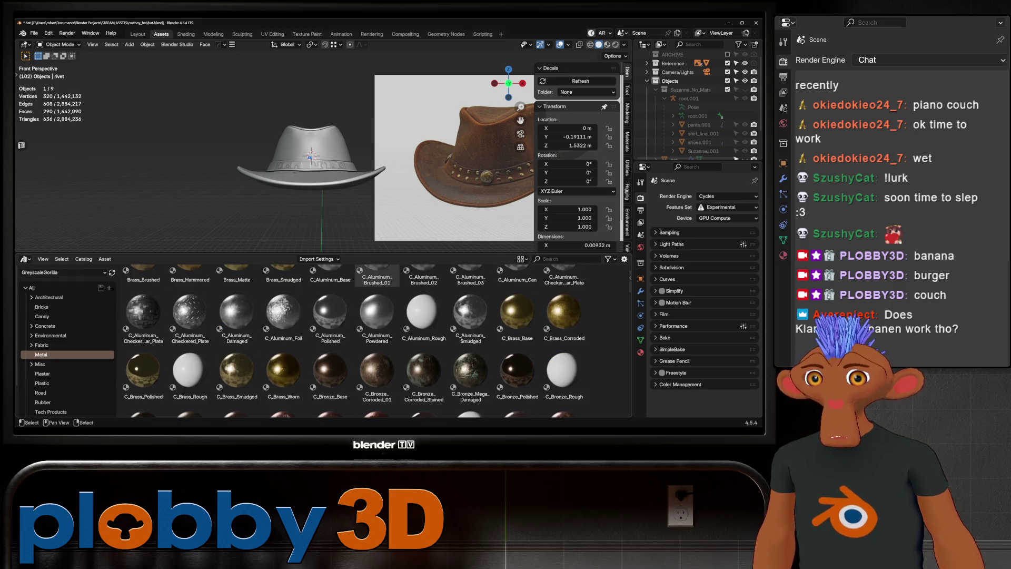
scroll(263, 152, up, 1)
shift+middle_drag(211, 148, 264, 158)
scroll(259, 147, up, 5)
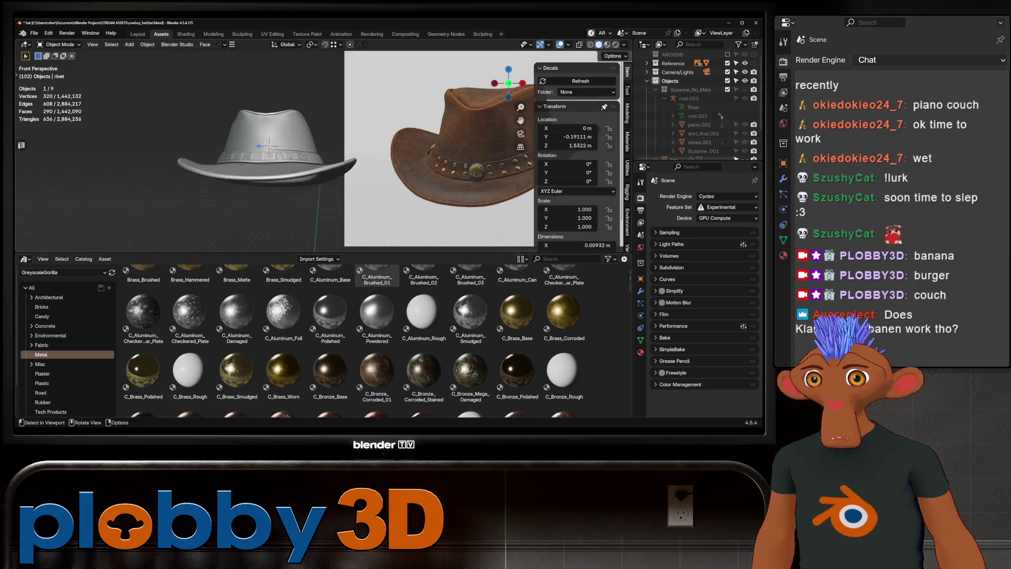
scroll(274, 153, up, 5)
- Drop C_Brass_Corroded onto the rivet and check it in Rendered and Material Preview shading
mouse_move(564, 311)
mouse_down()
mouse_move(305, 204)
mouse_move(247, 163)
mouse_up()
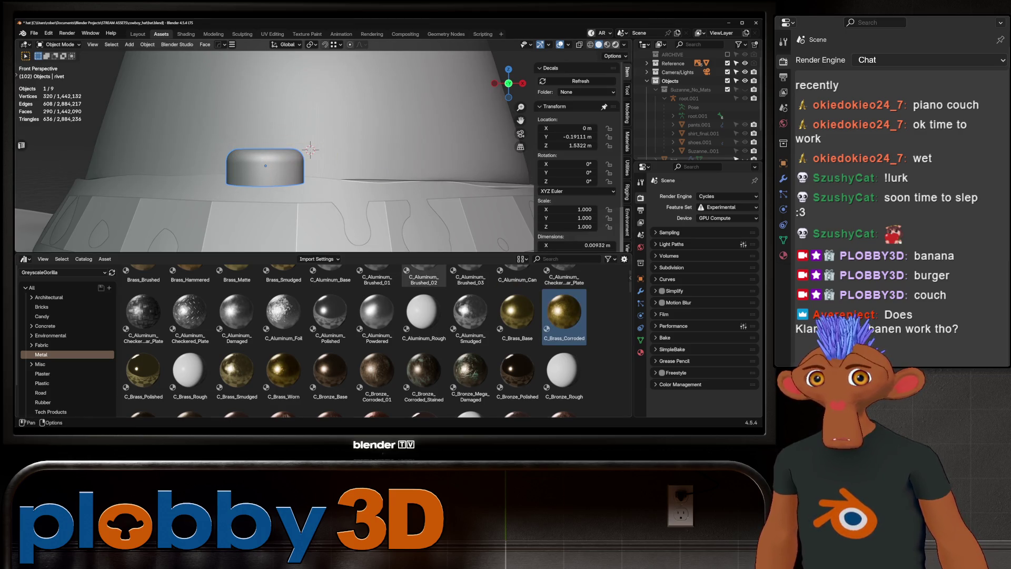
click(605, 44)
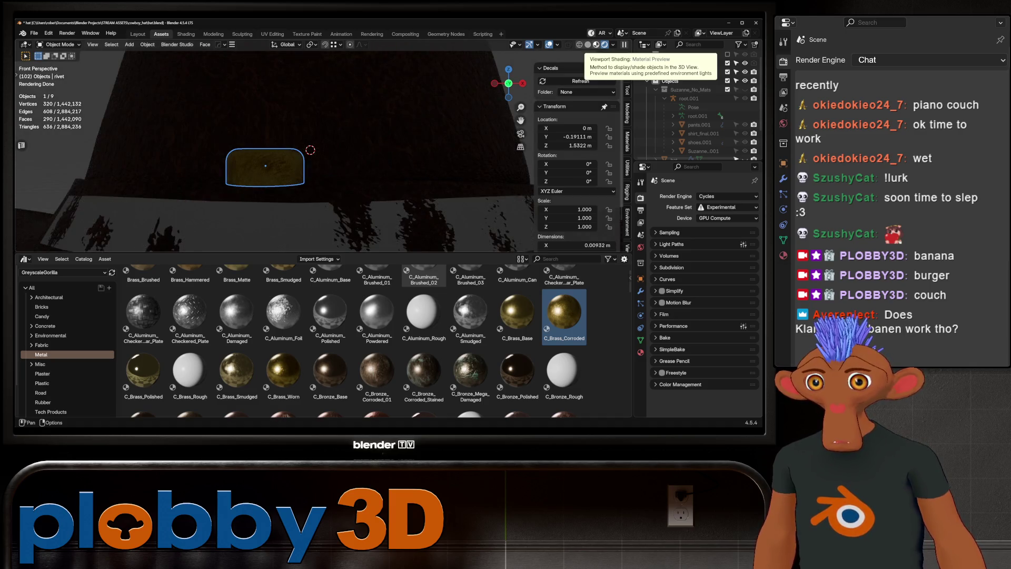
click(596, 44)
middle_drag(316, 158, 363, 127)
scroll(274, 148, down, 8)
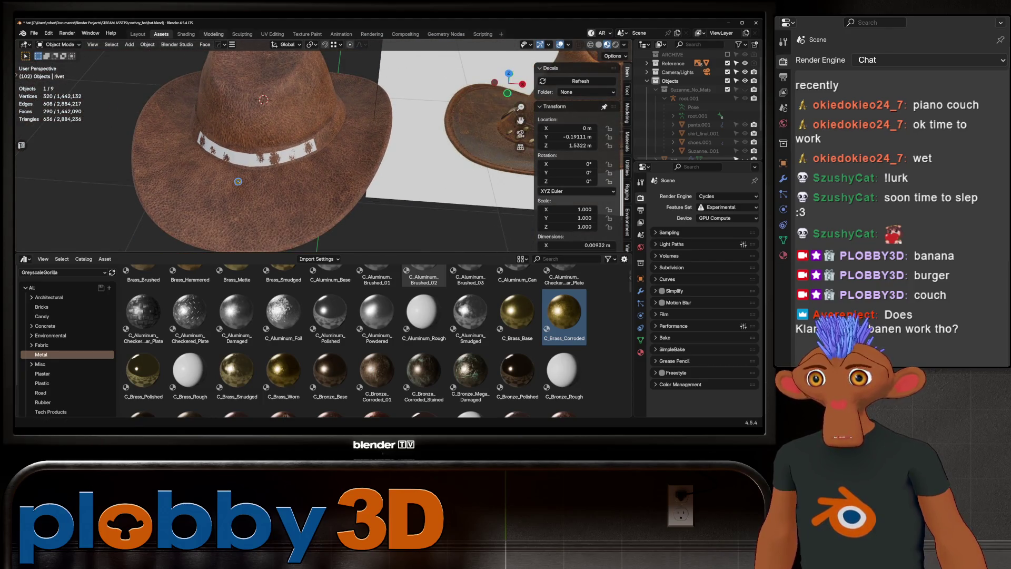
click(138, 34)
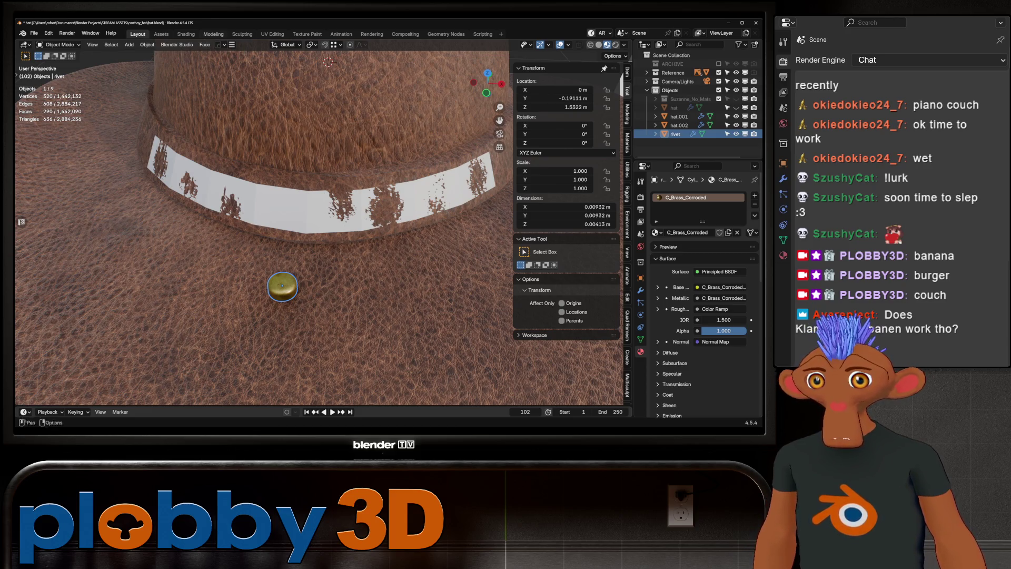
- Open the Geometry Nodes workspace for hat.002 and bring up the Add node menu
mouse_move(263, 211)
middle_down()
mouse_move(242, 221)
mouse_move(253, 216)
middle_up()
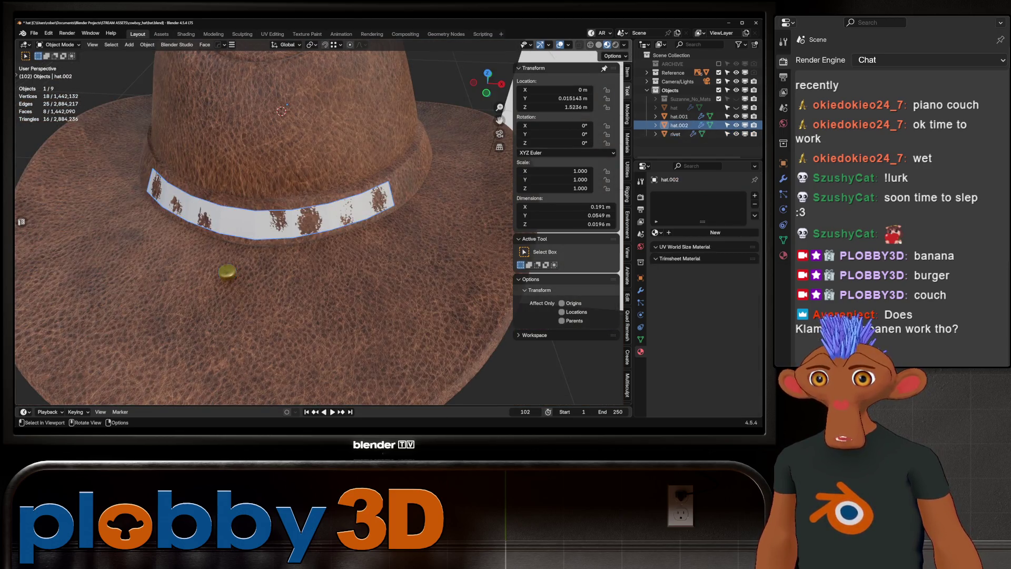
click(405, 34)
click(446, 33)
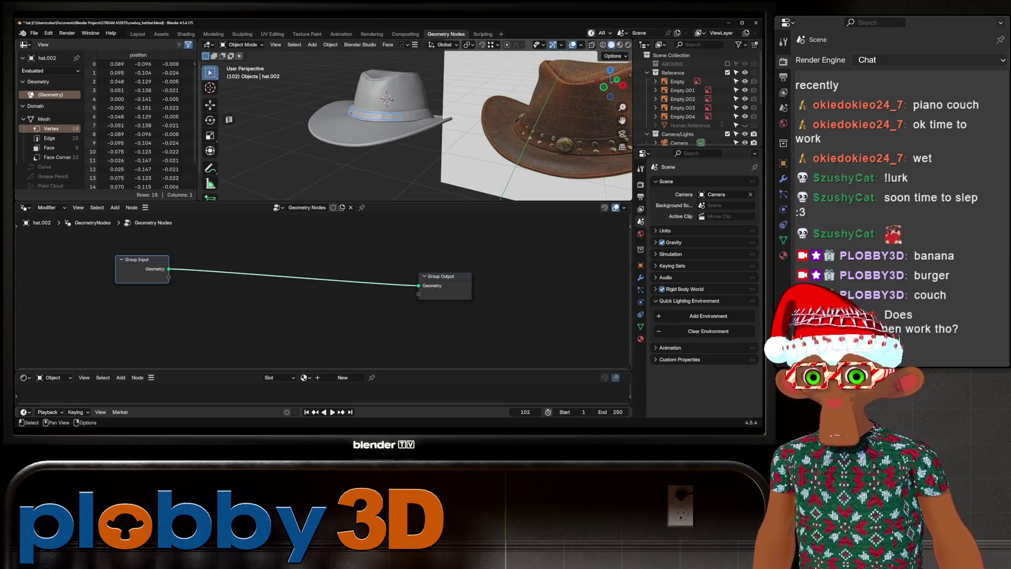
key(shift+a)
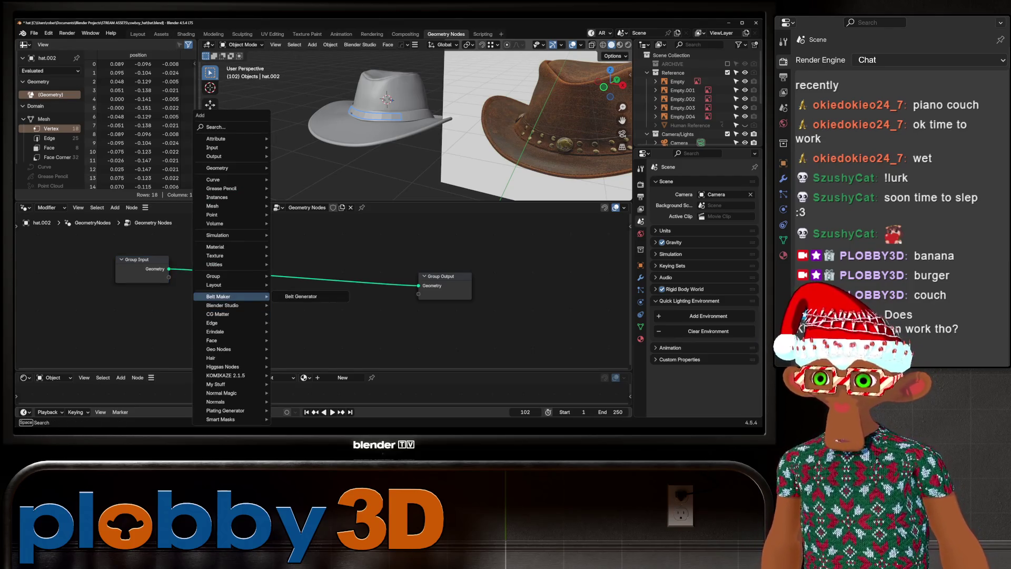
- Add an Instance on Points node between Group Input and Group Output
text(isnta)
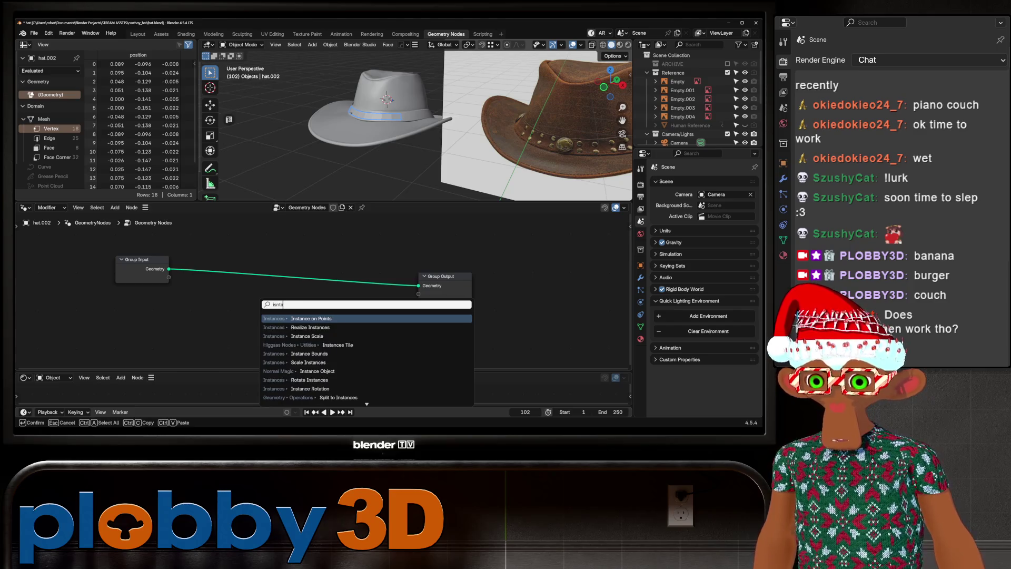
key(Return)
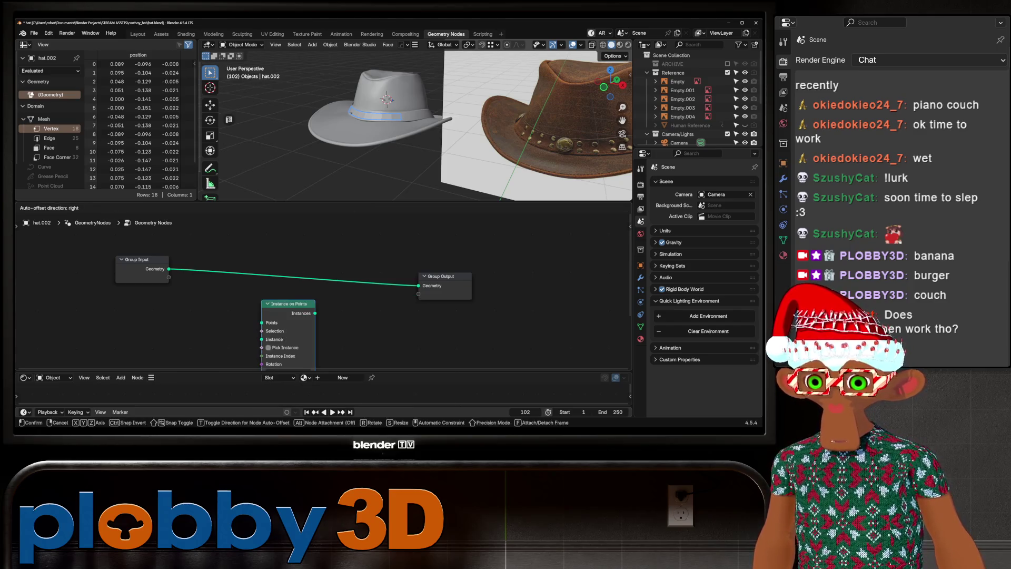
click(287, 248)
scroll(356, 94, up, 5)
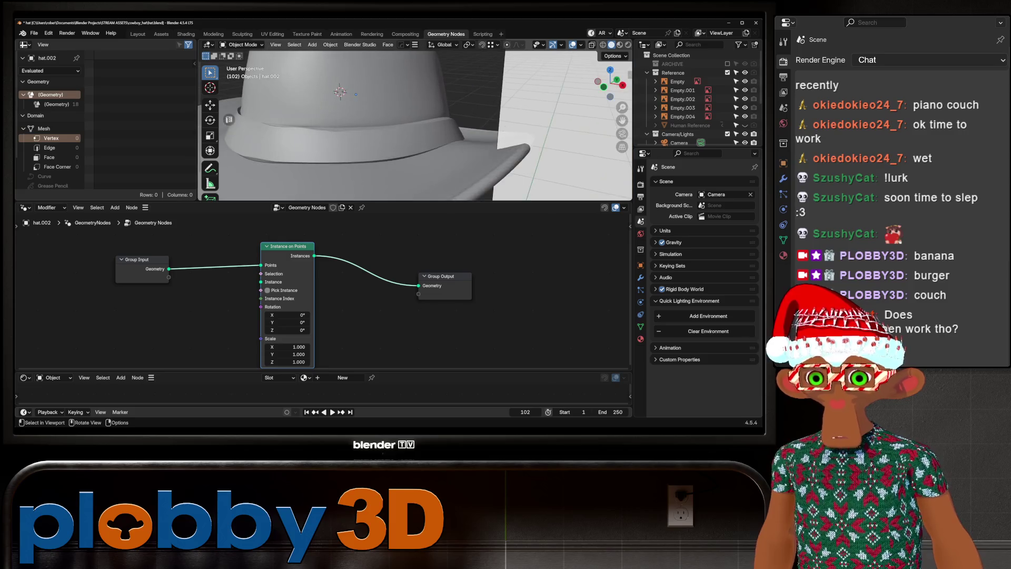
scroll(416, 121, down, 2)
scroll(698, 100, down, 4)
- Bring in the rivet's Object Info node with As Instance and wire it to Instance
mouse_move(676, 137)
mouse_down()
mouse_move(650, 141)
mouse_move(640, 179)
mouse_up()
middle_drag(316, 316, 447, 279)
mouse_move(333, 299)
mouse_down()
mouse_move(280, 250)
mouse_move(249, 288)
mouse_up()
click(260, 320)
mouse_move(276, 330)
mouse_down()
mouse_move(408, 249)
mouse_move(391, 244)
mouse_up()
middle_drag(369, 147, 283, 51)
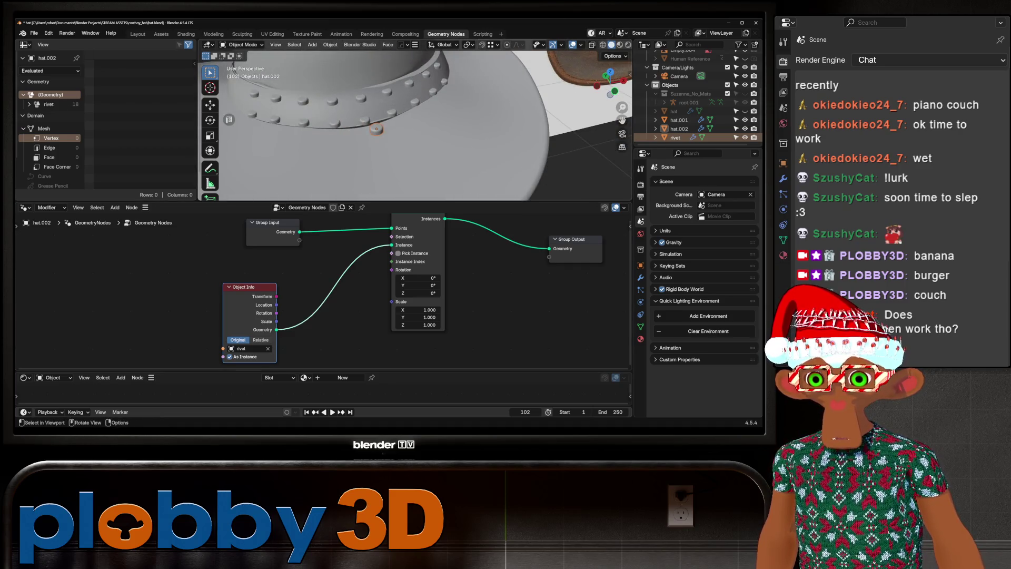
- Select the rivet to inspect the studded band, then make hat.002 active again
click(240, 143)
mouse_move(240, 143)
middle_down()
mouse_move(316, 132)
mouse_move(295, 126)
middle_up()
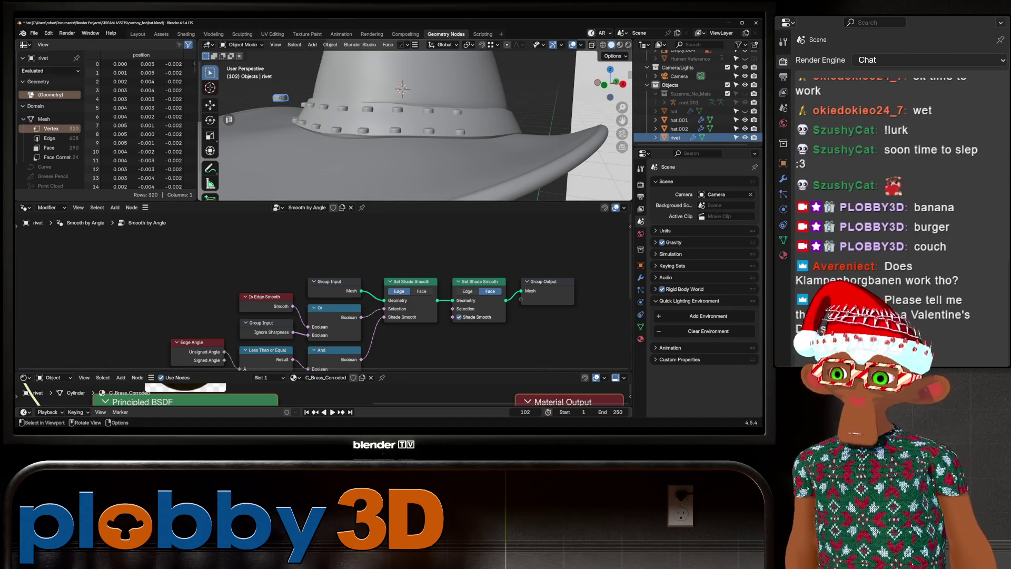
middle_drag(422, 132, 379, 126)
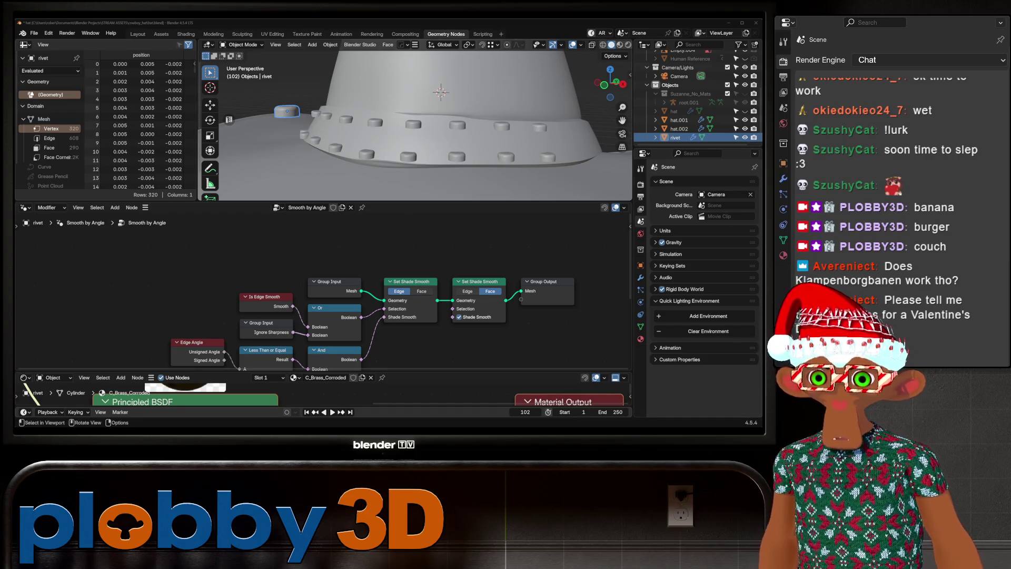
click(413, 124)
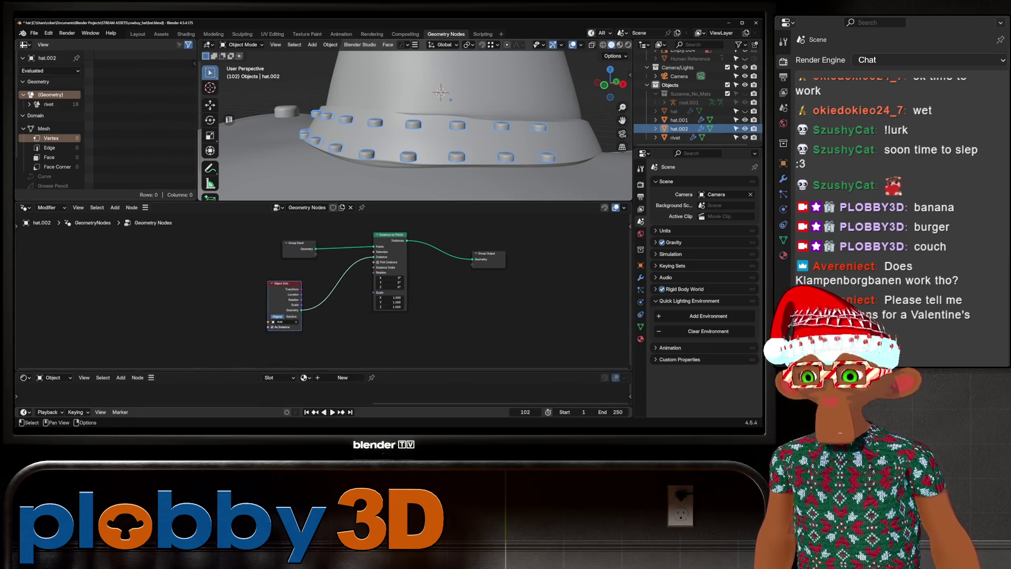
- Move Instance on Points and Group Output to the right to make room
middle_drag(369, 290, 257, 297)
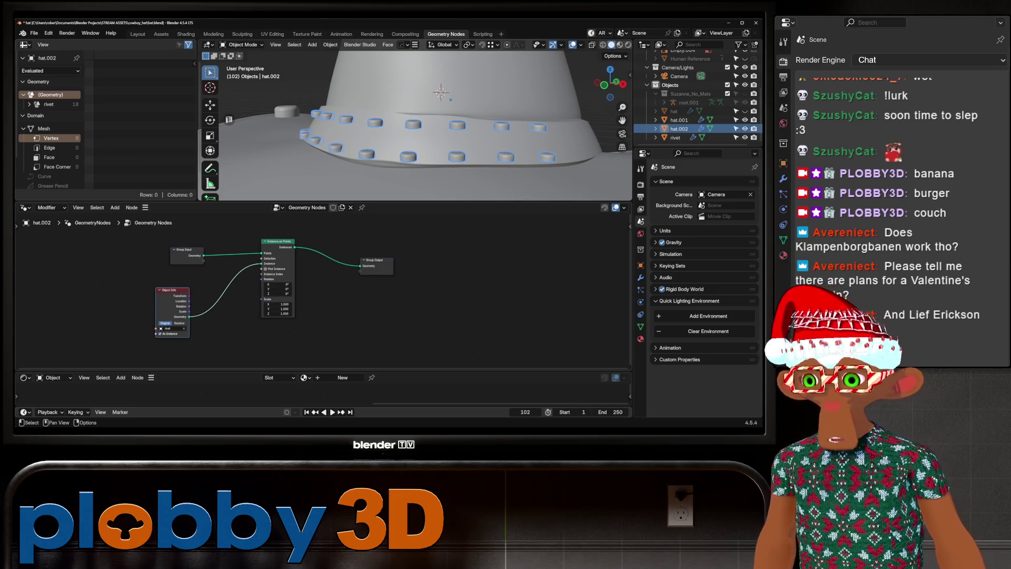
drag(432, 351, 259, 235)
key(g)
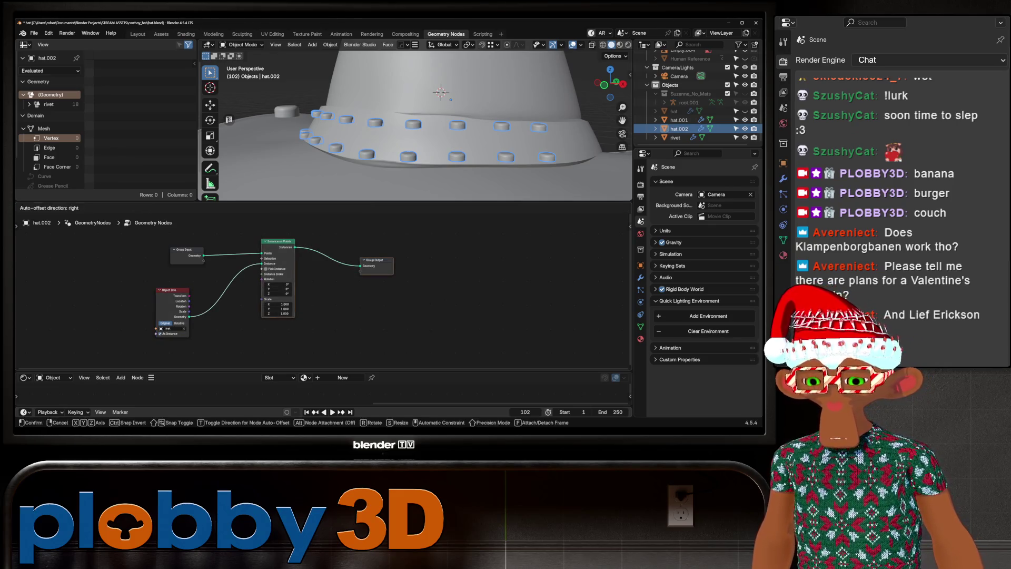
click(359, 239)
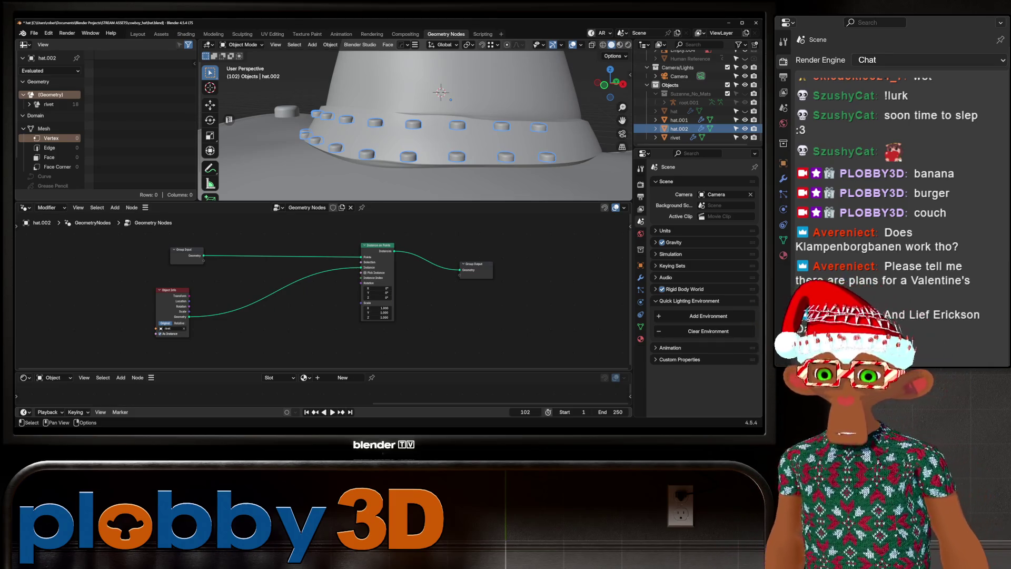
scroll(462, 329, up, 3)
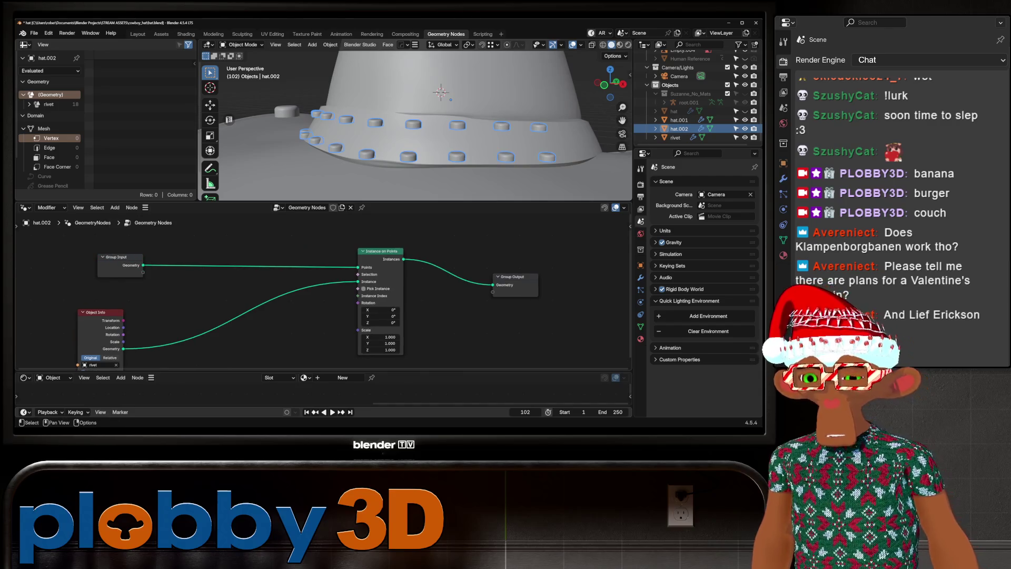
ctrl+scroll(269, 332, left, 5)
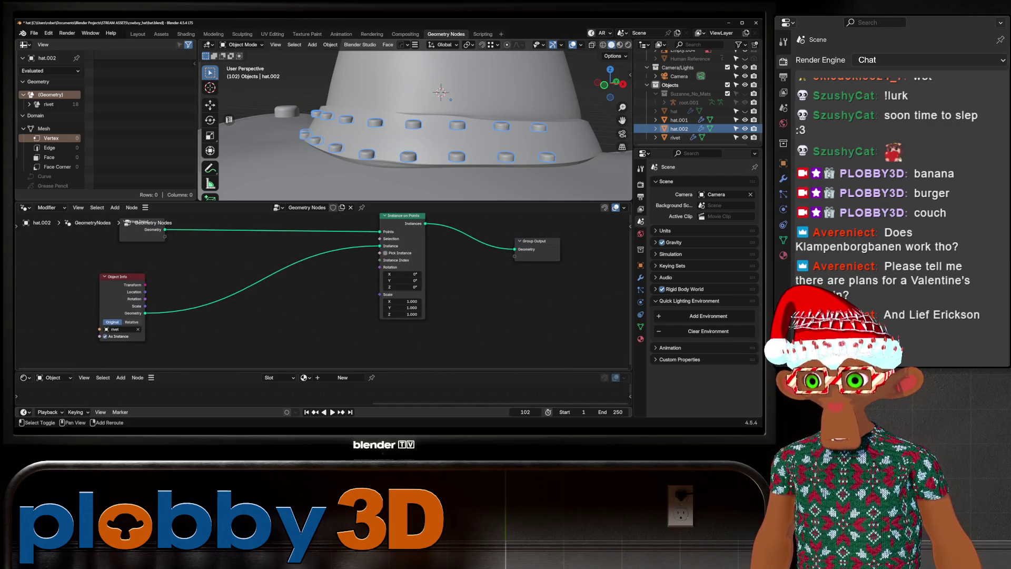
- Add an Align Rotation to Vector node and tidy the Object Info and Group Input nodes
key(shift+a)
mouse_move(269, 332)
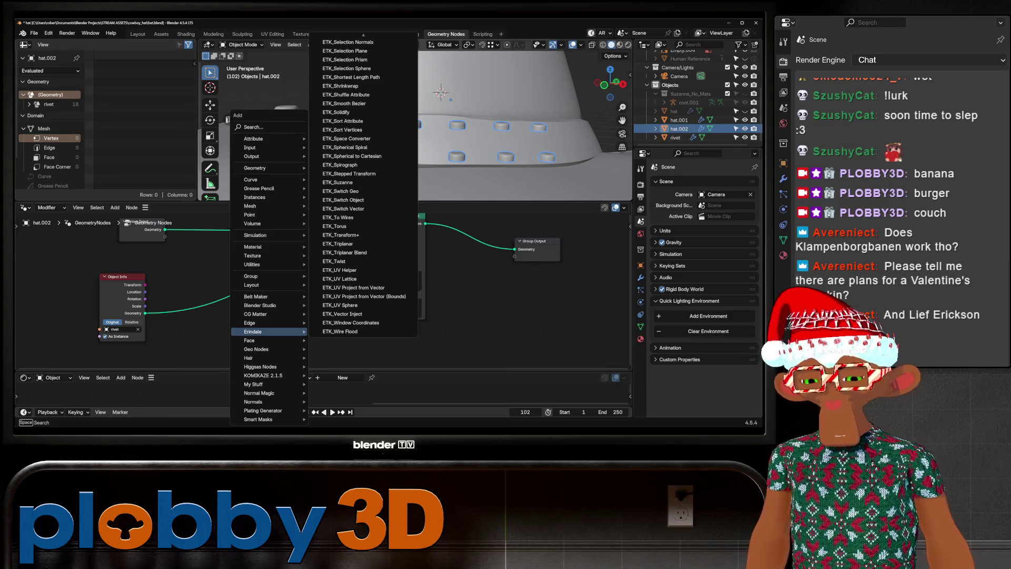
text(alignn)
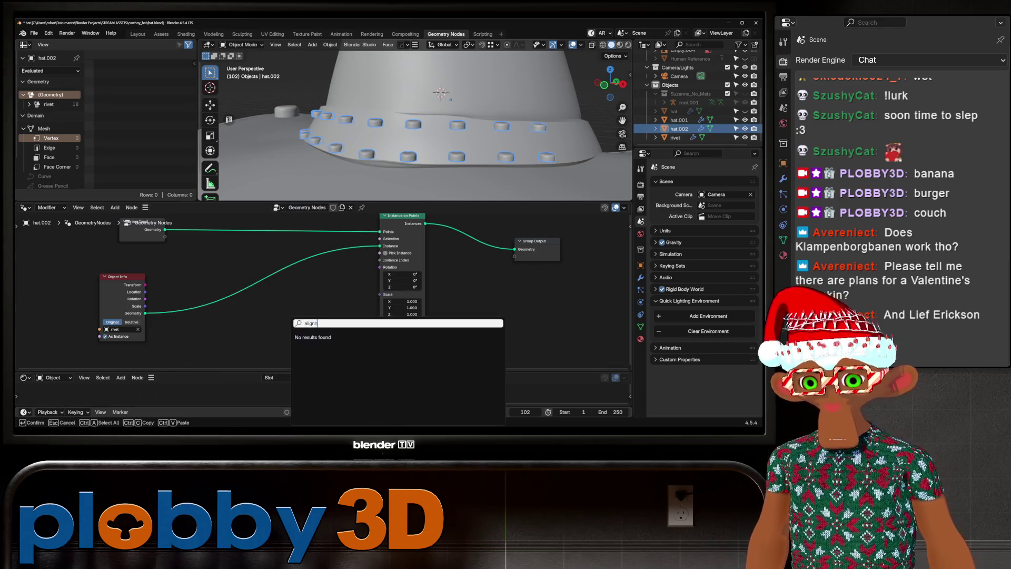
key(BackSpace)
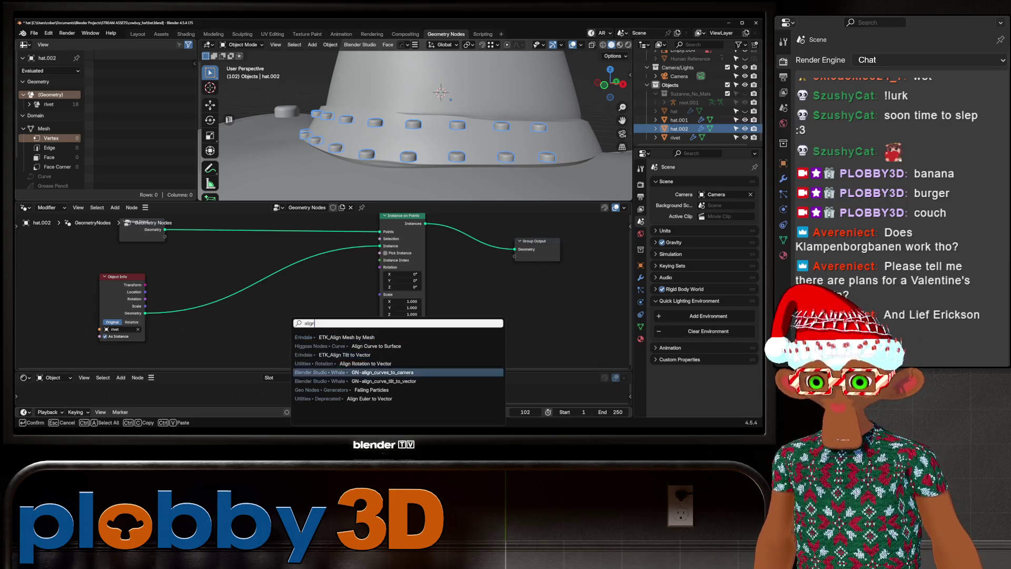
click(371, 364)
click(308, 306)
scroll(333, 279, down, 2)
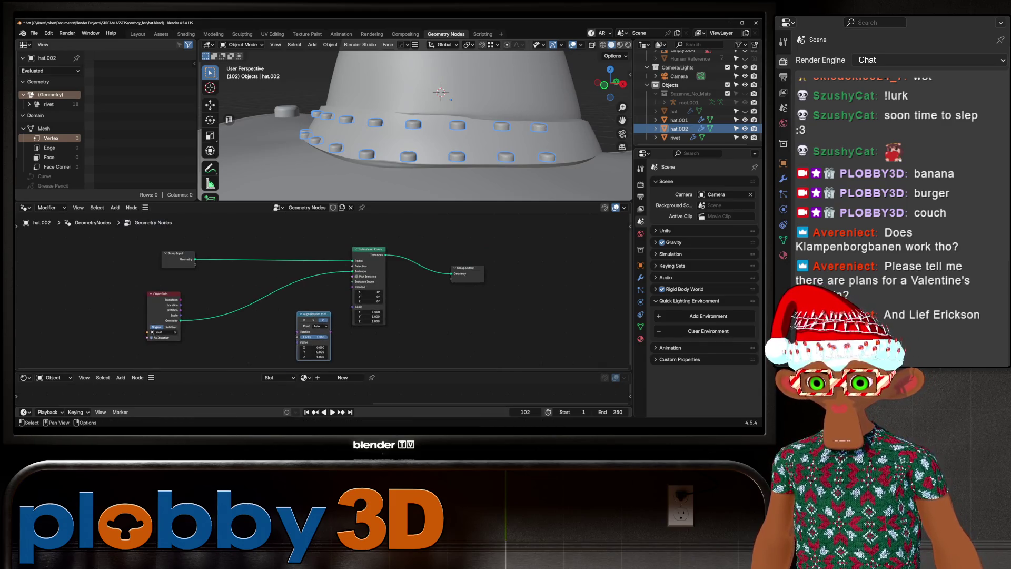
scroll(316, 284, up, 1)
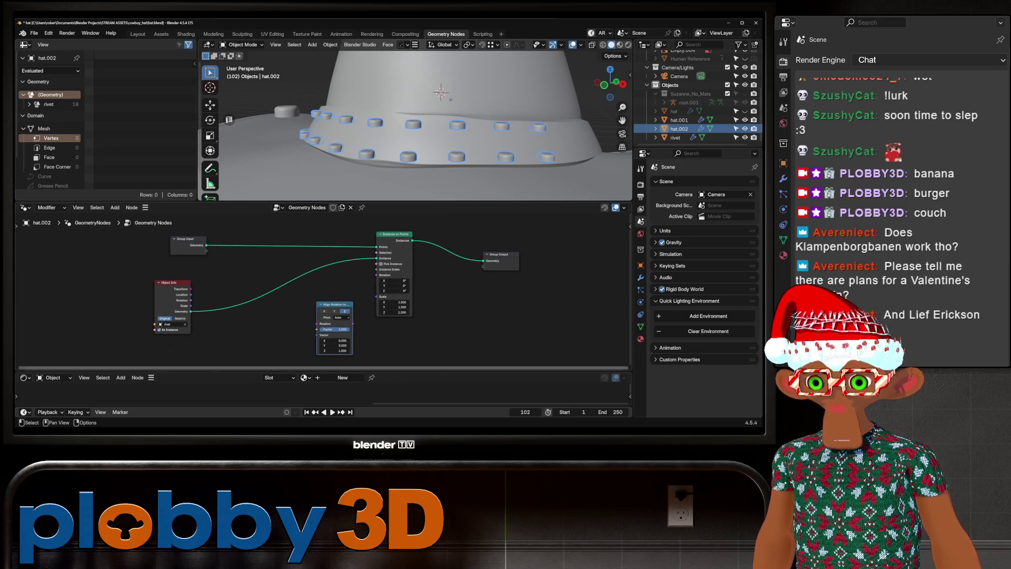
key(g)
key(Return)
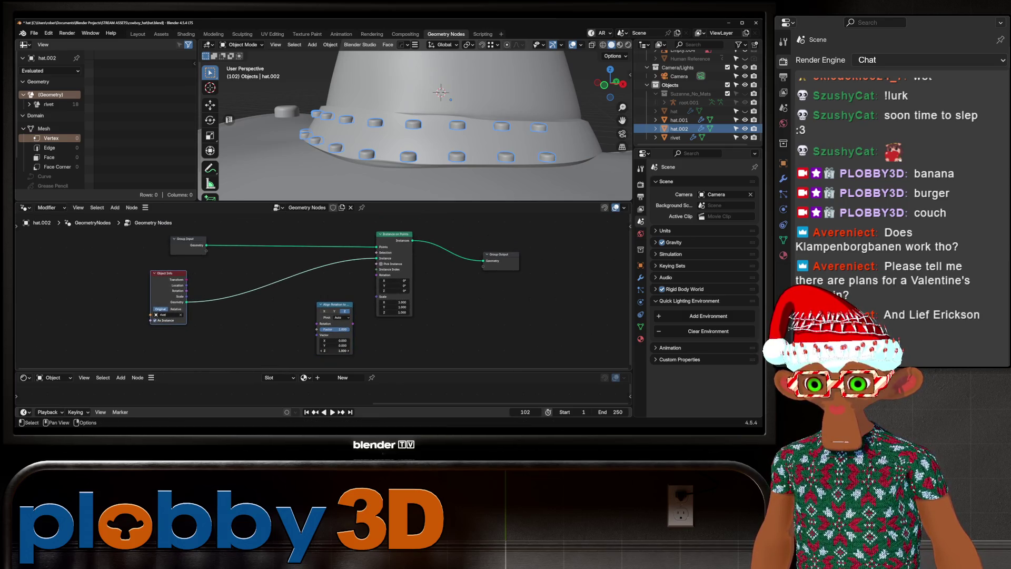
drag(187, 240, 179, 234)
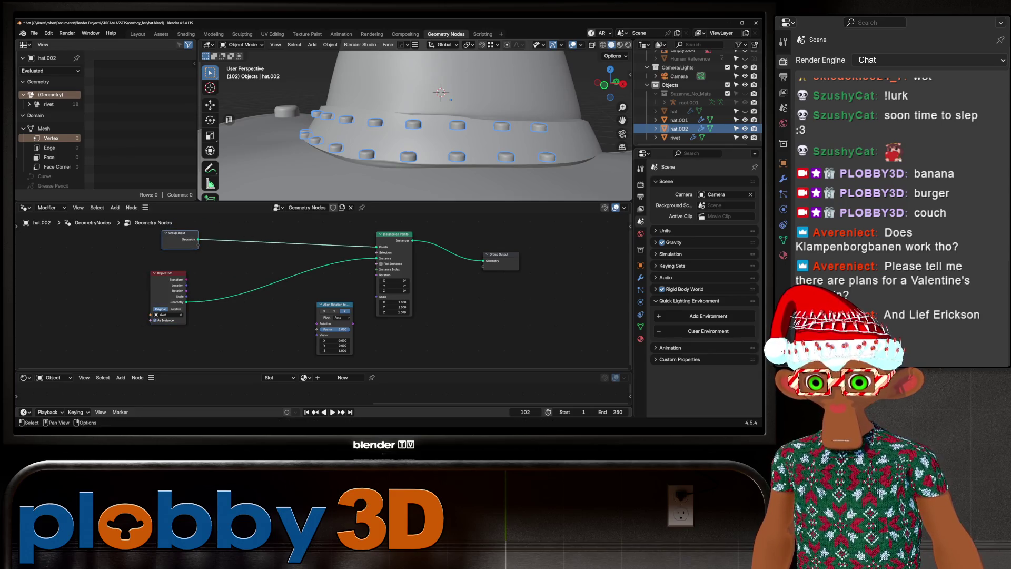
- Add a Normal node feeding the alignment Vector and check the outward-facing rivets
key(shift+a)
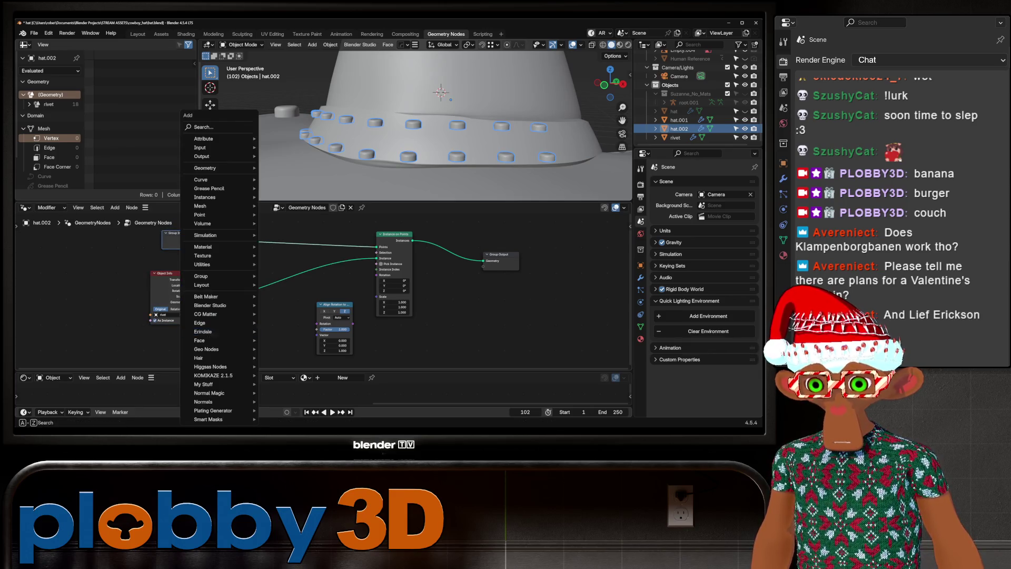
text(normal)
key(Return)
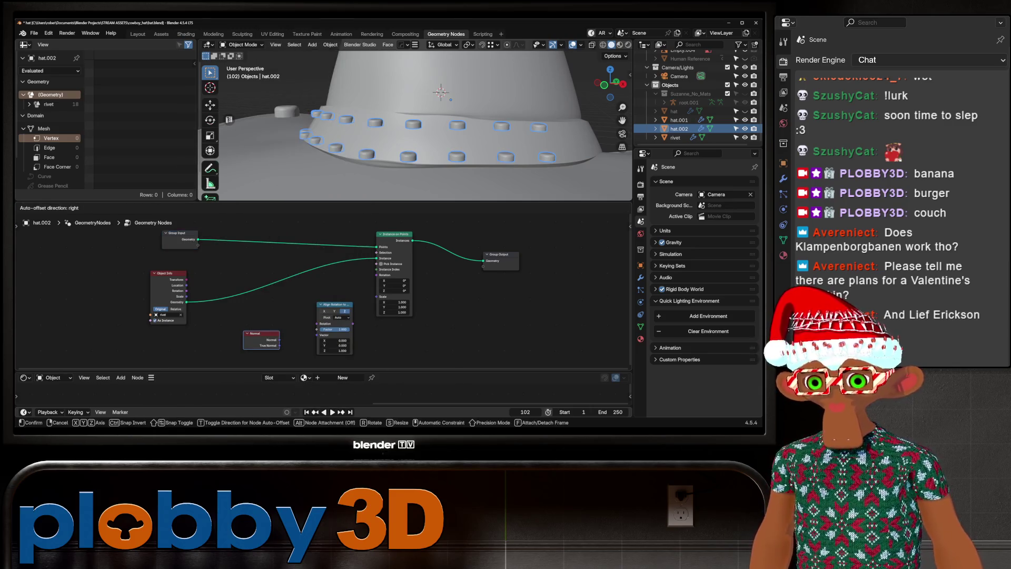
key(Return)
mouse_move(280, 340)
mouse_down()
mouse_move(318, 335)
mouse_move(377, 275)
mouse_up()
middle_drag(421, 127, 369, 131)
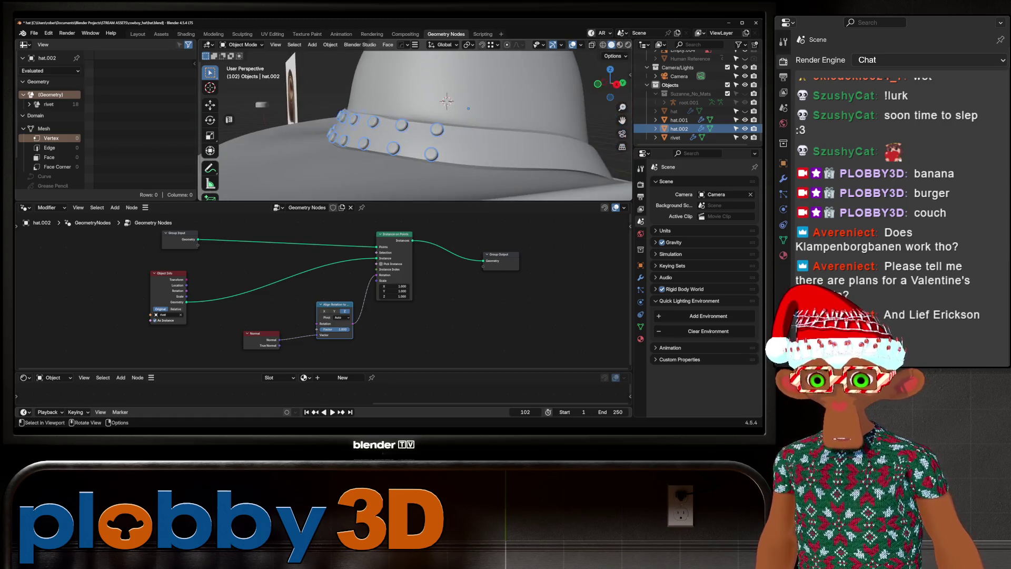
scroll(416, 121, down, 6)
shift+middle_drag(448, 122, 368, 125)
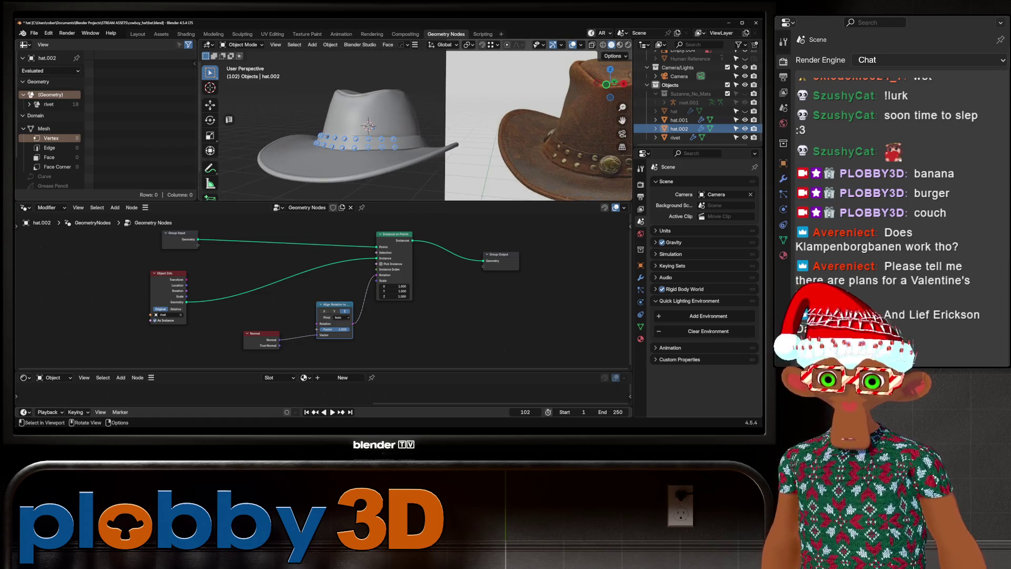
- Edge-slide hat.002's rivet guide loop down to the band's lower row
key(KP_Decimal)
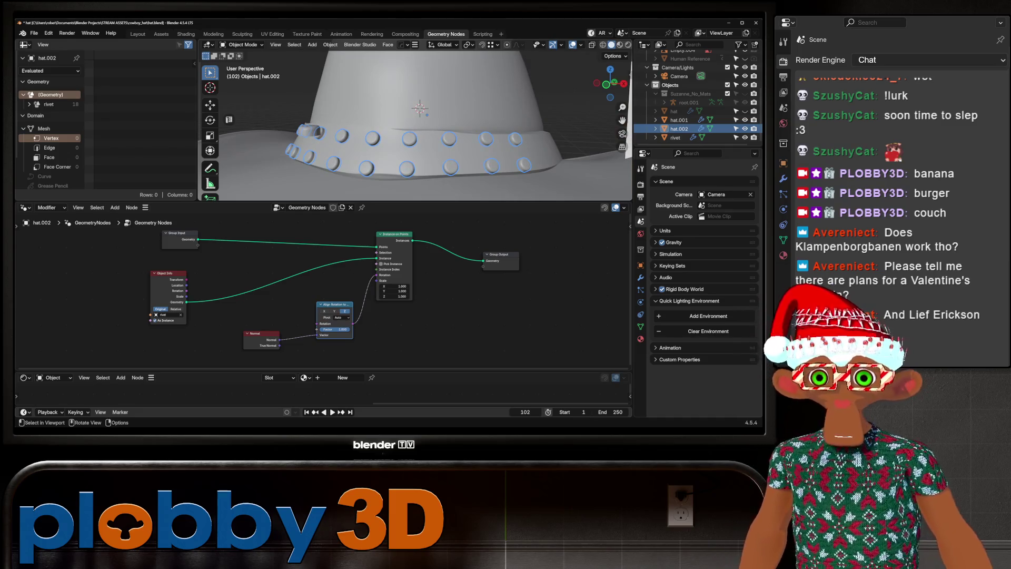
key(Tab)
key(g)
key(g)
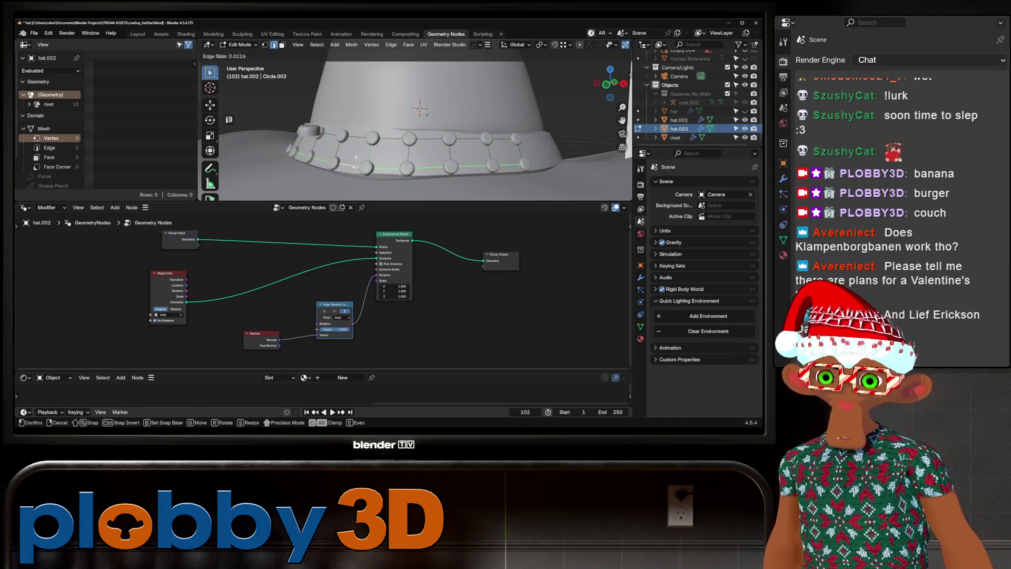
key(Return)
scroll(417, 119, down, 5)
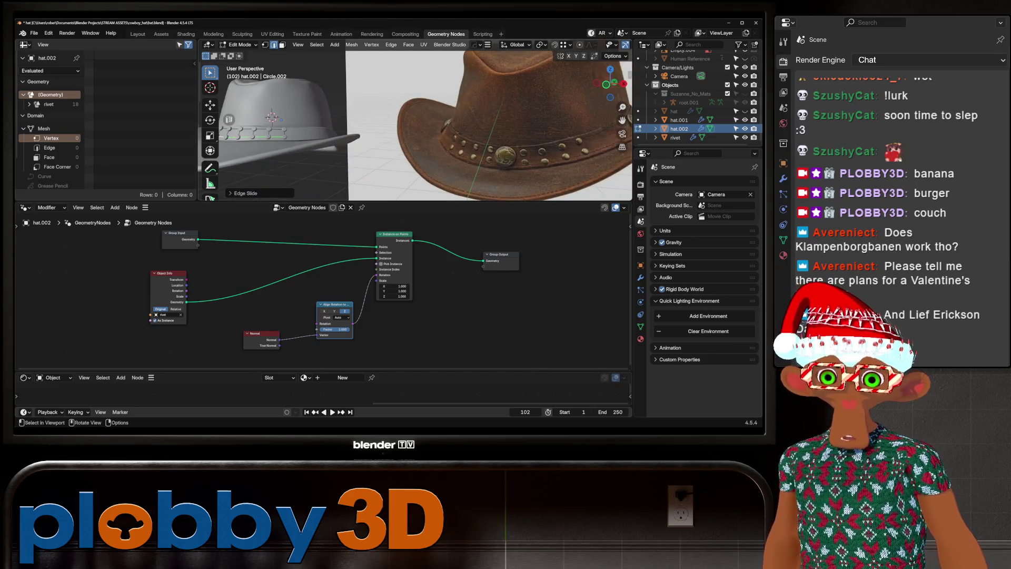
scroll(369, 115, up, 4)
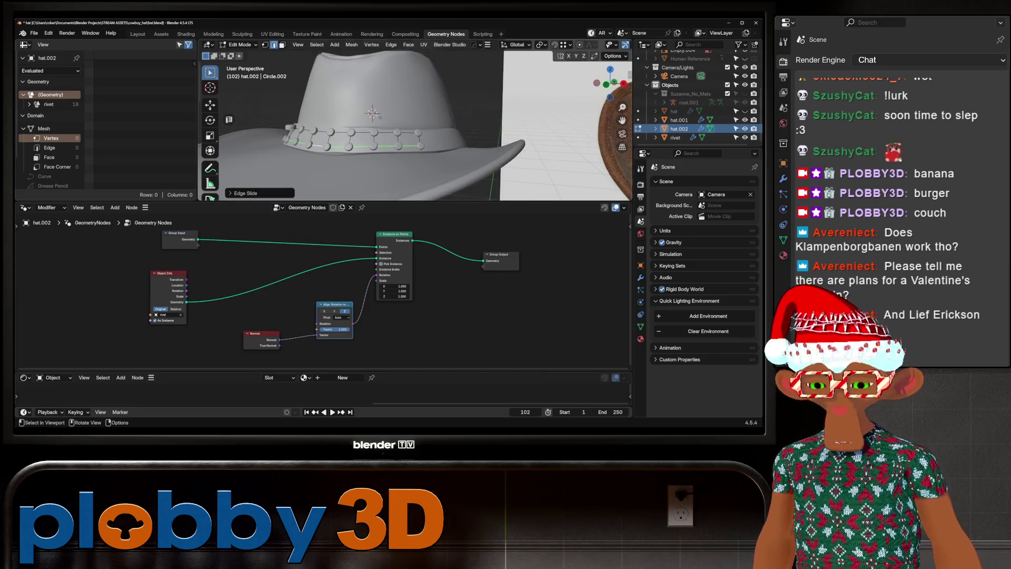
scroll(380, 116, up, 3)
mouse_move(380, 117)
middle_down()
mouse_move(453, 86)
mouse_move(474, 107)
mouse_move(420, 83)
mouse_move(398, 94)
middle_up()
scroll(420, 83, down, 2)
scroll(397, 94, down, 2)
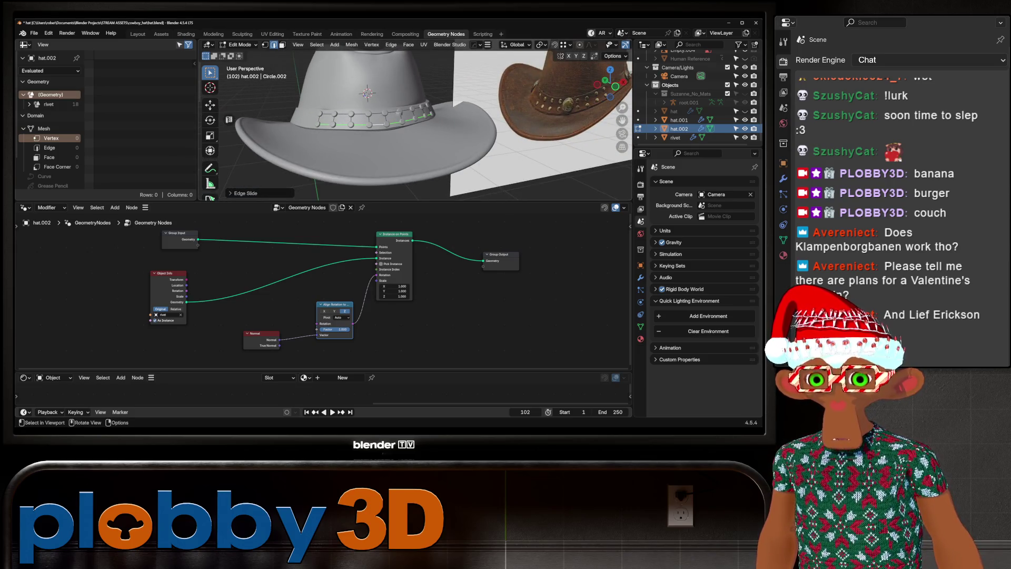
scroll(416, 121, up, 5)
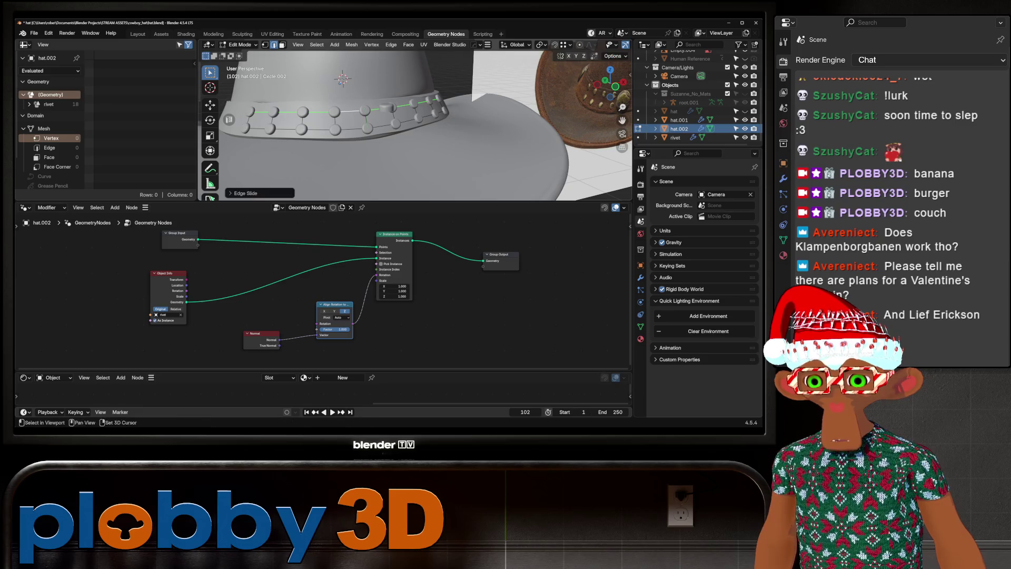
- Return to Object Mode and orbit to the hat's front to inspect the studded band
key(Tab)
scroll(416, 121, down, 3)
scroll(416, 122, up, 2)
middle_drag(416, 121, 385, 111)
scroll(384, 111, down, 2)
scroll(384, 111, up, 3)
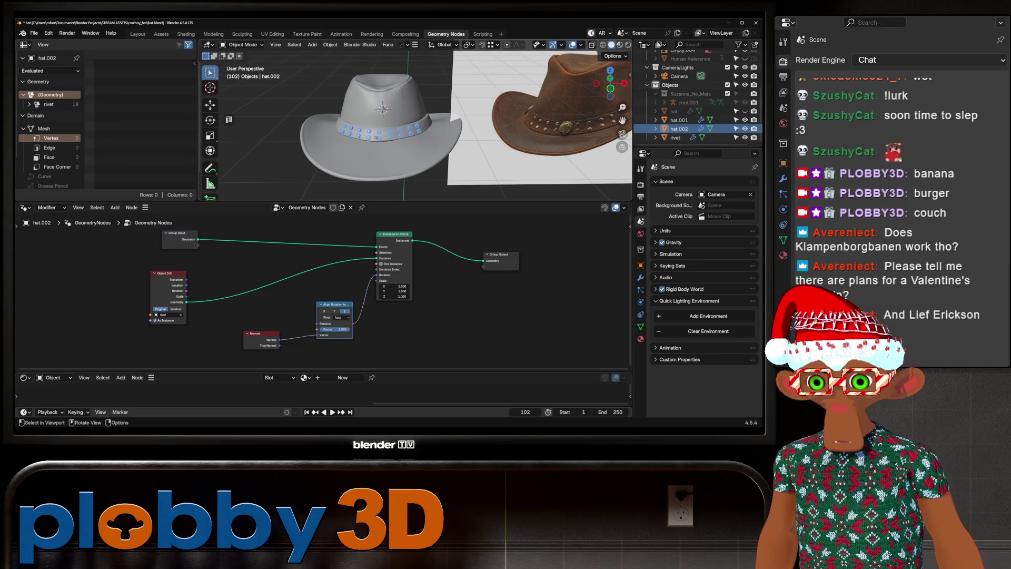
- Move the source rivet object into a new collection named 'scatter'
scroll(384, 111, up, 3)
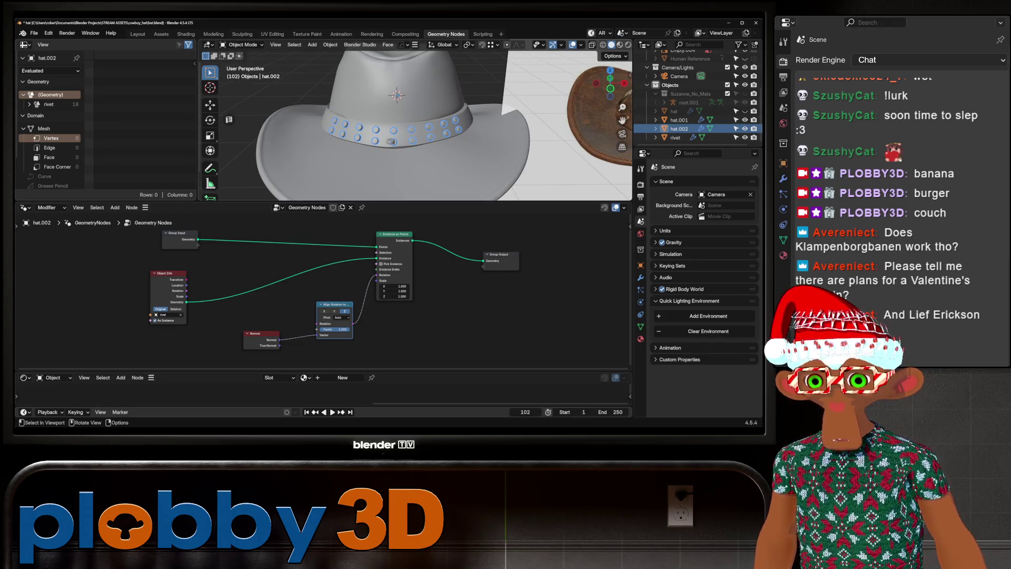
click(391, 140)
scroll(685, 119, up, 2)
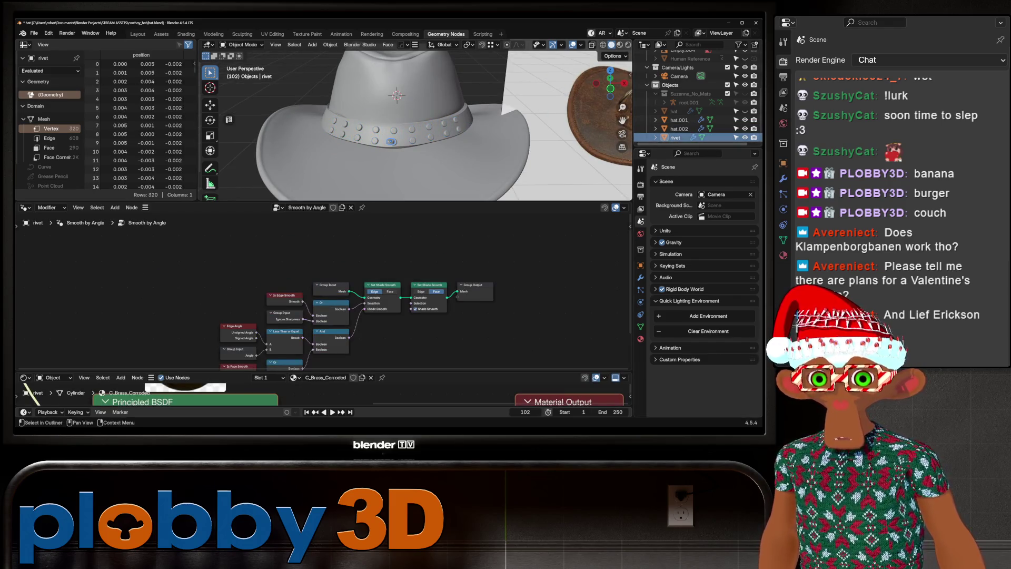
scroll(685, 119, down, 2)
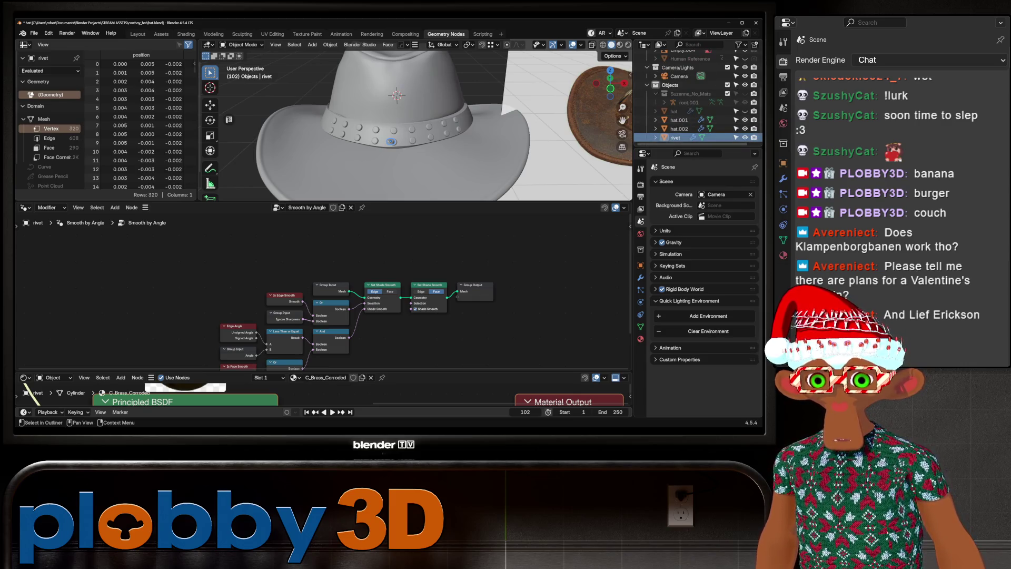
key(m)
click(654, 132)
text(sc)
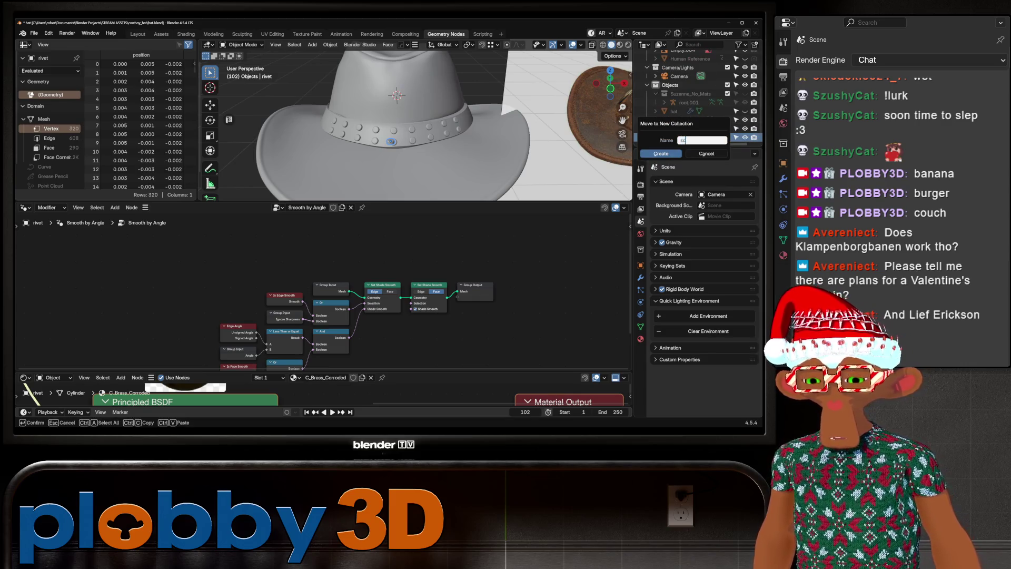
key(Return)
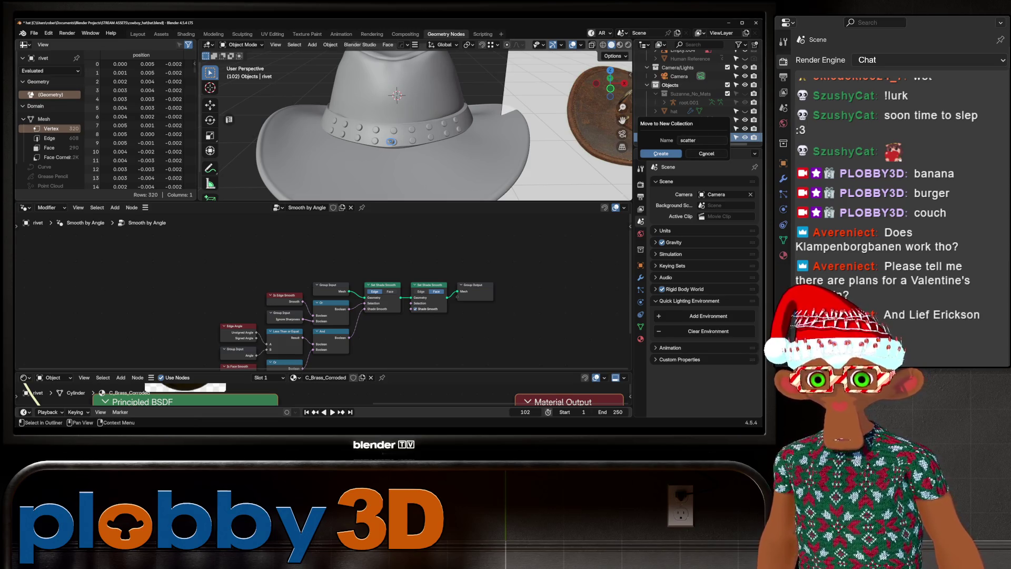
key(Return)
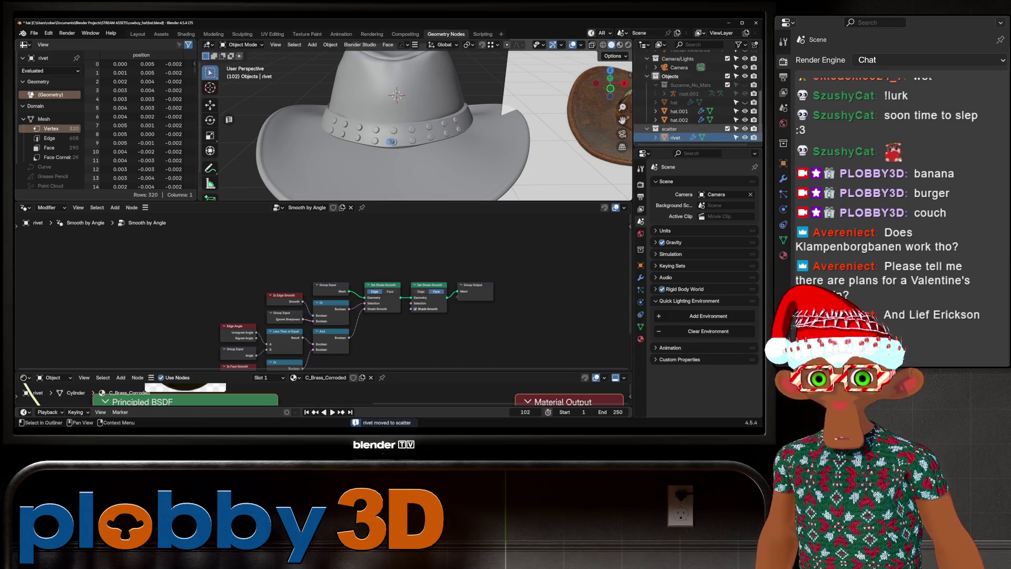
- Hide the source rivet and view the whole hat
key(h)
scroll(417, 121, down, 3)
middle_drag(416, 121, 390, 123)
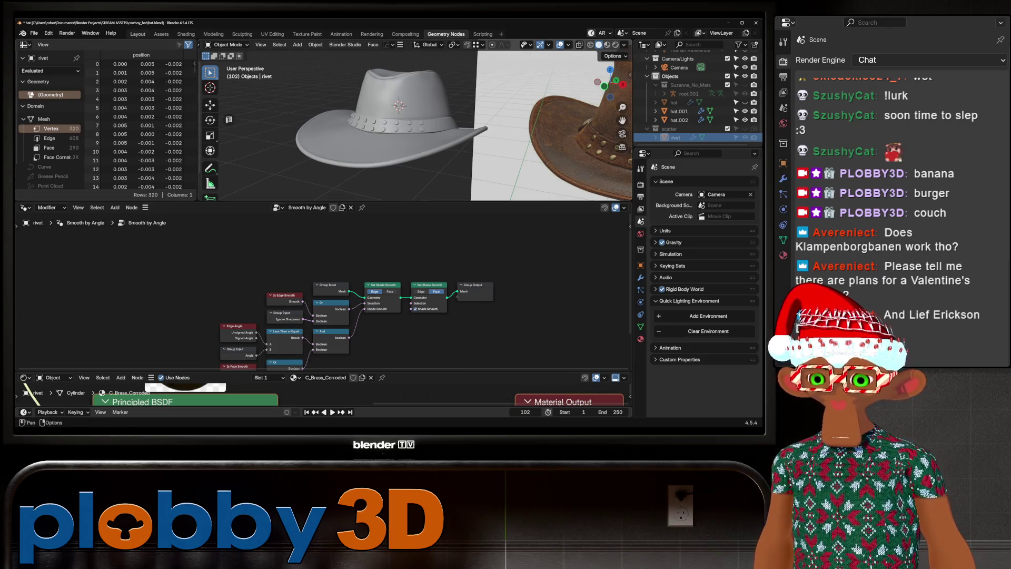
- Switch to the Layout workspace and frame both hats
click(138, 34)
mouse_move(263, 158)
ctrl+middle_down()
mouse_move(264, 195)
mouse_move(232, 196)
mouse_move(337, 201)
ctrl+middle_up()
key(KP_Decimal)
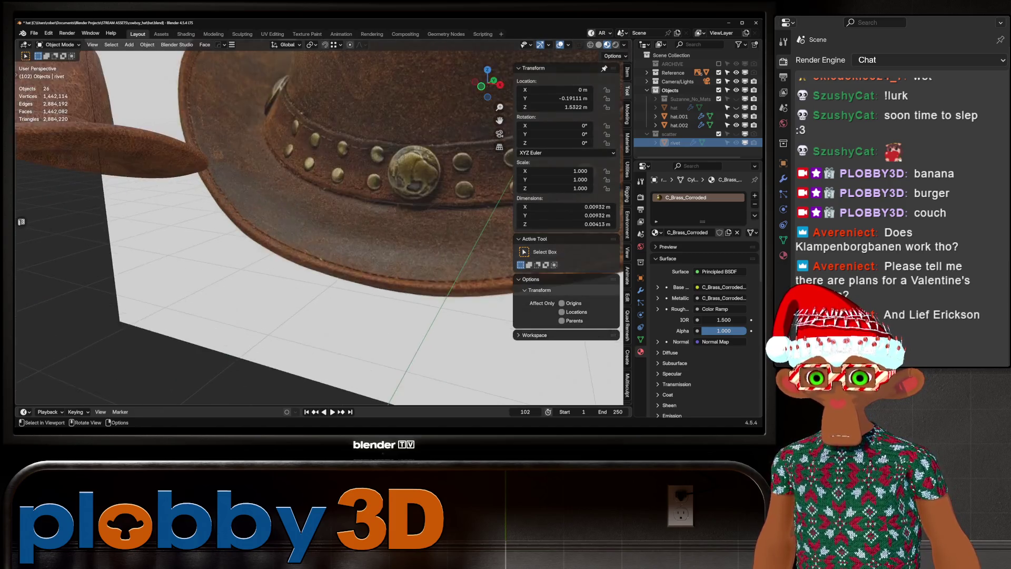
scroll(316, 221, down, 10)
middle_drag(316, 221, 274, 204)
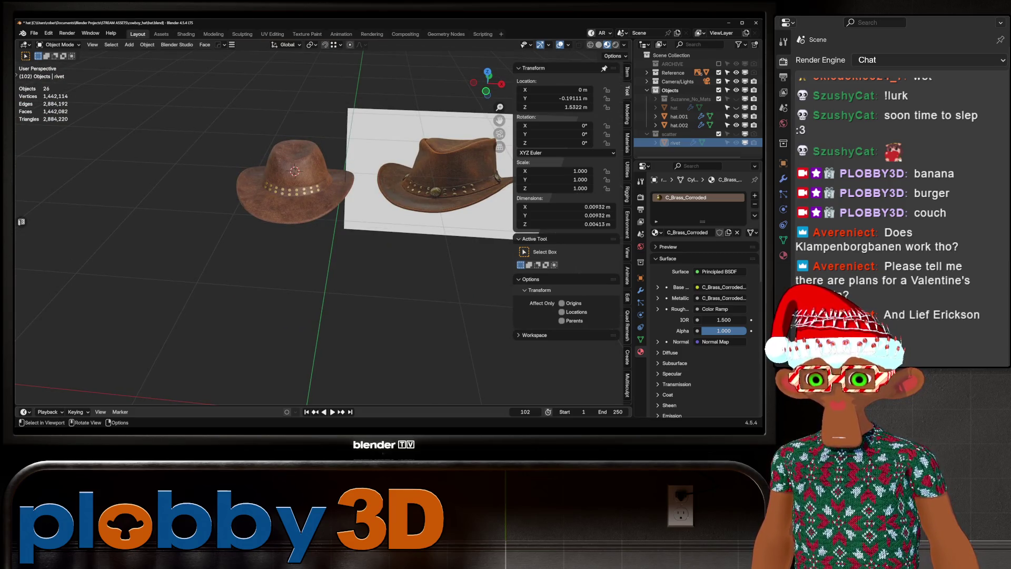
- View the hat from the front and show hat.002's modifier properties
key(KP_1)
scroll(291, 179, up, 6)
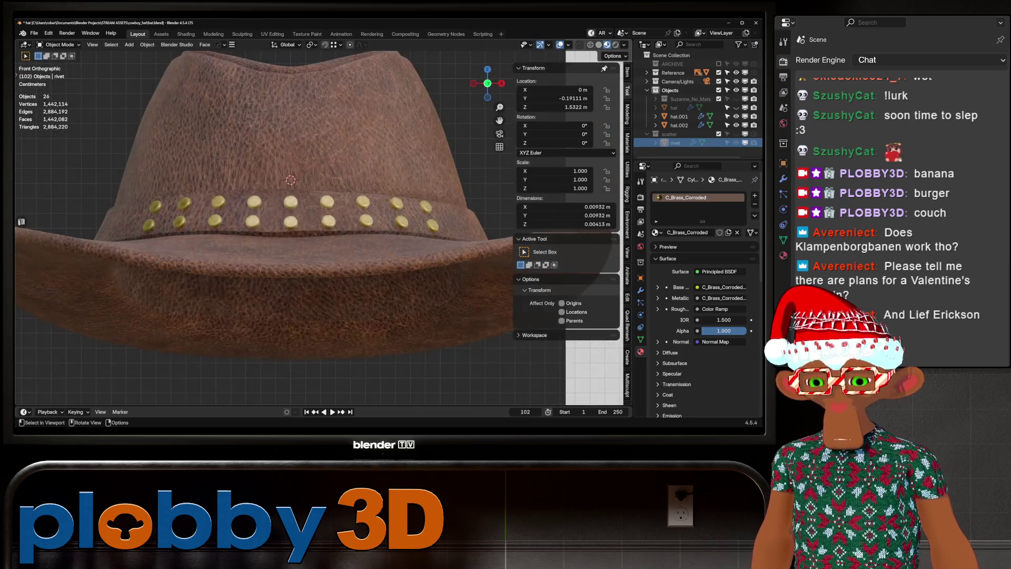
click(679, 125)
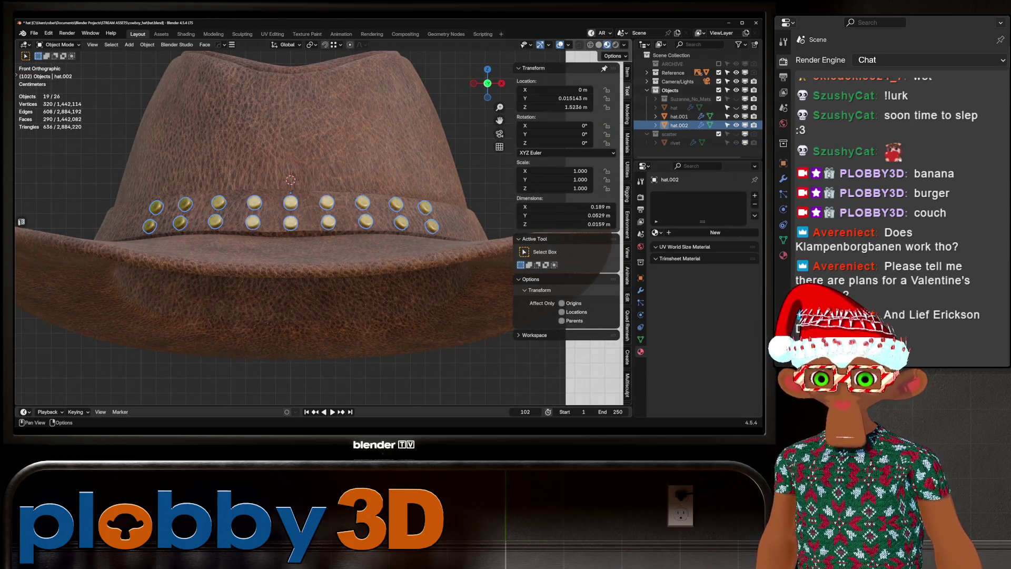
click(641, 290)
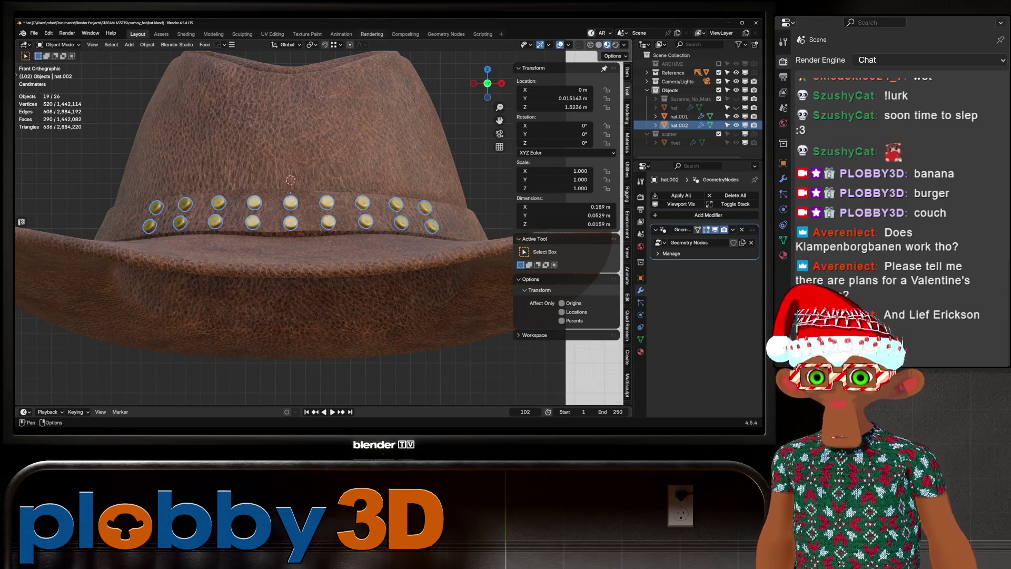
- Insert Realize Instances before Group Output in hat.002's nodes, saving incrementally as hat1.blend
click(446, 34)
scroll(313, 262, up, 3)
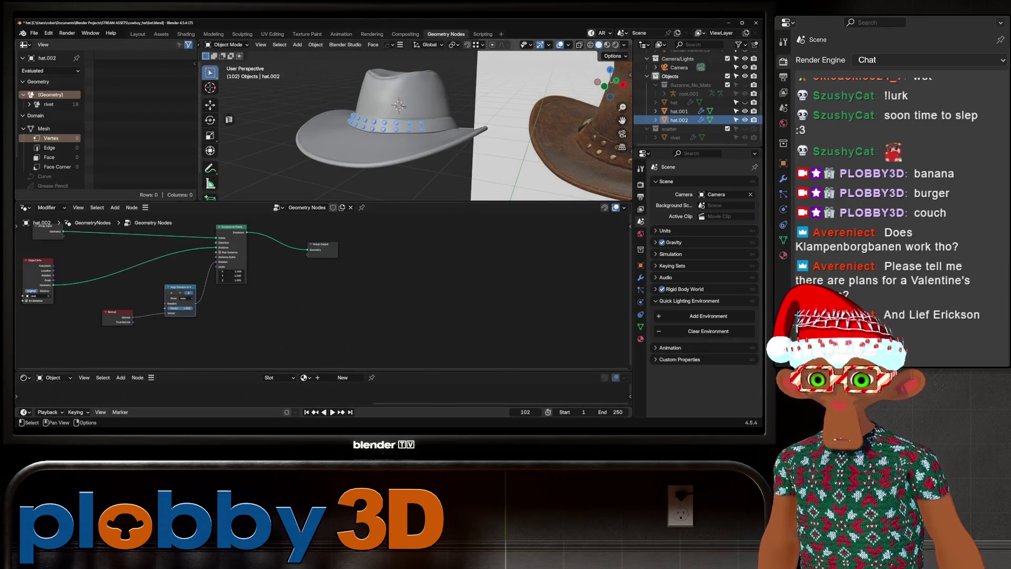
drag(327, 248, 416, 249)
key(shift+a)
text(realize)
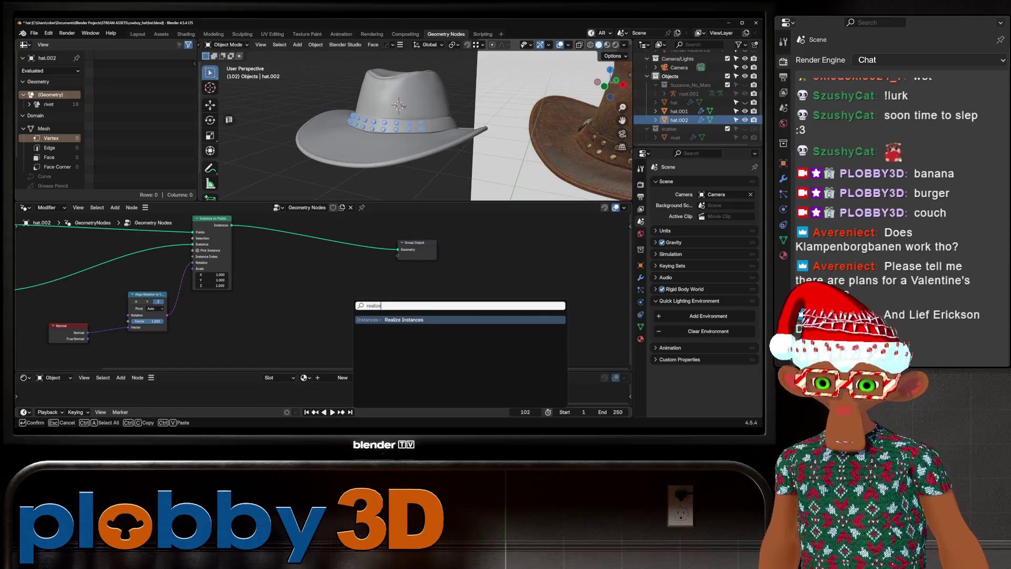
key(Return)
click(314, 232)
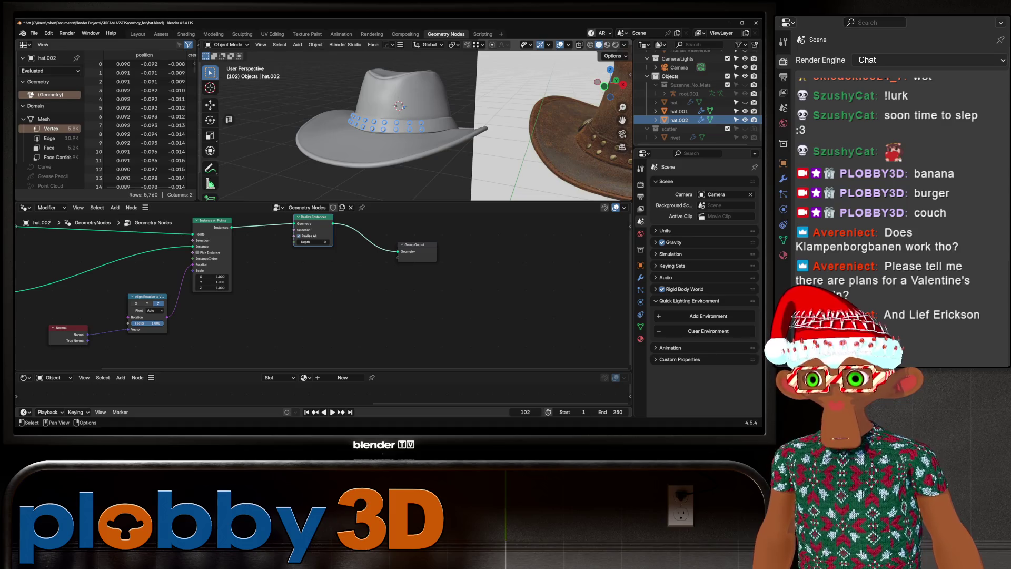
key(ctrl+alt+s)
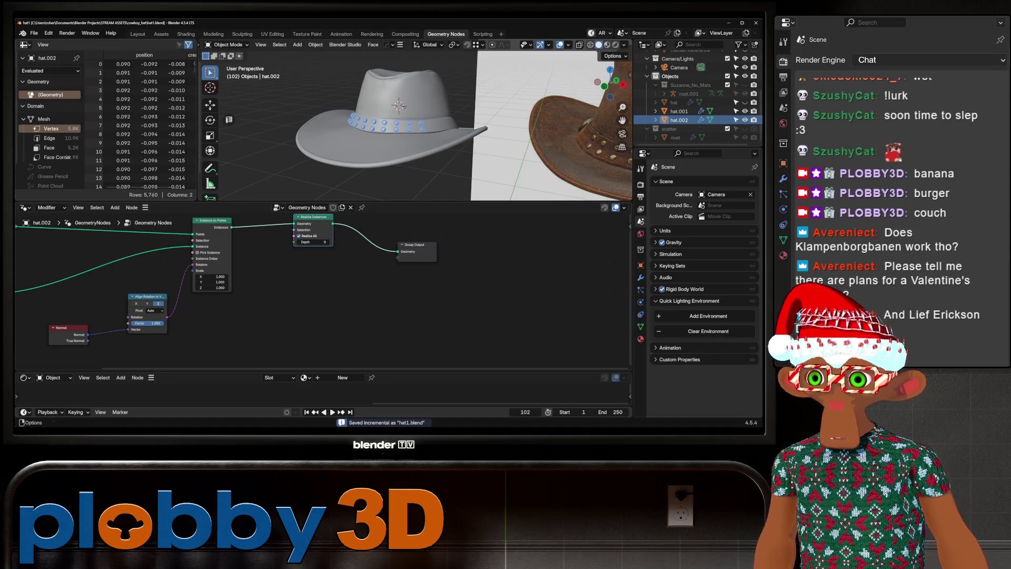
click(137, 34)
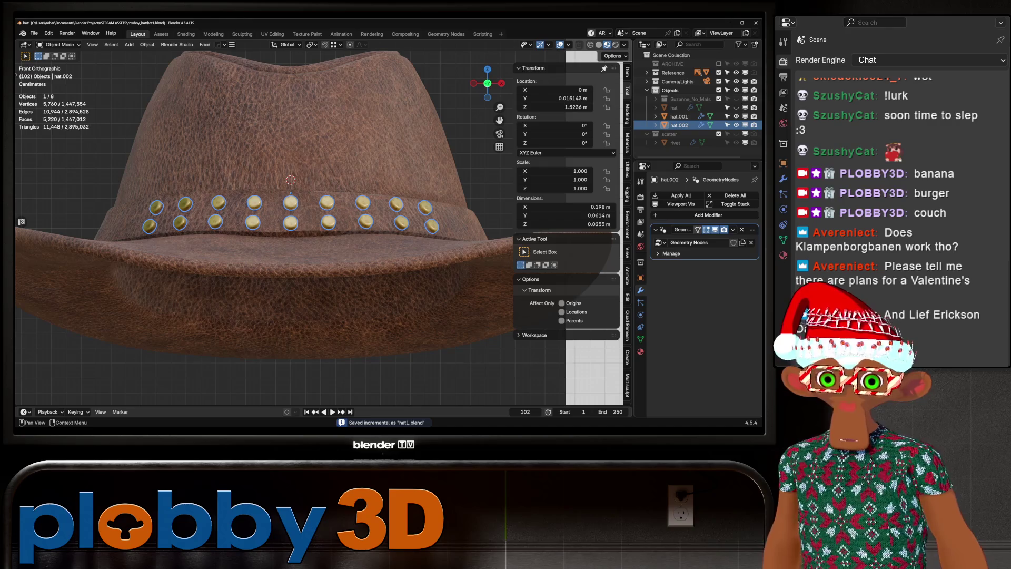
- Apply the GeometryNodes modifier and delete two rivets from the realized mesh
key(ctrl+a)
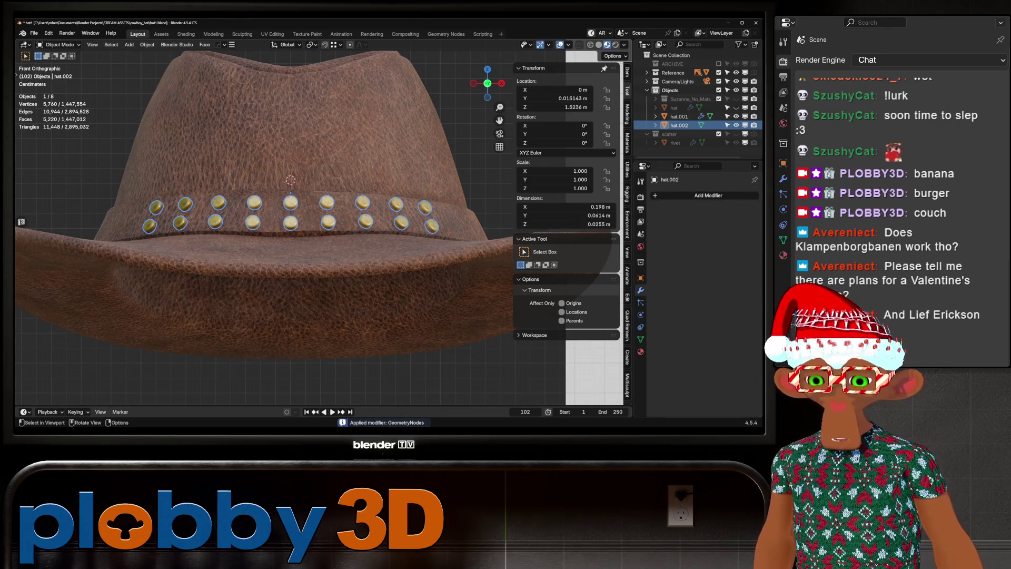
key(Tab)
scroll(297, 211, up, 4)
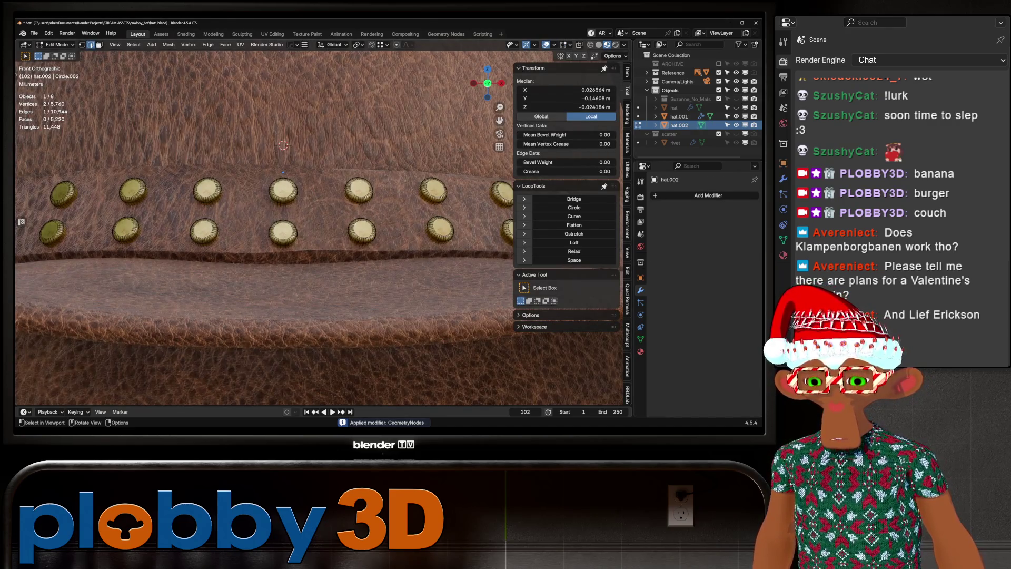
key(l)
key(l)
key(x)
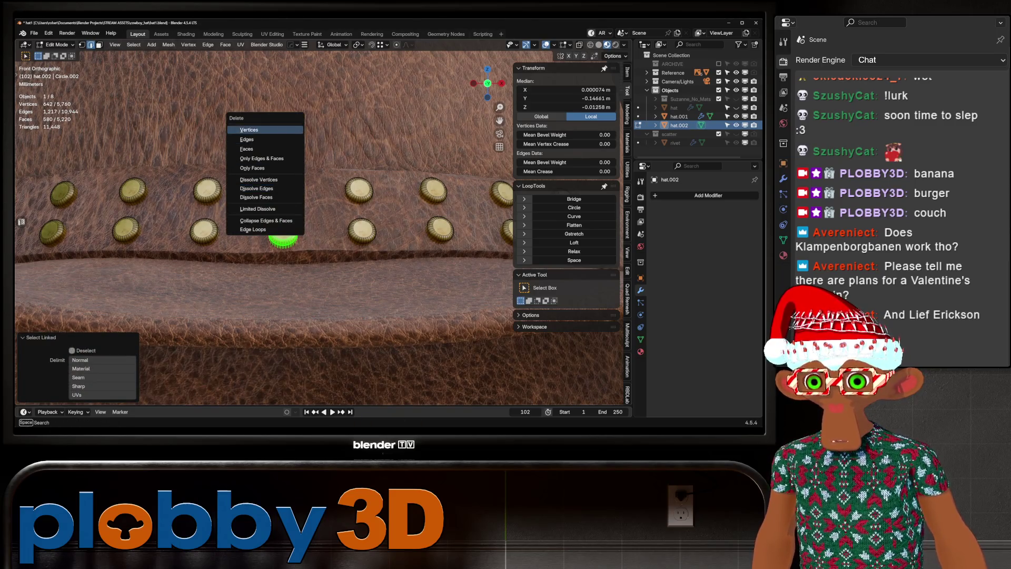
key(Return)
key(Tab)
scroll(316, 226, down, 5)
mouse_move(316, 211)
middle_down()
mouse_move(316, 274)
mouse_move(274, 242)
mouse_move(308, 221)
middle_up()
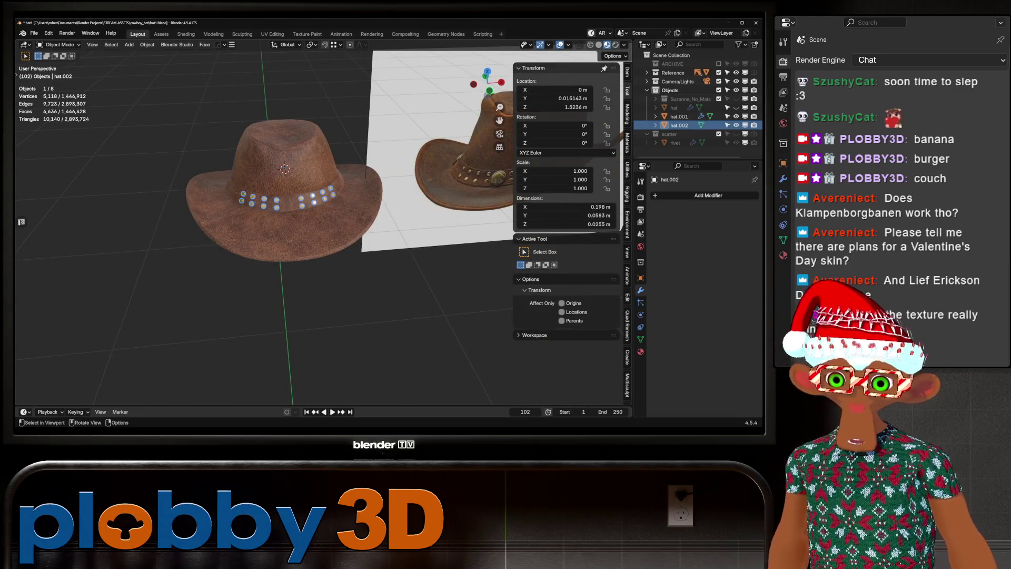
- Undo the rivet deletion and delete the middle rivet instead
key(Tab)
scroll(285, 200, up, 8)
key(ctrl+z)
key(ctrl+z)
key(ctrl+z)
key(ctrl+z)
key(l)
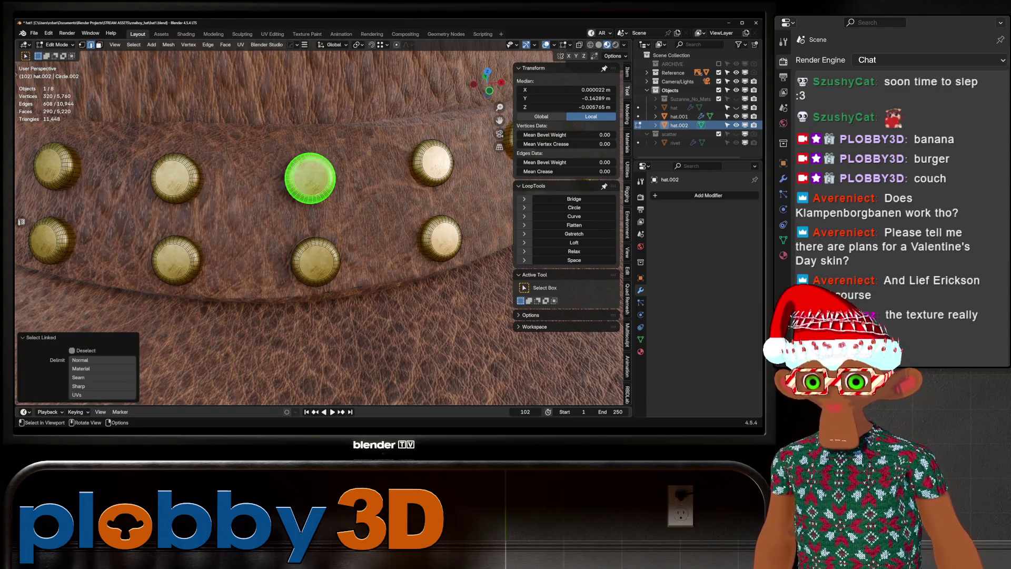
key(x)
click(292, 196)
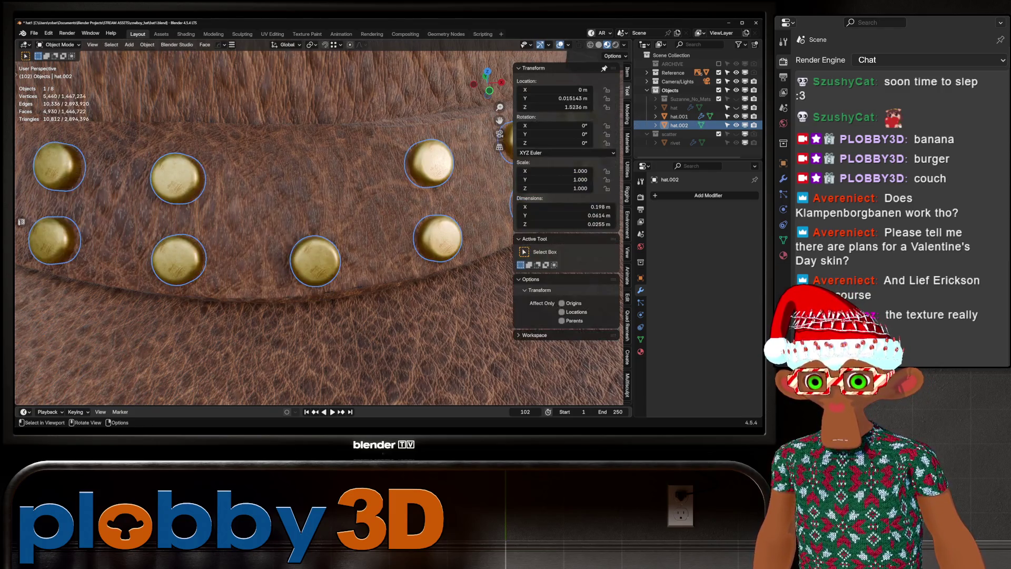
- Separate the middle rivet into its own object, hat.003, and select it
key(l)
key(p)
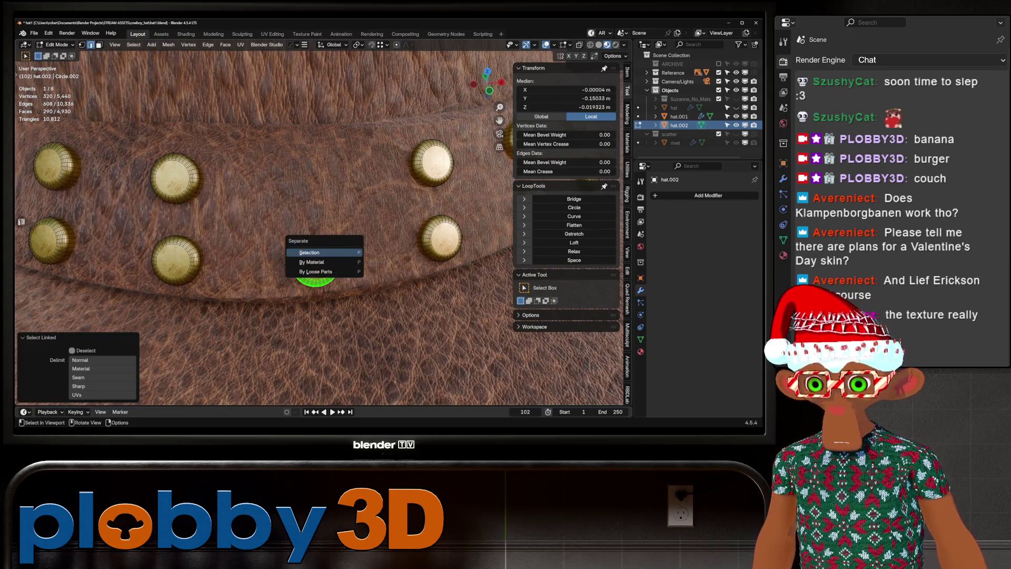
click(315, 259)
key(Tab)
click(315, 262)
scroll(315, 262, down, 3)
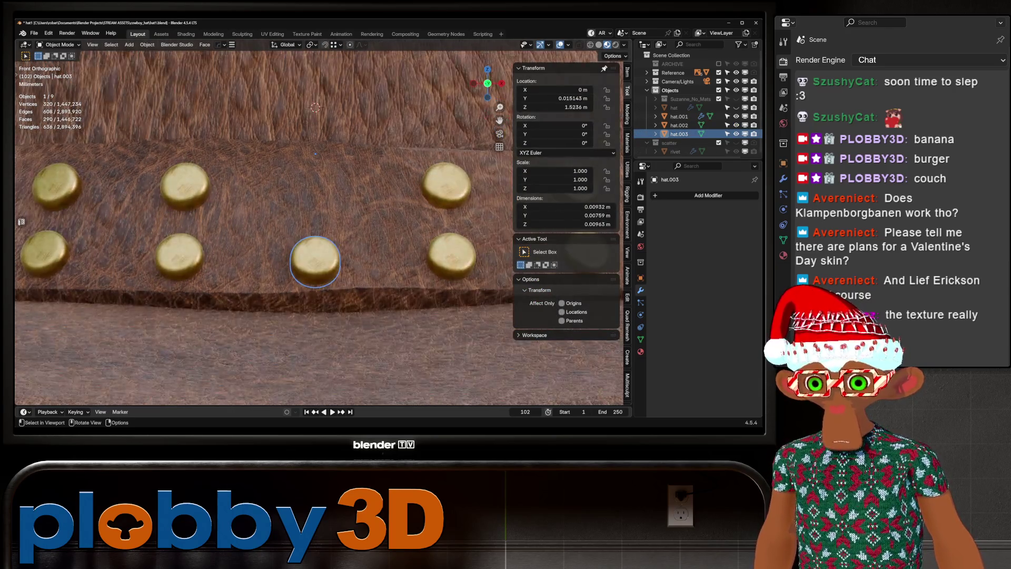
- Set the rivet's origin to geometry and enable face snapping with Align Rotation
mouse_move(315, 262)
middle_down()
mouse_move(376, 234)
mouse_move(316, 232)
middle_up()
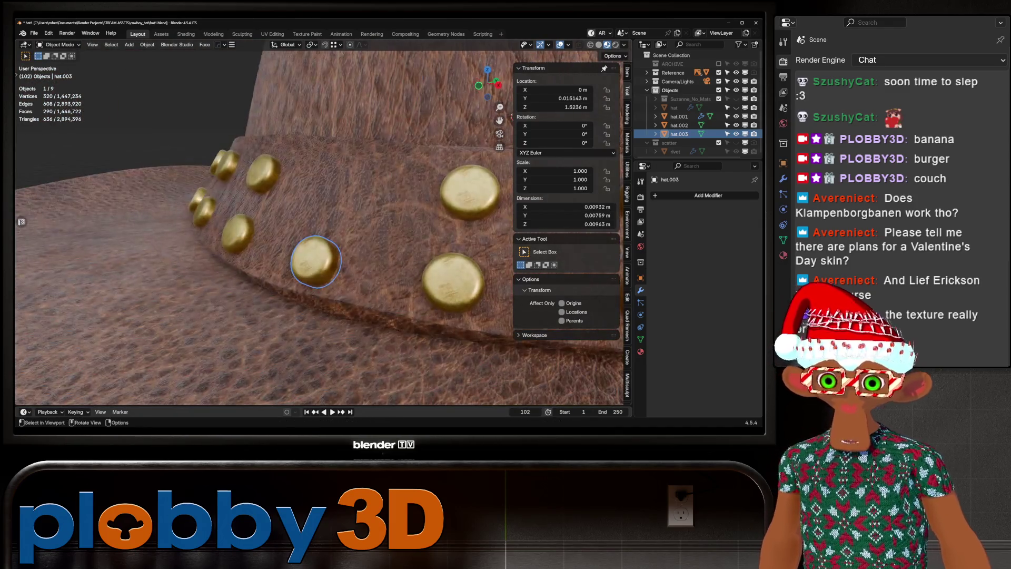
click(311, 45)
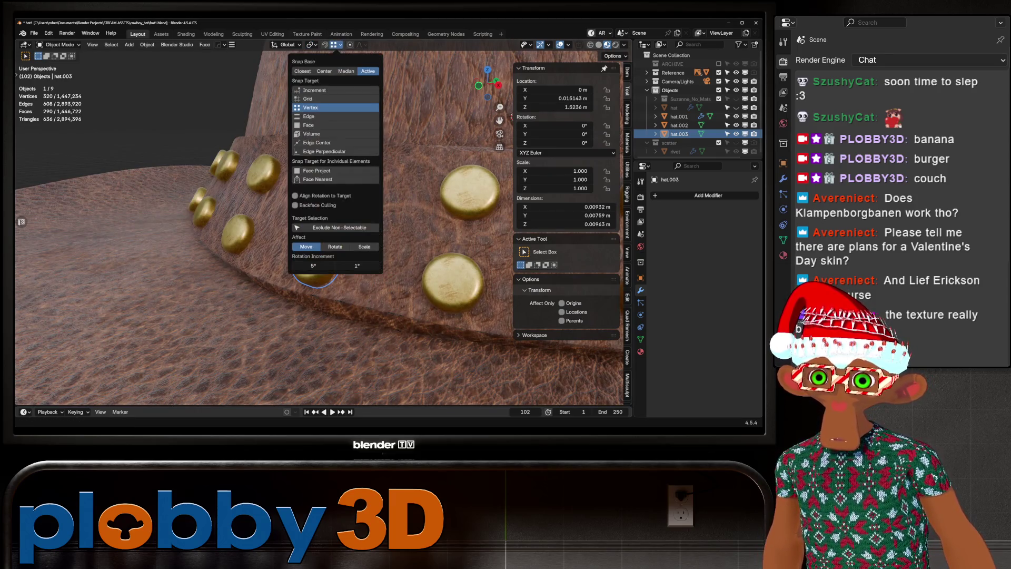
key(q)
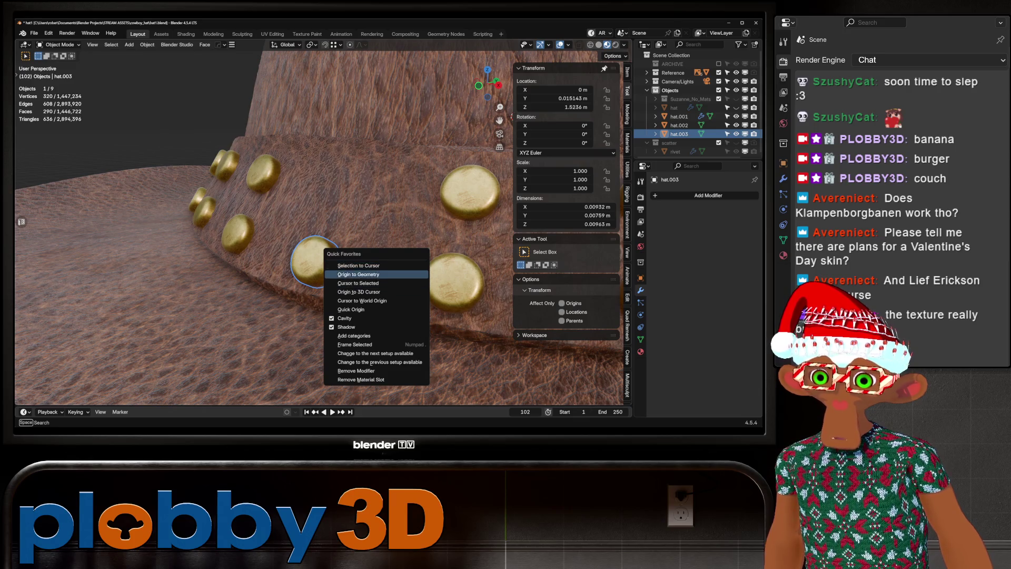
click(358, 275)
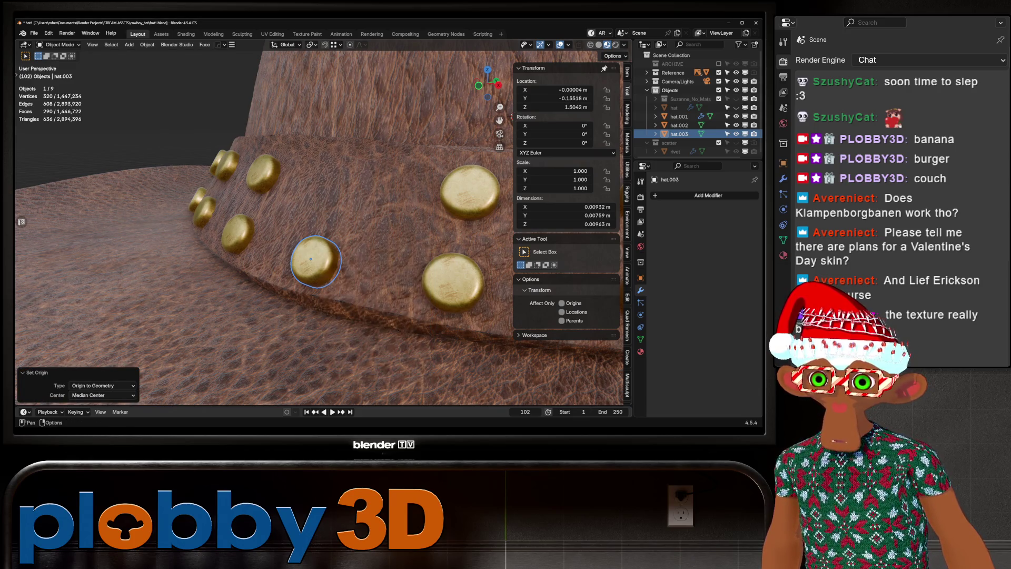
click(340, 45)
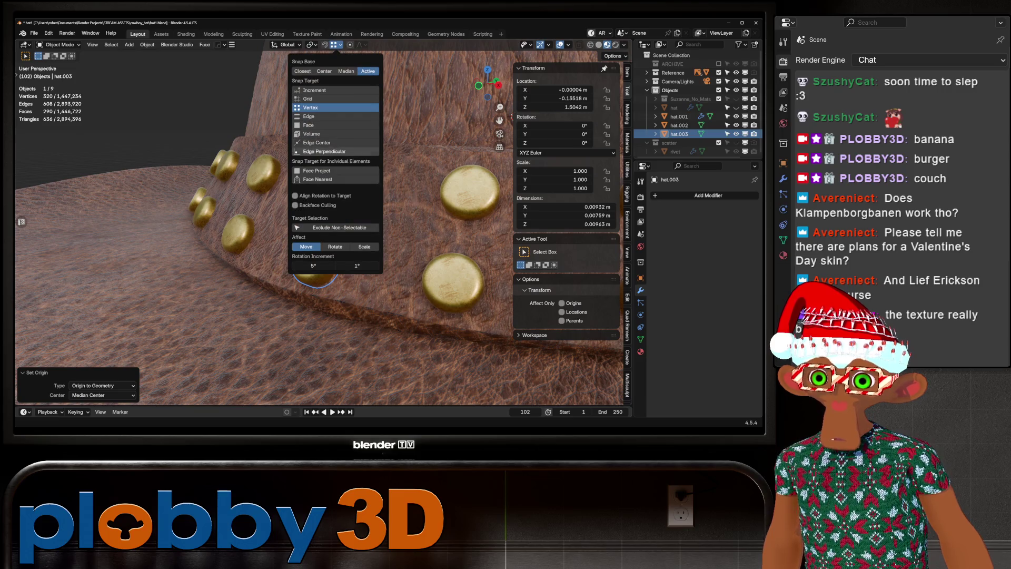
click(316, 125)
click(296, 195)
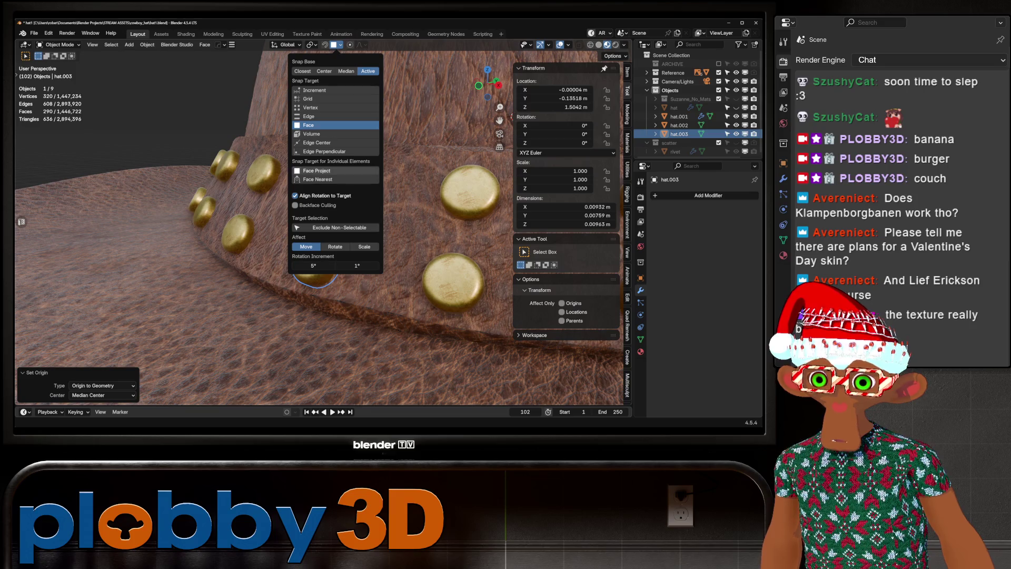
- Rotate the rivet 90° about X and apply its rotation and scale
key(g)
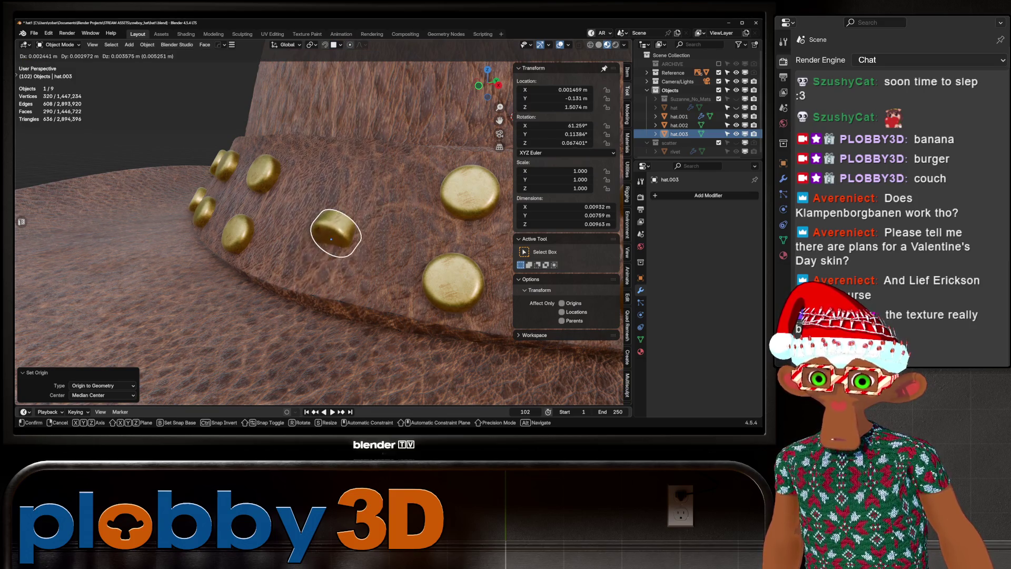
key(Escape)
text(rx90)
key(Return)
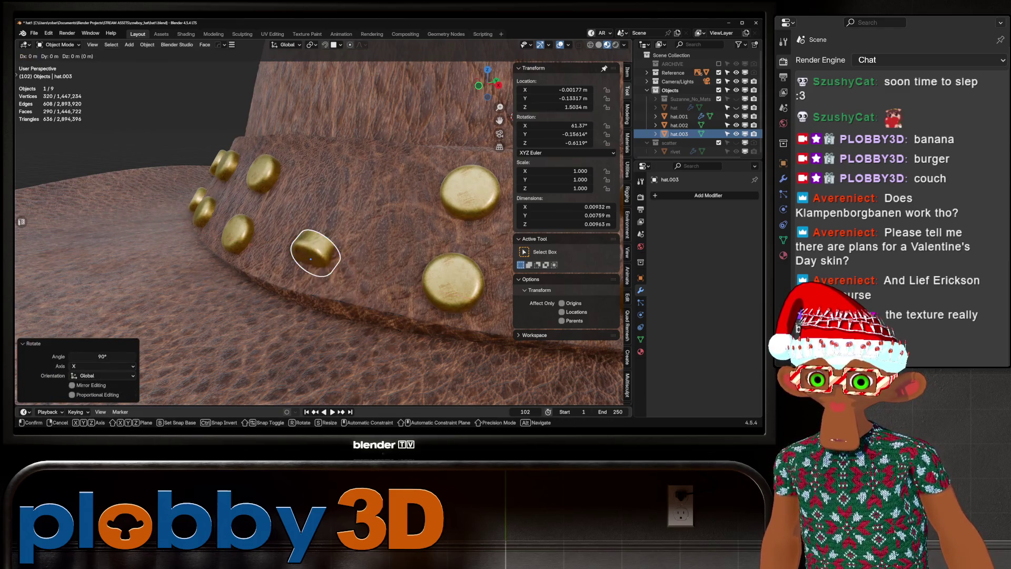
click(311, 206)
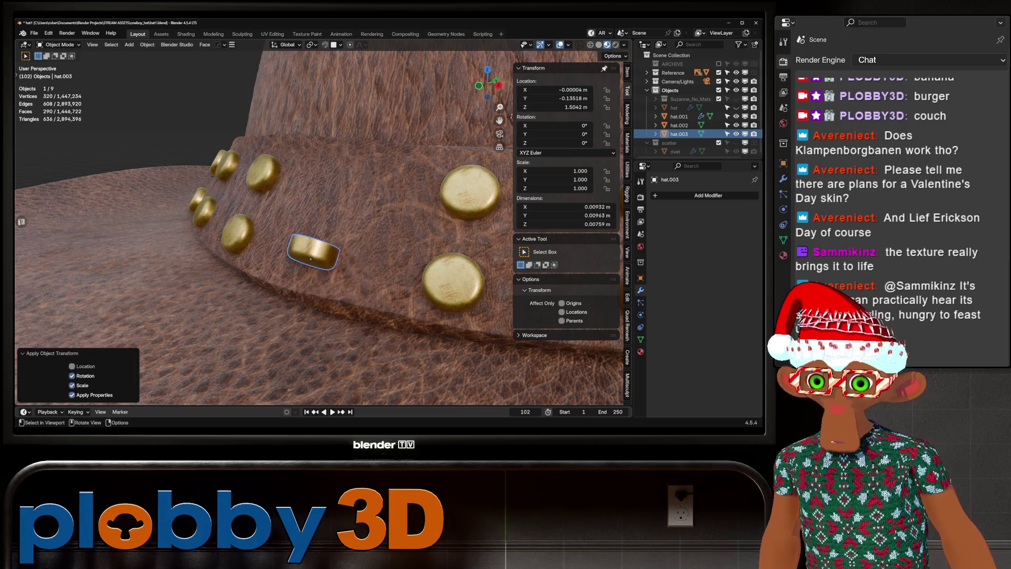
- Move the rivet, flip it 180° about X, and apply rotation and scale
key(g)
key(Return)
text(rx180)
key(Return)
key(ctrl+a)
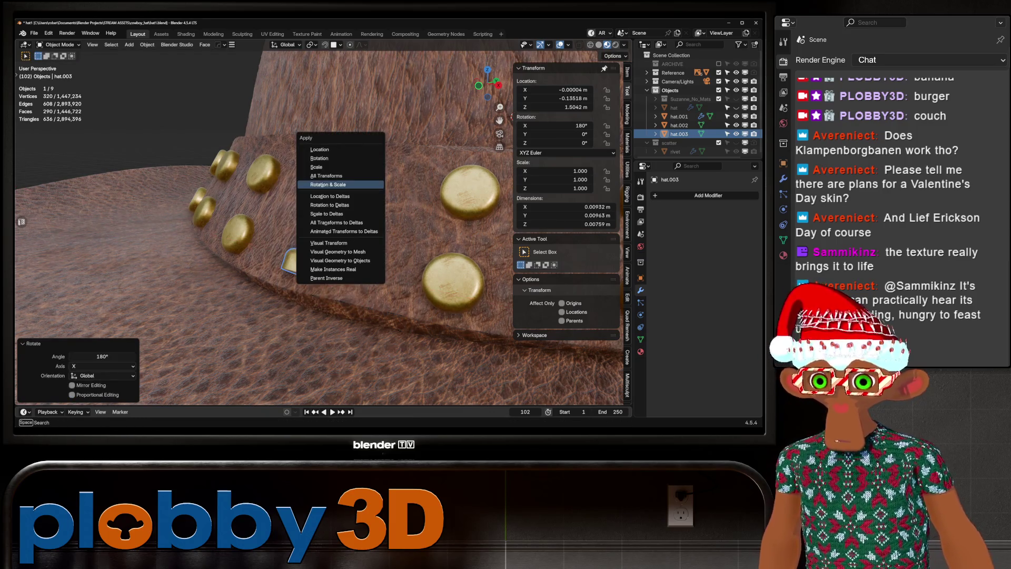
click(328, 184)
- Place the rivet on the hat band, tilt it 25.4° about X, and apply rotation and scale
key(g)
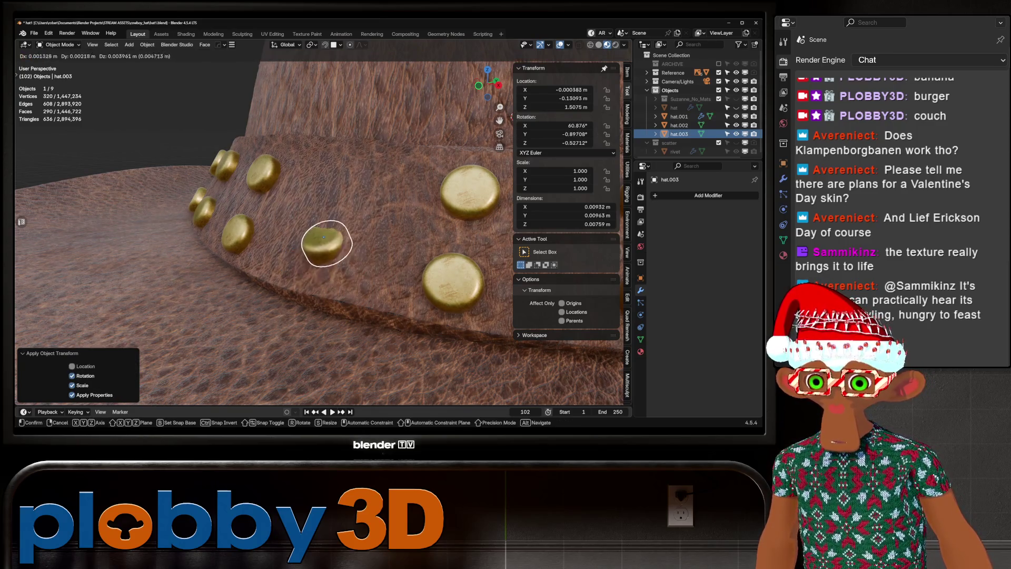
key(Return)
middle_drag(337, 221, 316, 211)
key(r)
key(x)
key(Return)
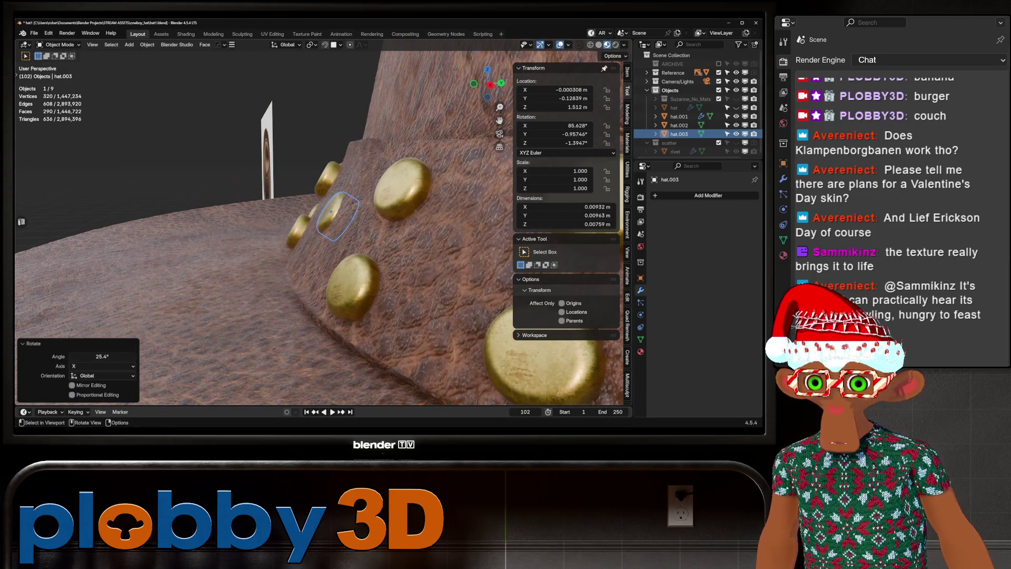
key(ctrl+a)
click(379, 214)
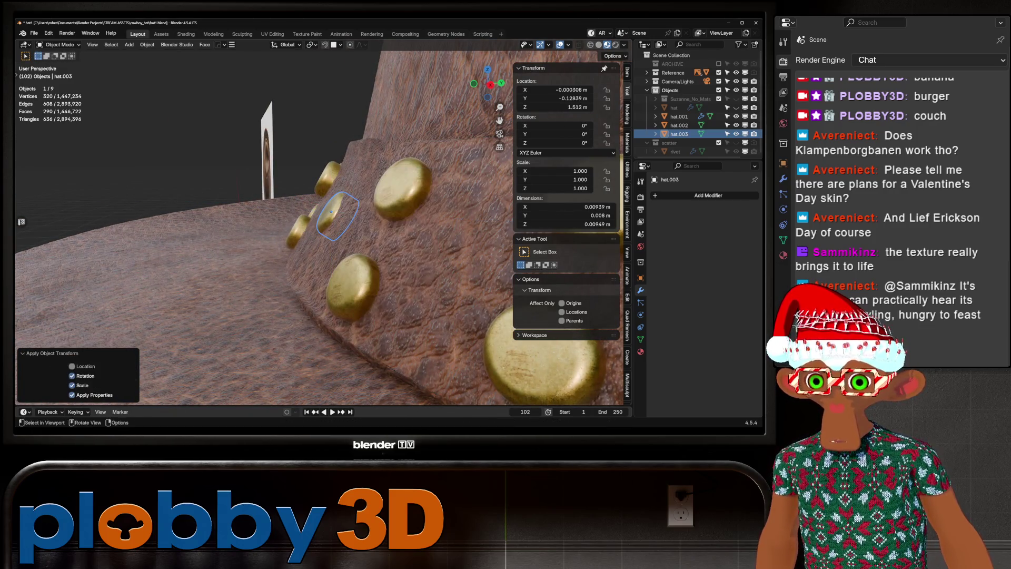
- Nudge the rivet, check it in front view, then delete the test rivet
key(g)
key(Return)
middle_drag(337, 221, 306, 190)
key(KP_1)
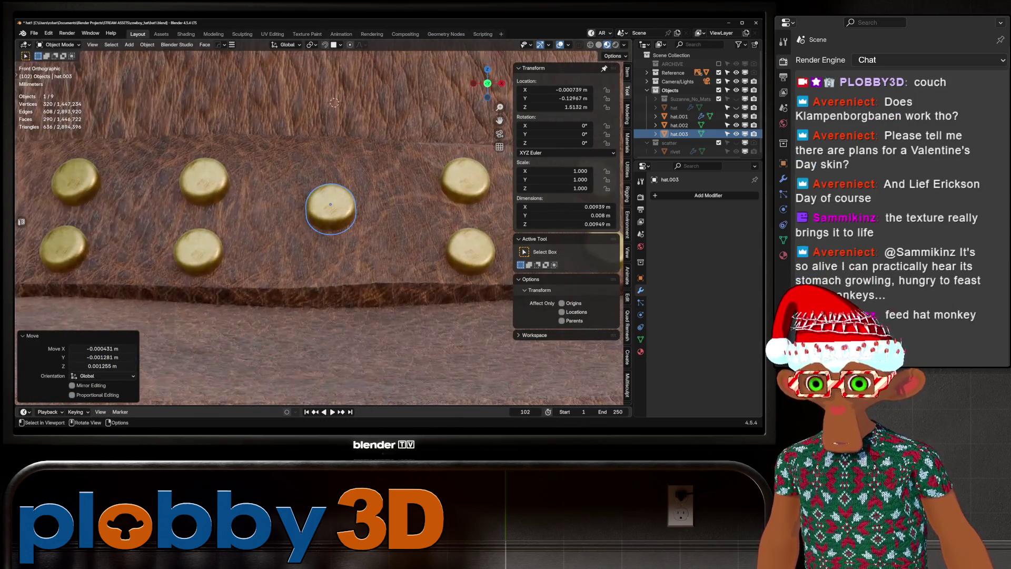
scroll(316, 227, down, 10)
key(Delete)
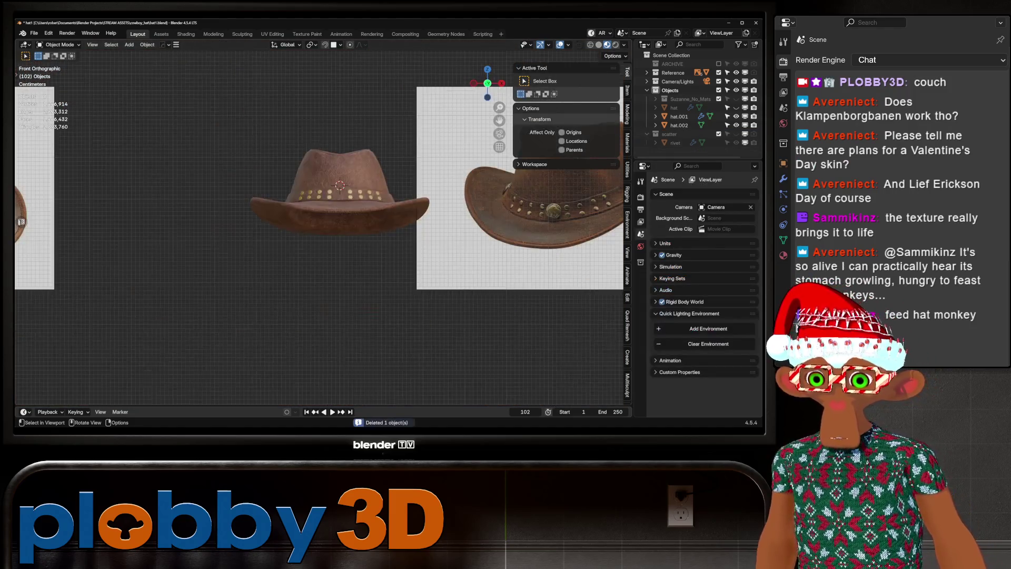
- Orbit out to view both hats and bring up the Add menu's Mesh primitives
middle_drag(341, 215, 348, 153)
scroll(337, 200, up, 3)
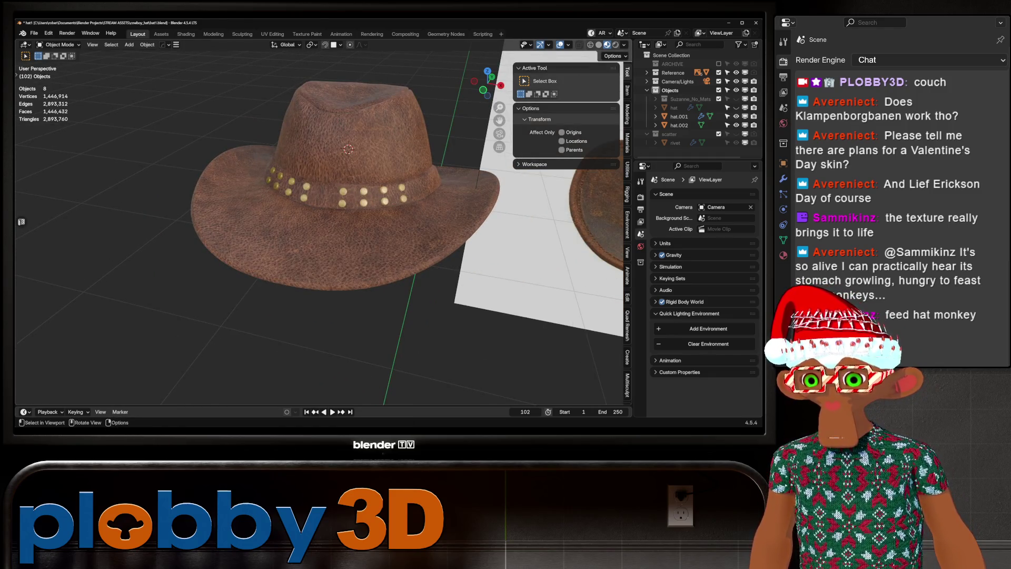
scroll(316, 224, down, 2)
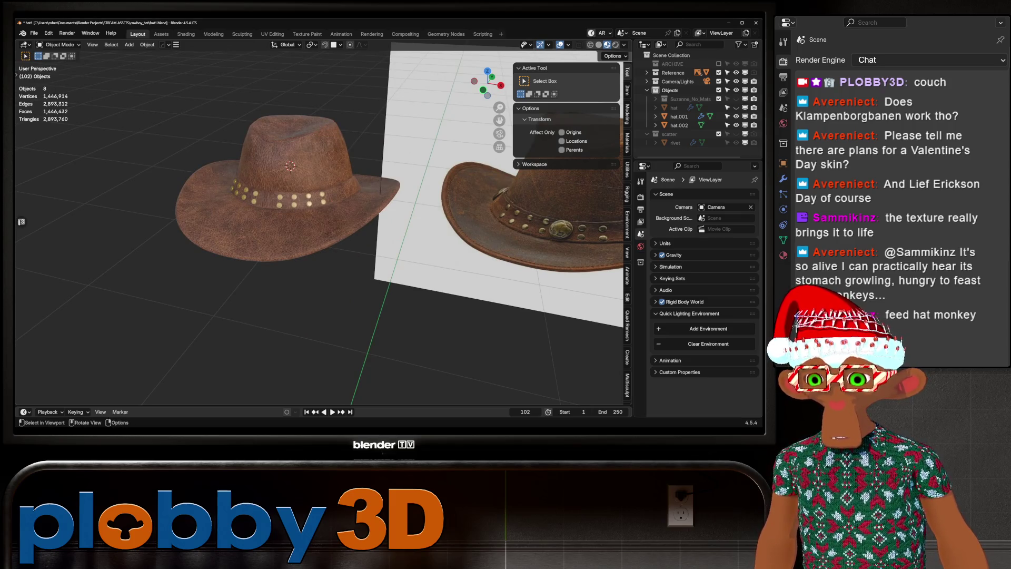
scroll(316, 226, down, 4)
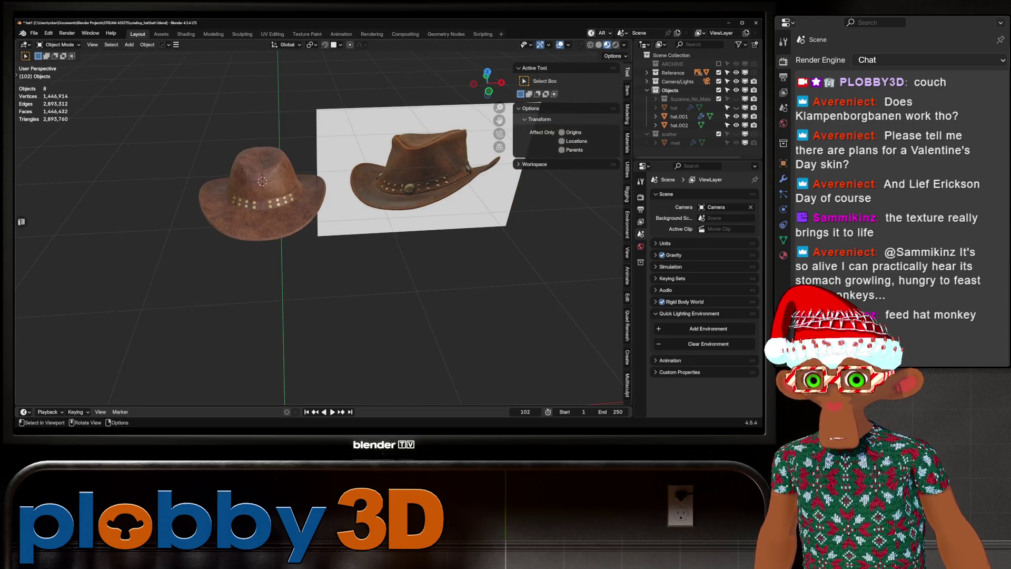
middle_drag(316, 226, 327, 221)
key(shift+a)
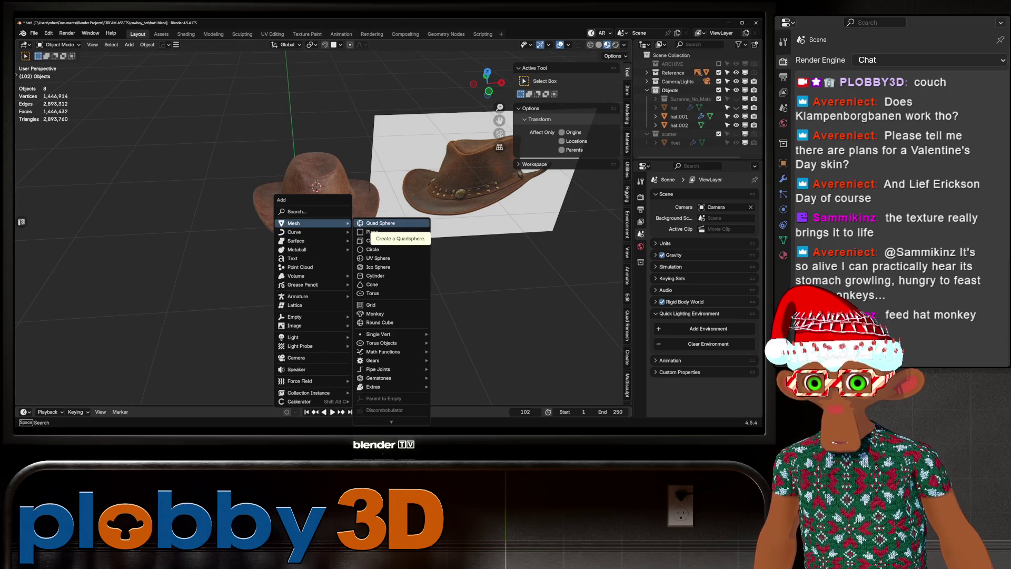
- Add a cylinder, shrink it, move it along Y before the brim, and flatten it on Z
click(375, 275)
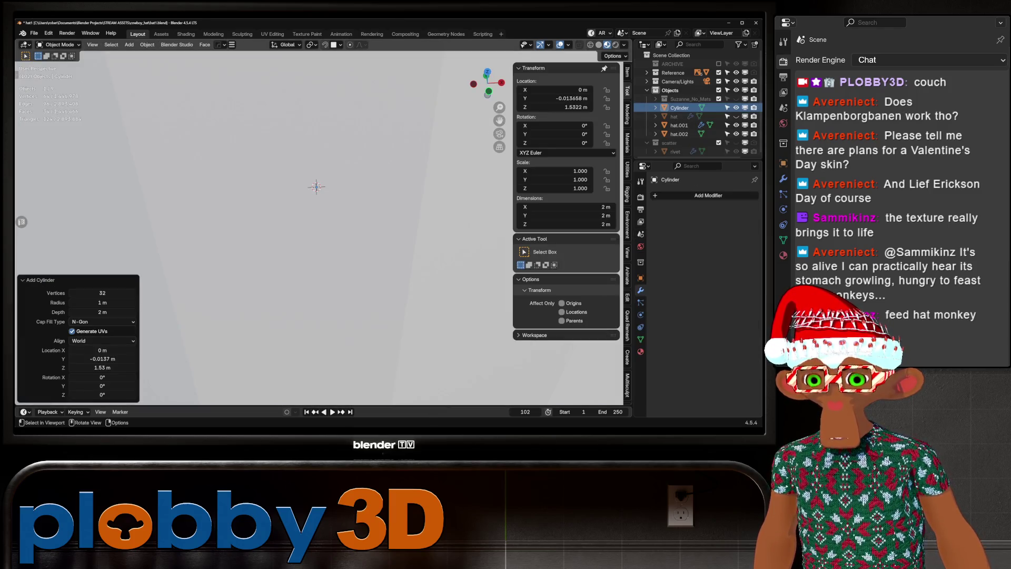
key(s)
key(s)
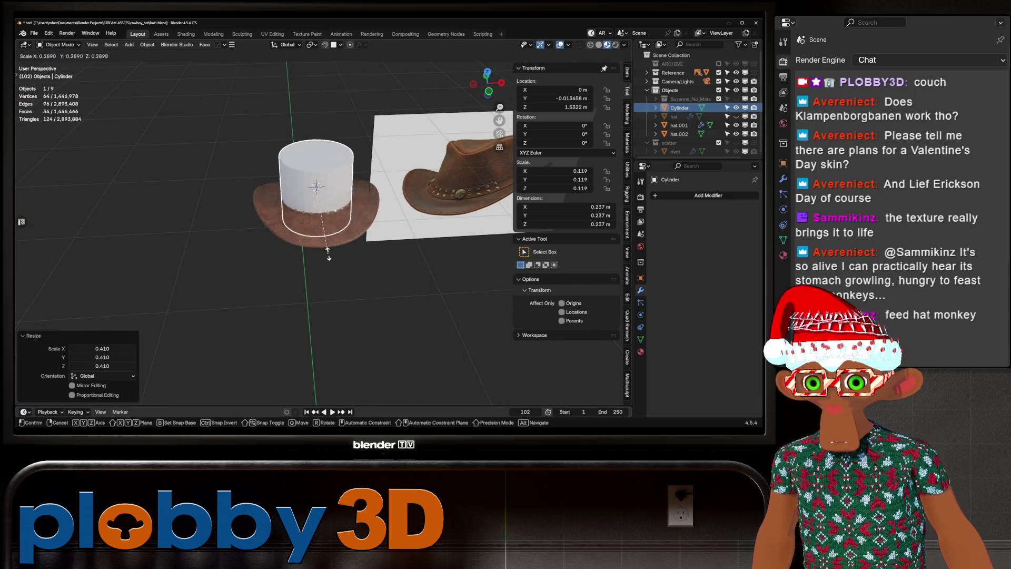
key(g)
key(y)
click(316, 186)
key(s)
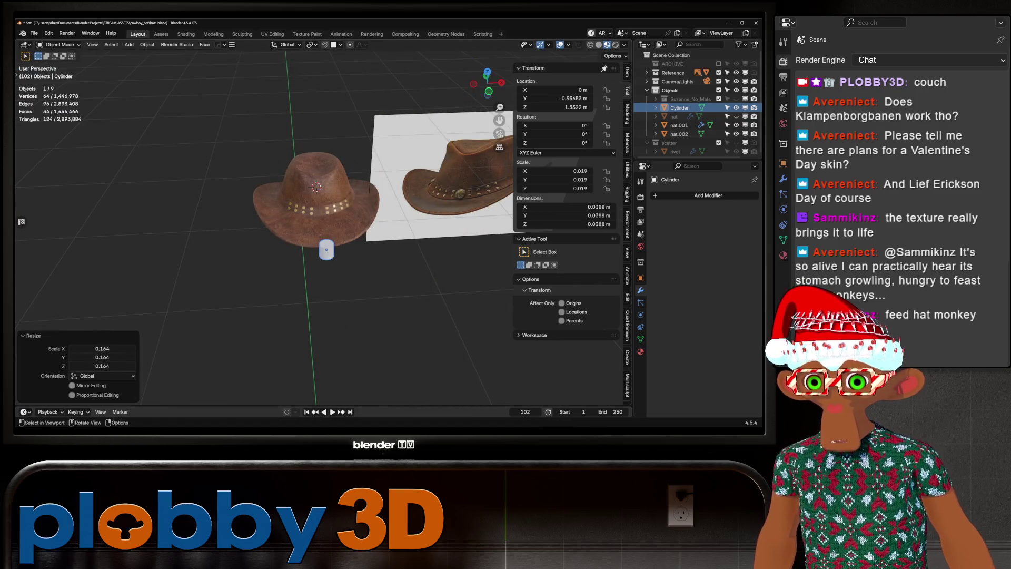
scroll(337, 268, up, 5)
key(z)
click(340, 266)
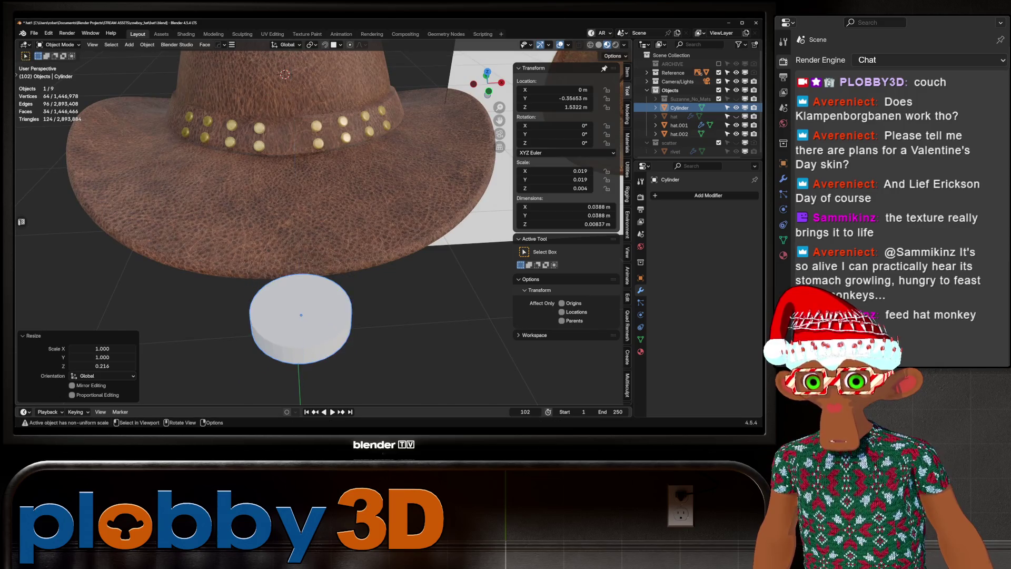
- Apply the cylinder's rotation and scale, then bevel its top rim in Edit Mode
scroll(340, 266, down, 4)
scroll(253, 165, up, 4)
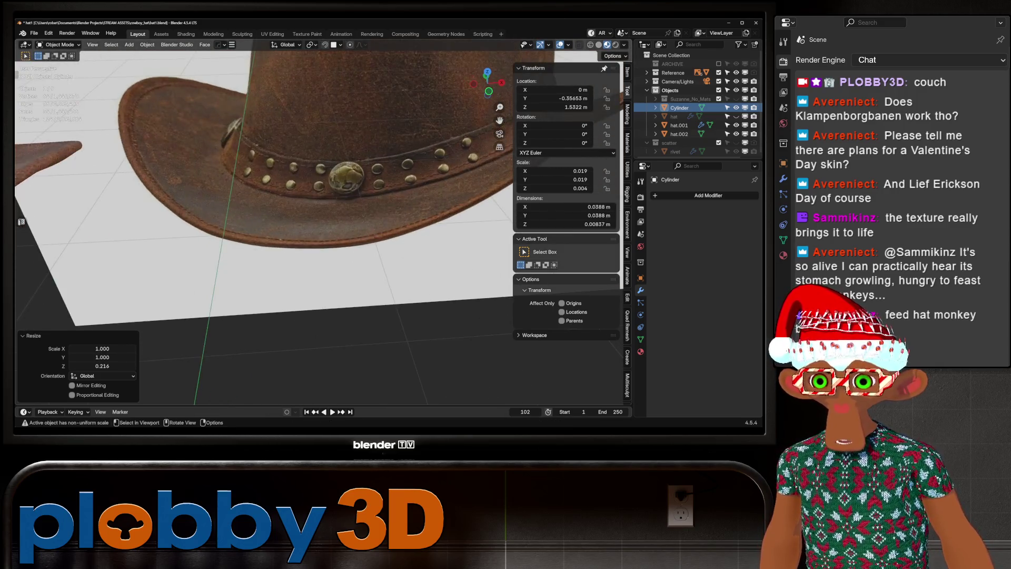
key(KP_Decimal)
scroll(306, 240, down, 3)
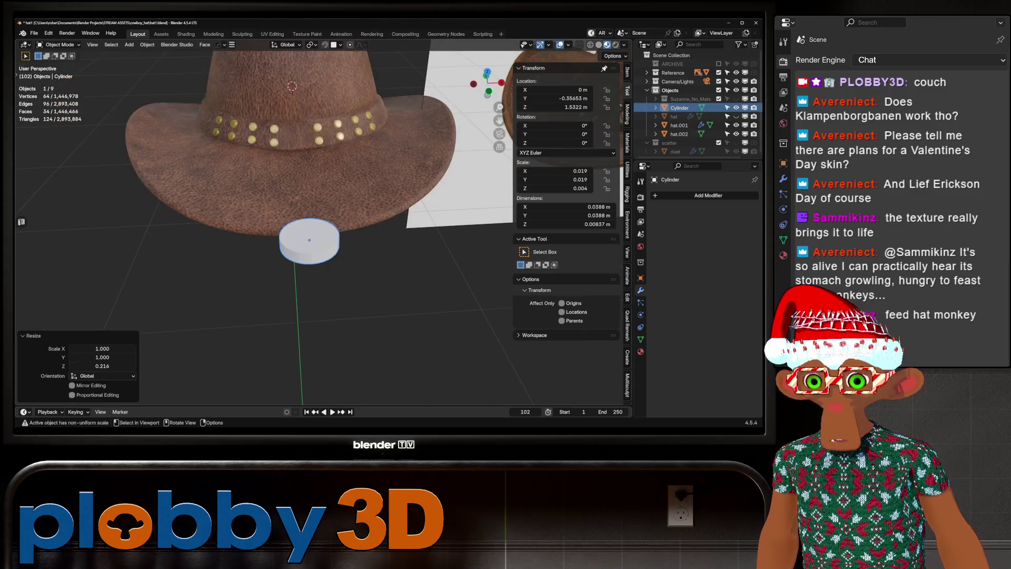
scroll(306, 240, up, 2)
key(Tab)
key(Tab)
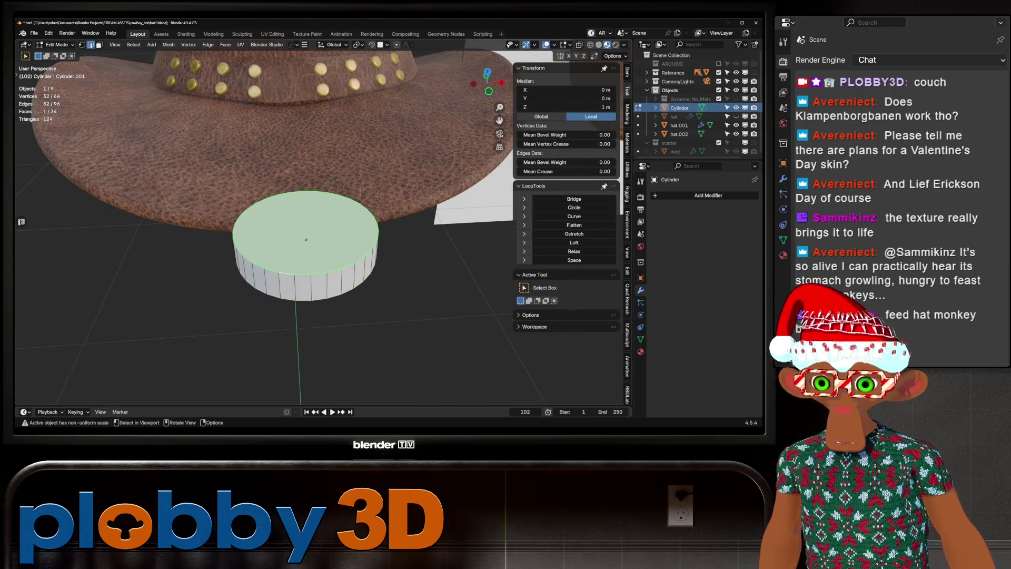
key(ctrl+a)
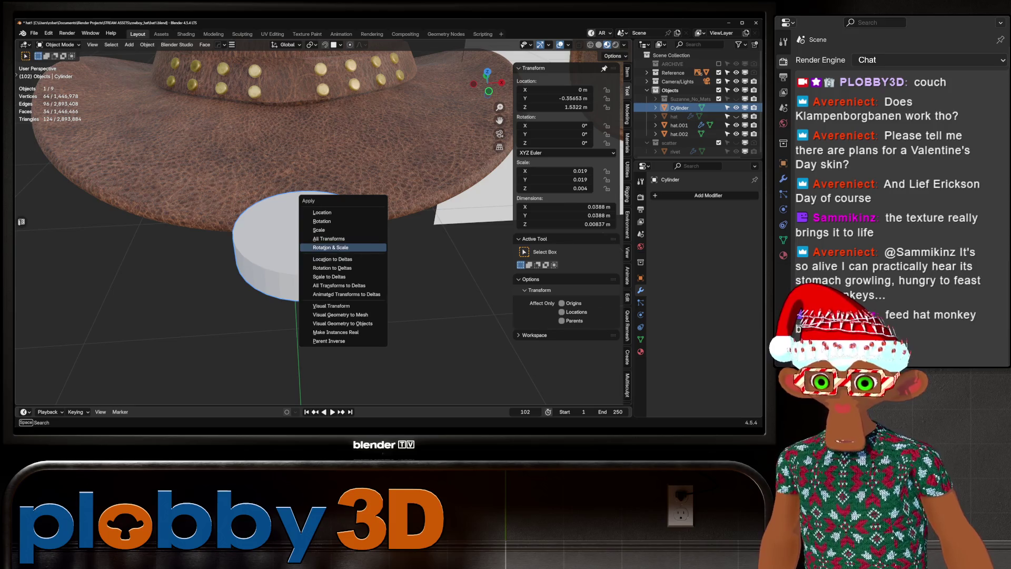
click(329, 247)
key(Tab)
scroll(337, 221, down, 2)
key(ctrl+b)
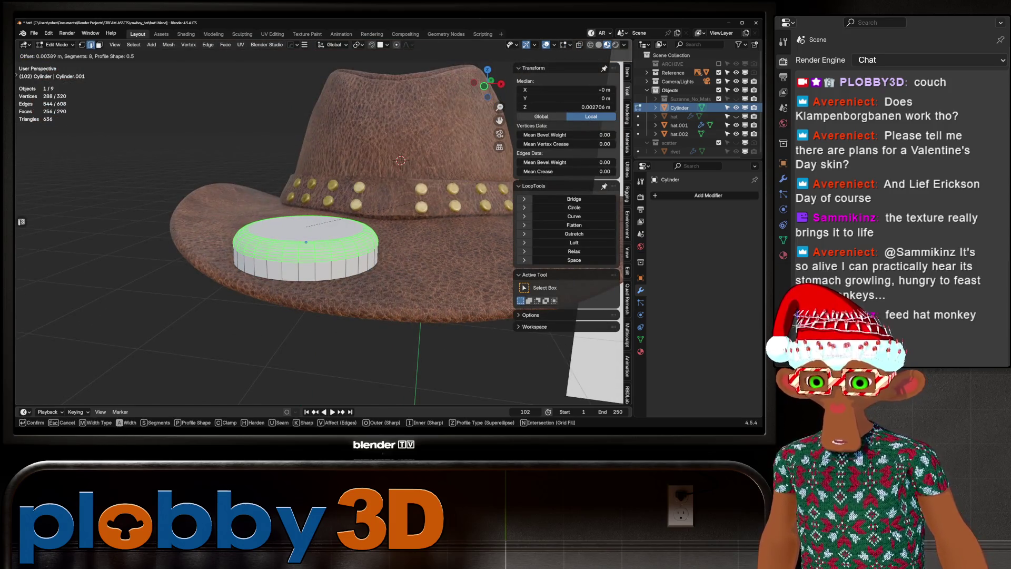
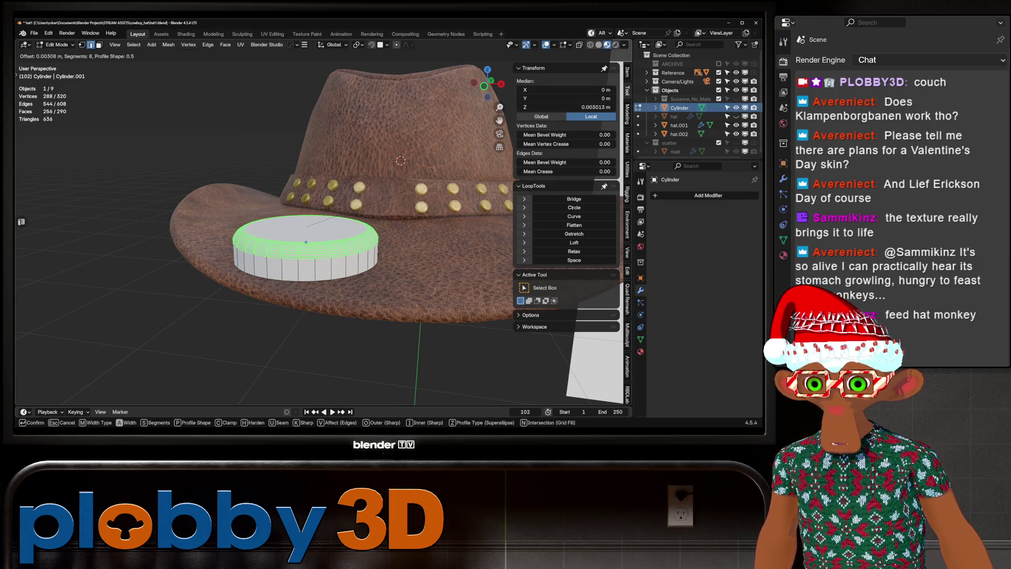
- Confirm the disc's edge bevel and apply Shade Auto Smooth to the disc in Object Mode
click(332, 215)
mouse_move(332, 215)
middle_down()
mouse_move(284, 238)
mouse_move(295, 247)
mouse_move(317, 237)
middle_up()
key(Tab)
right_click(285, 238)
click(270, 258)
- Drag the Monkey_GP_Mesh asset from the Assets library's My Stuff catalog into the scene
click(161, 34)
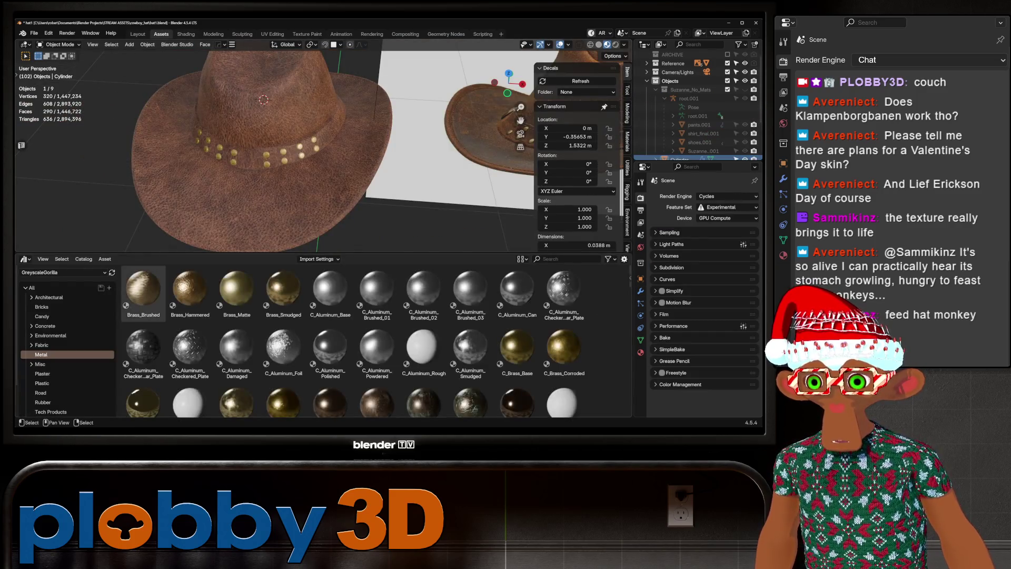
click(63, 272)
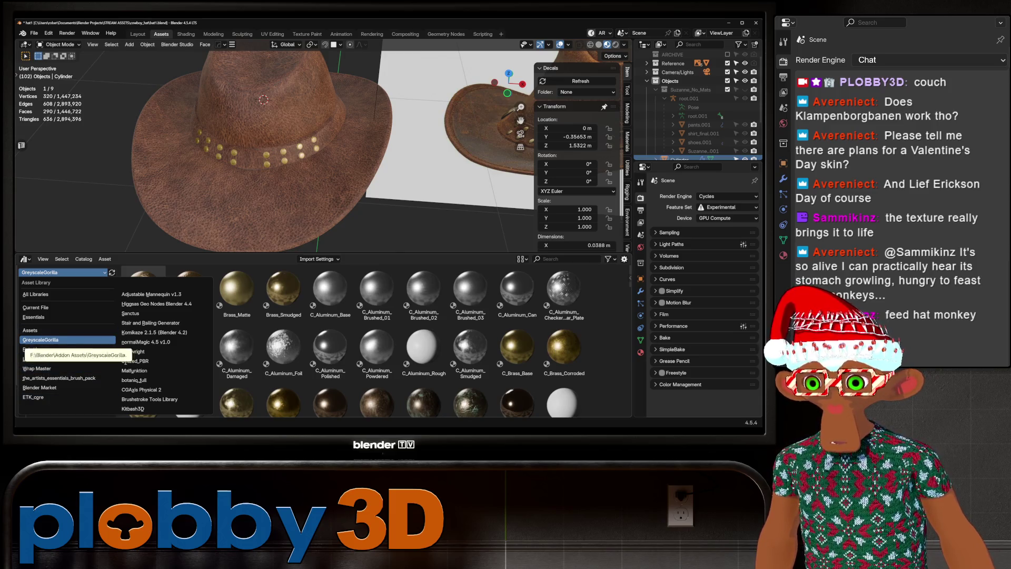
click(31, 330)
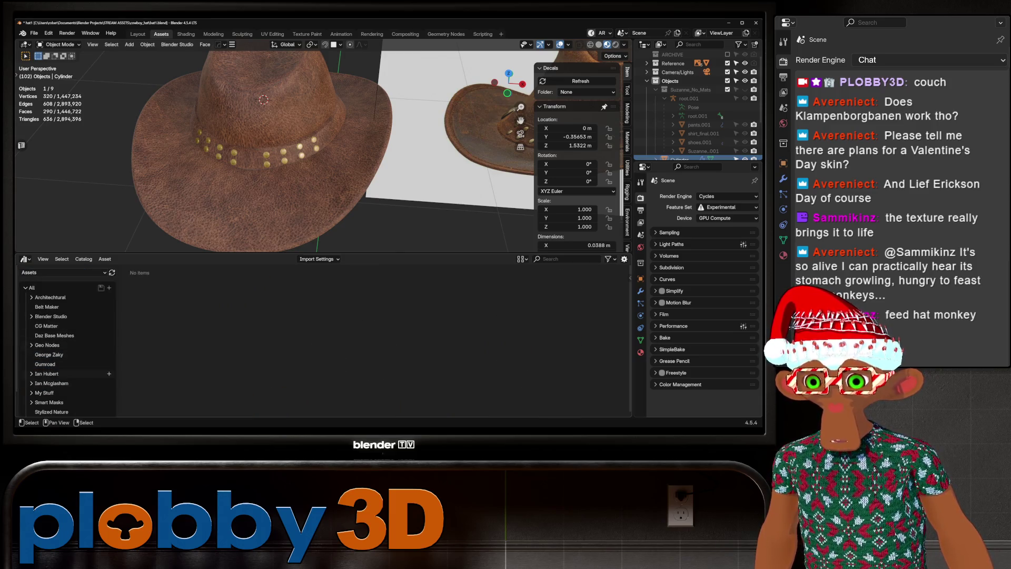
click(48, 392)
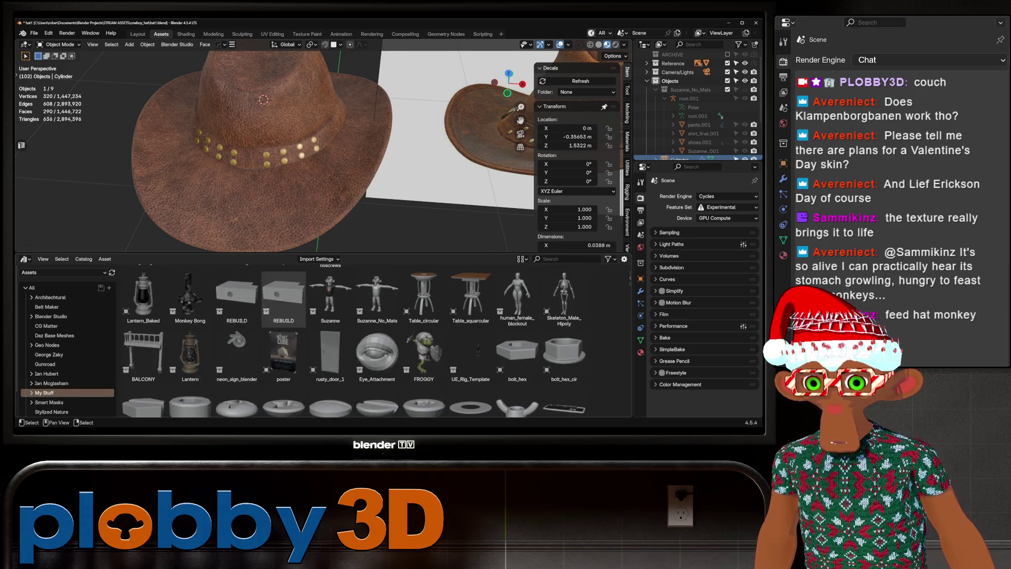
scroll(470, 345, down, 5)
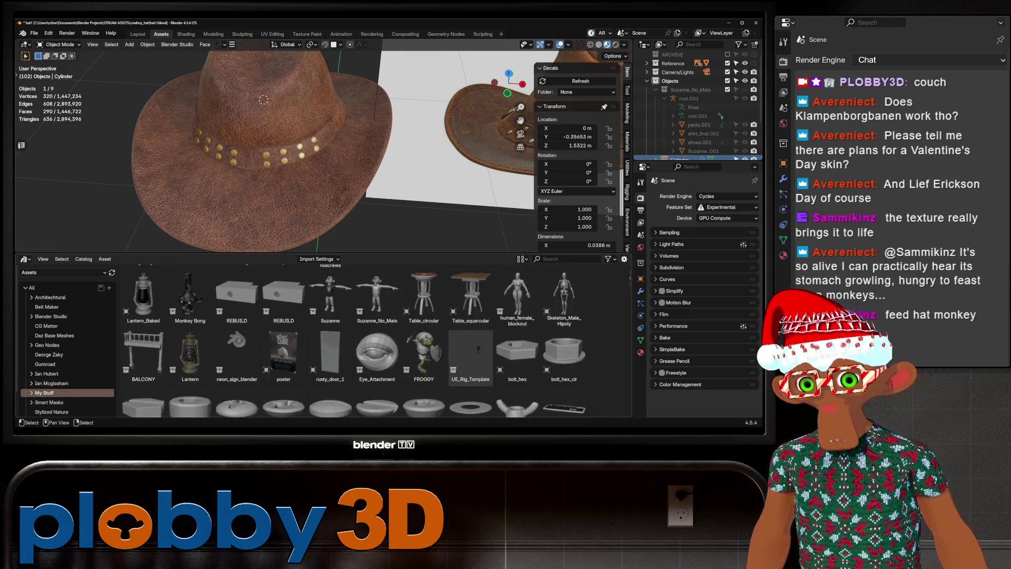
scroll(470, 345, down, 10)
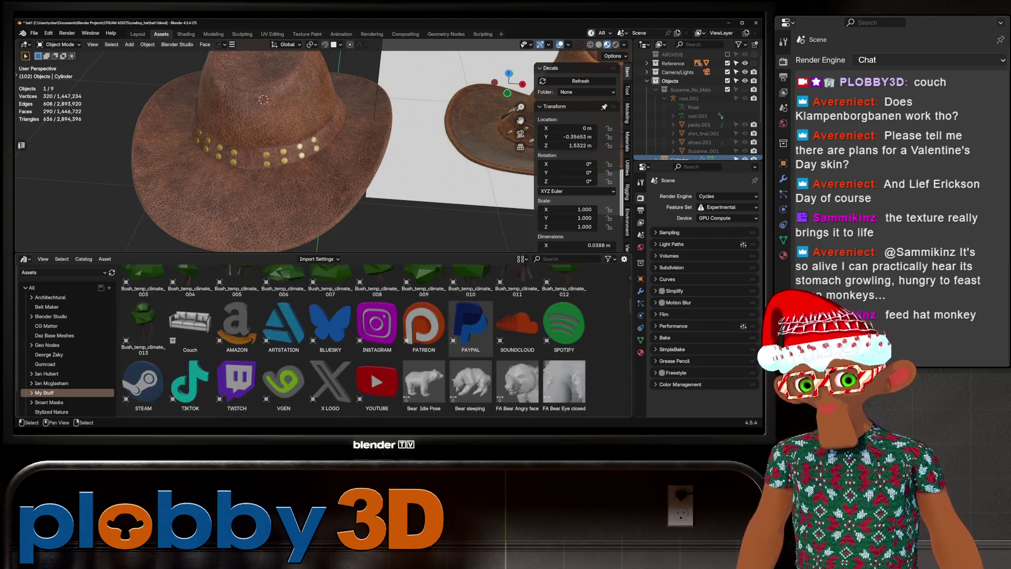
scroll(471, 316, down, 10)
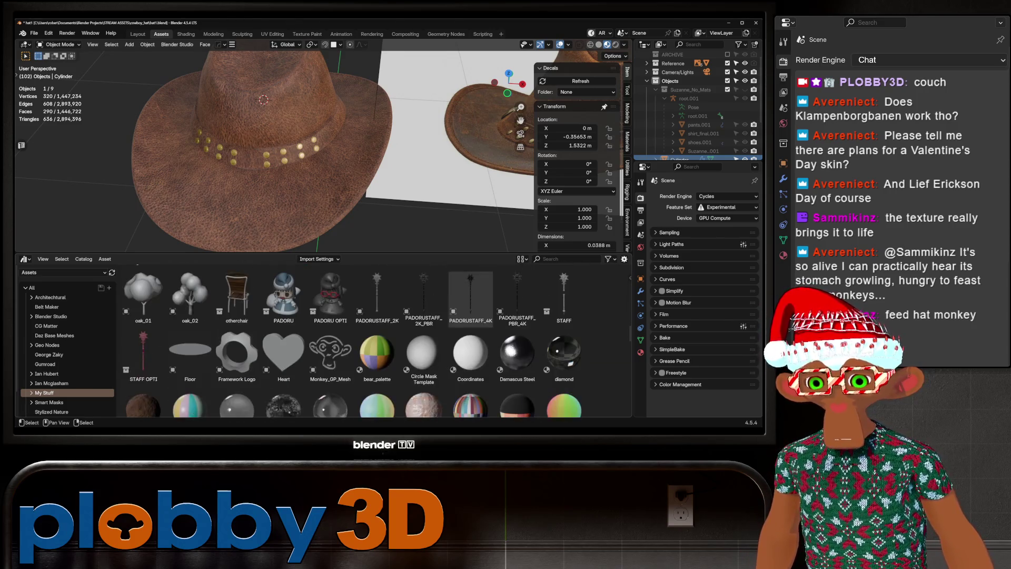
mouse_move(330, 350)
mouse_down()
mouse_move(190, 237)
mouse_move(105, 210)
mouse_move(248, 179)
mouse_move(256, 157)
mouse_up()
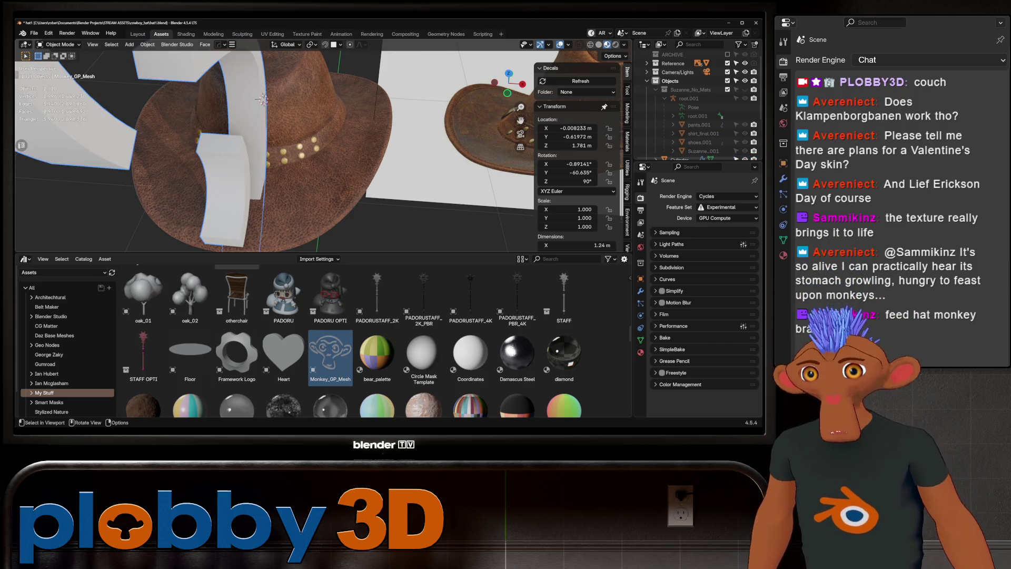
- Clear the monkey mesh's rotation and scale it down to 0.052
key(KP_Decimal)
middle_drag(274, 206, 300, 199)
key(alt+r)
scroll(299, 198, up, 3)
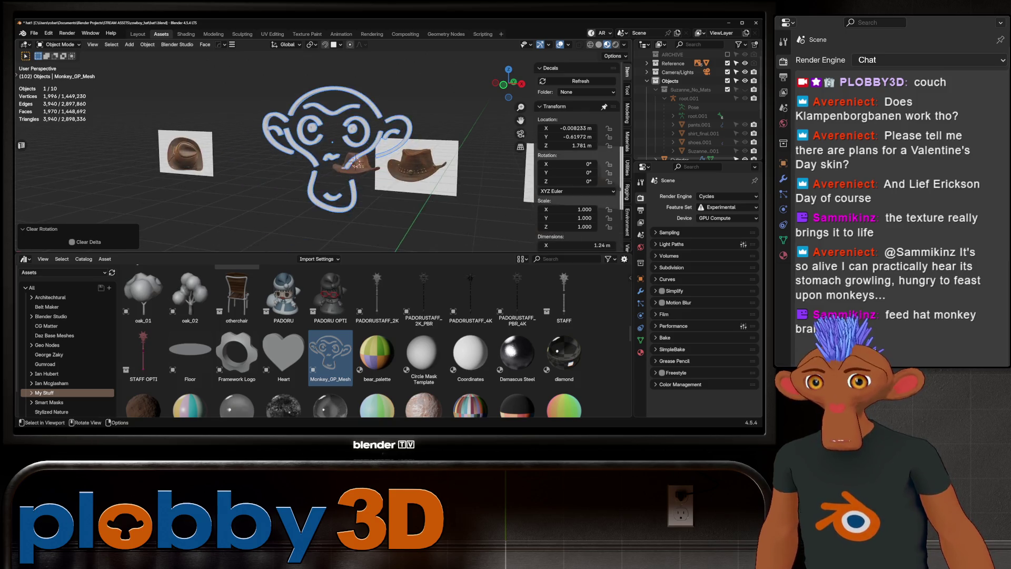
scroll(331, 316, down, 5)
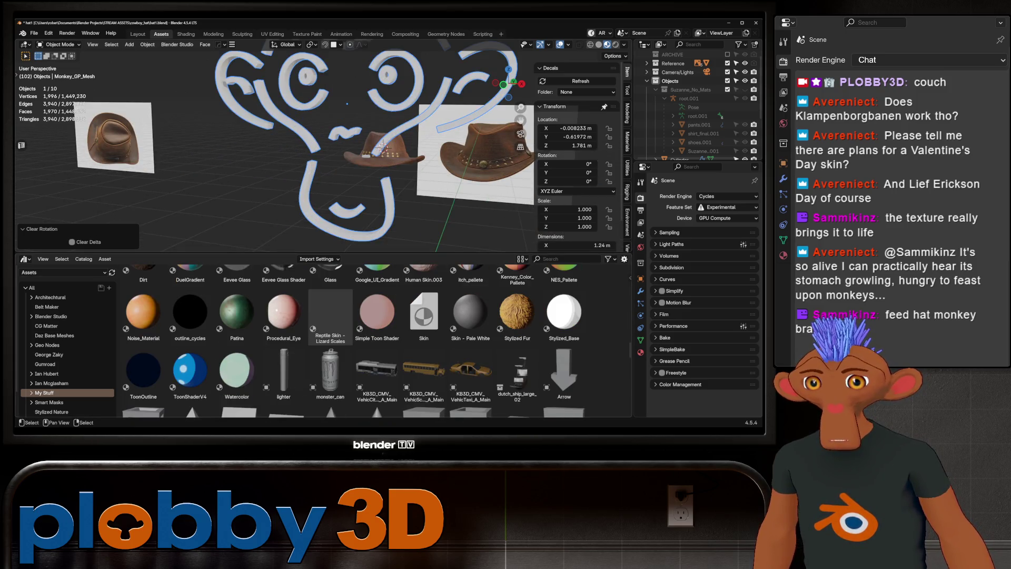
scroll(330, 317, down, 10)
scroll(331, 316, down, 10)
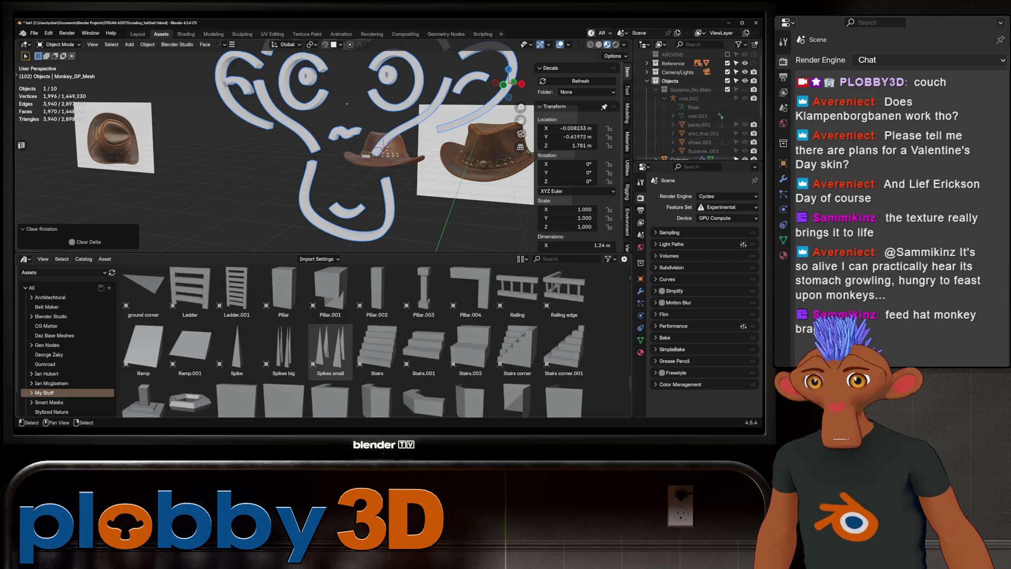
mouse_move(285, 232)
middle_down()
mouse_move(300, 226)
mouse_move(253, 226)
mouse_move(295, 226)
mouse_move(274, 226)
middle_up()
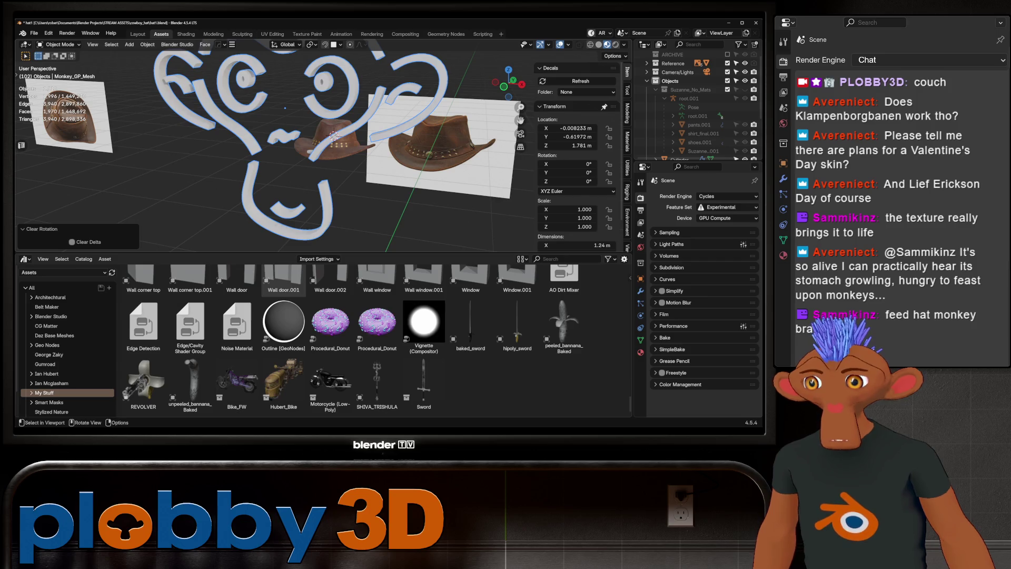
middle_drag(302, 106, 284, 95)
key(s)
click(277, 87)
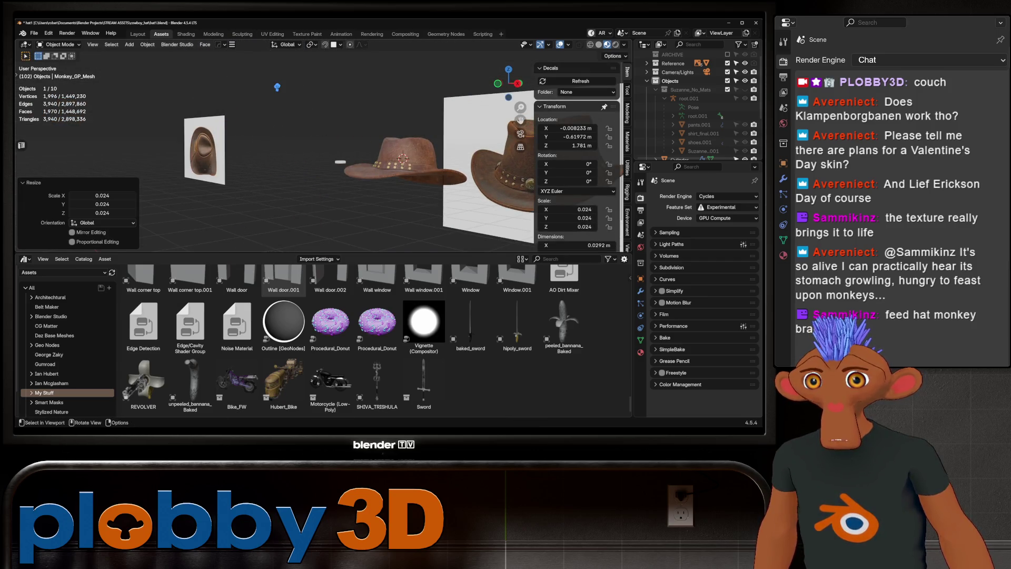
scroll(278, 87, up, 2)
key(s)
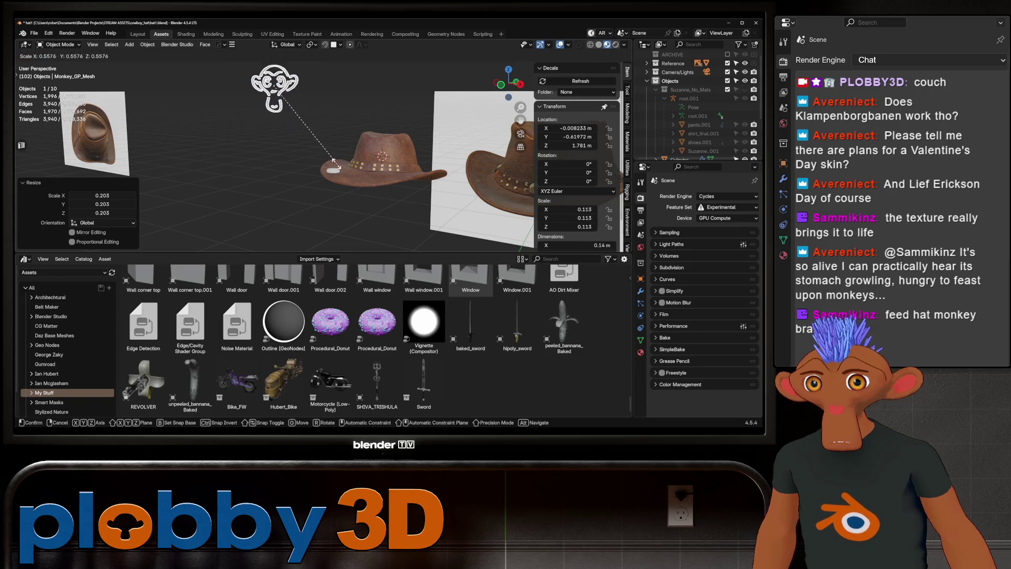
click(337, 168)
middle_drag(337, 168, 308, 145)
- Snap the monkey onto the white disc: cursor to the disc, then selection to cursor
click(330, 171)
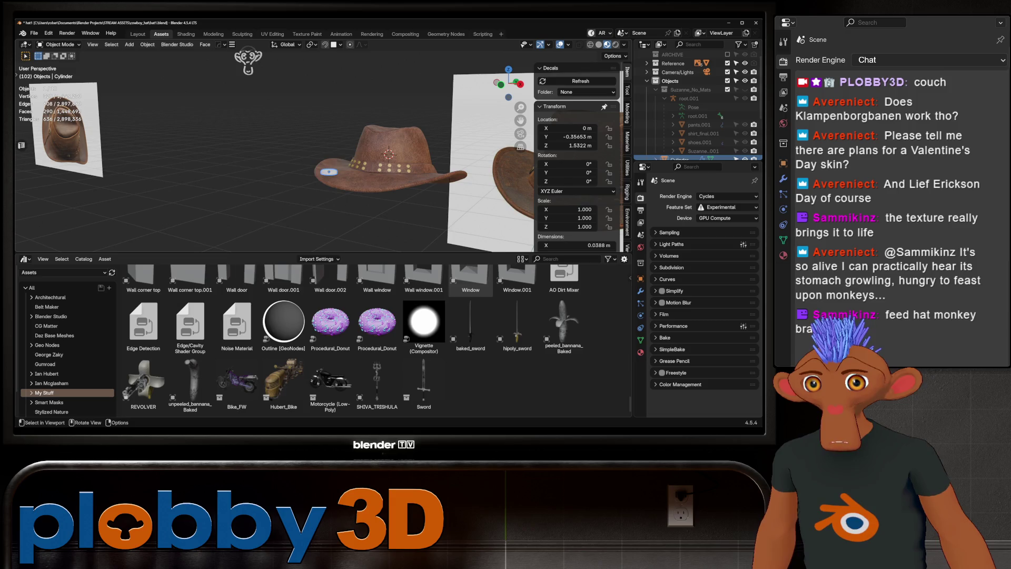
key(q)
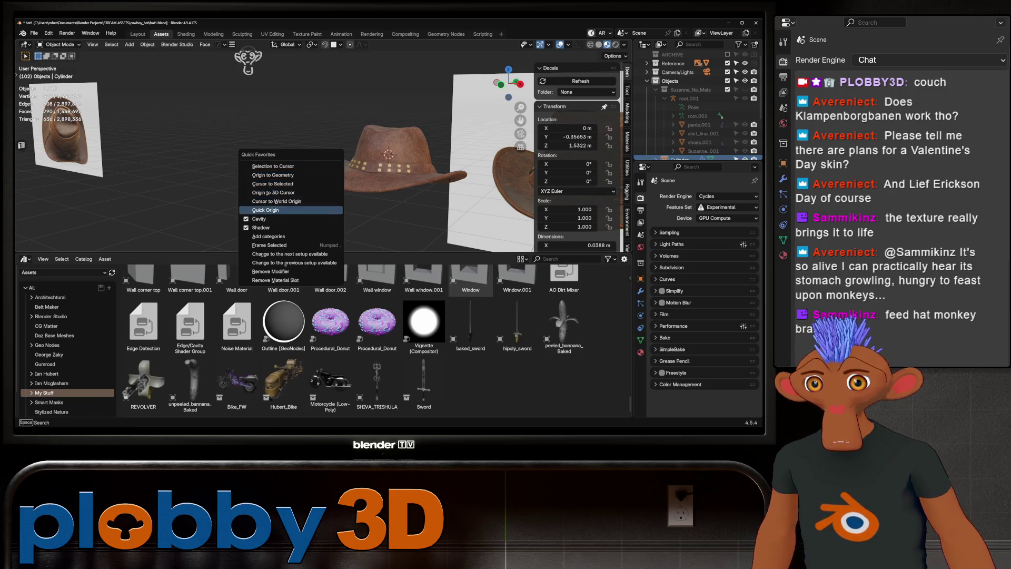
click(273, 183)
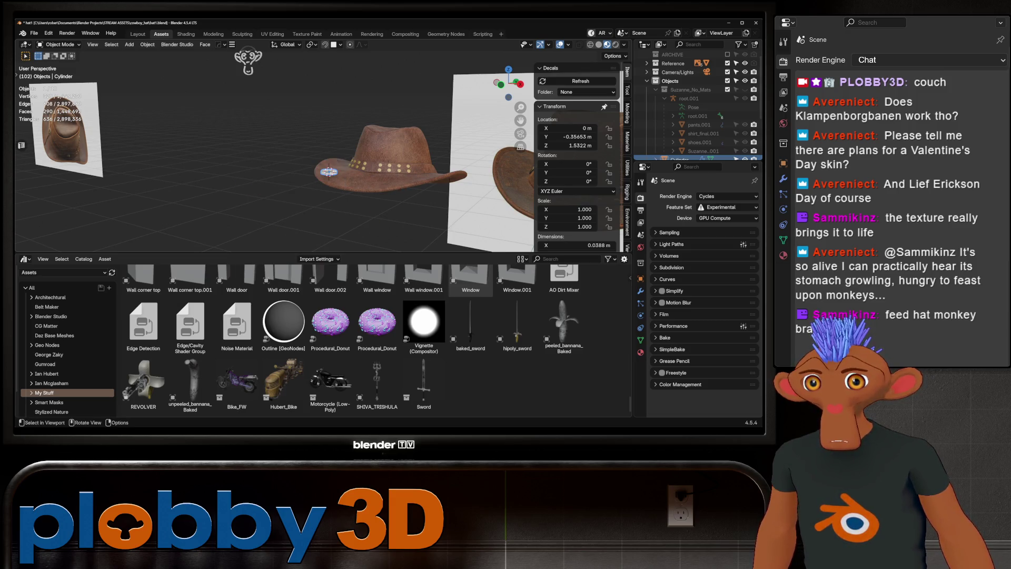
click(248, 61)
key(q)
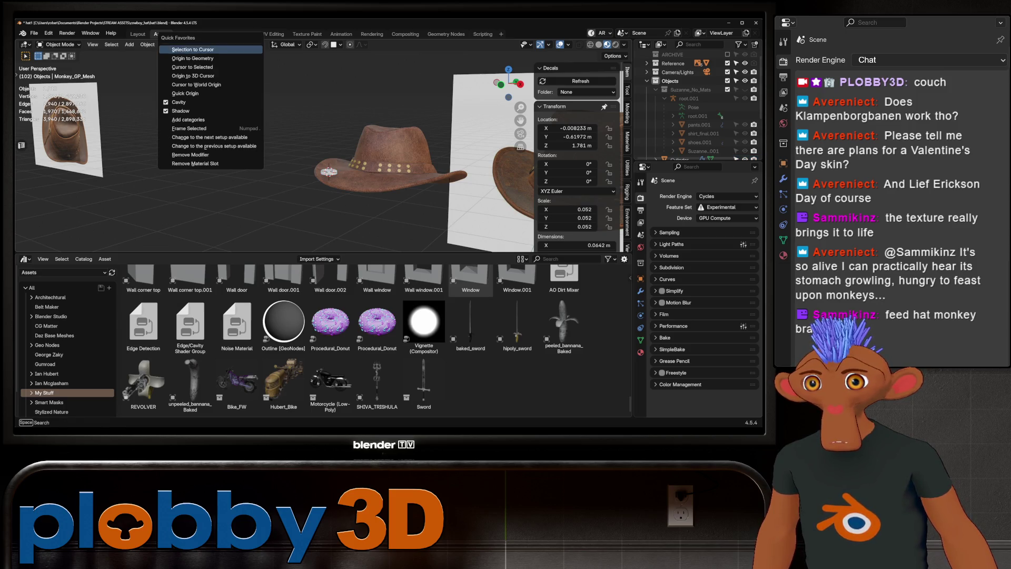
click(227, 56)
- Rotate the monkey −90° on X so it lies flat, then view it from the top
key(KP_Decimal)
middle_drag(369, 141, 302, 140)
text(rx)
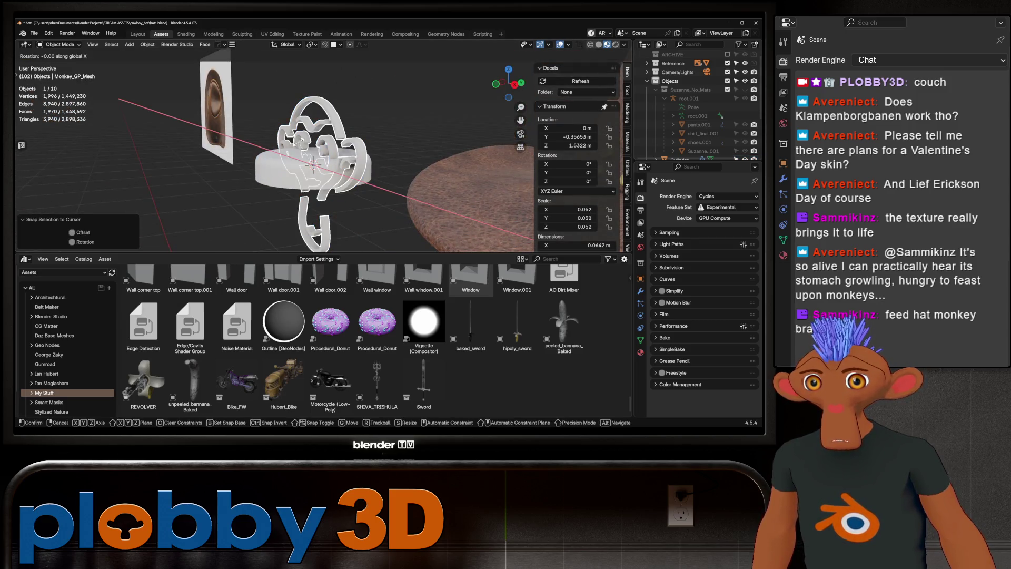
text(-90)
key(Return)
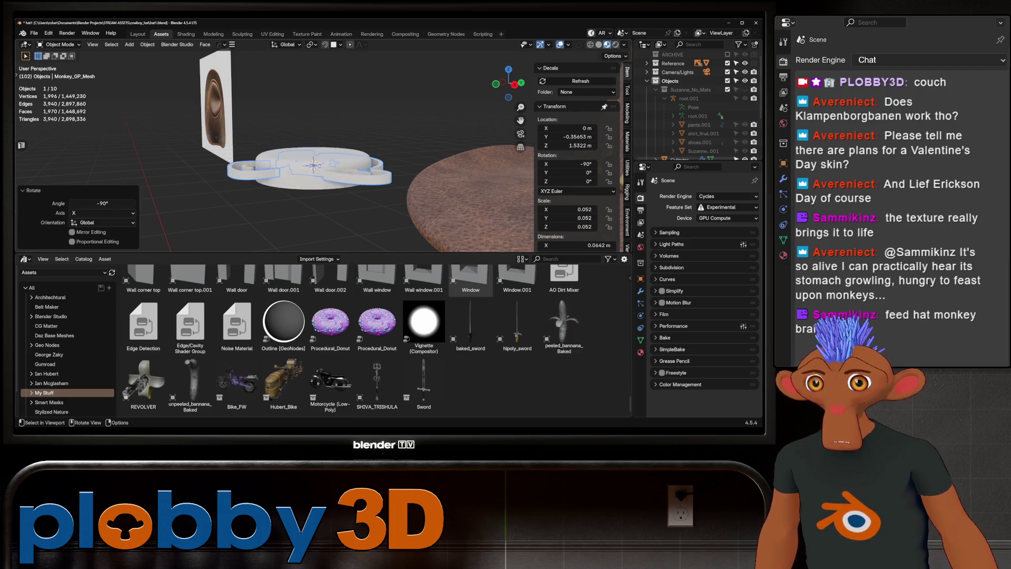
middle_drag(301, 141, 300, 159)
key(KP_7)
- Scale the monkey to 0.025 and move it along Z up to the disc's top surface
key(s)
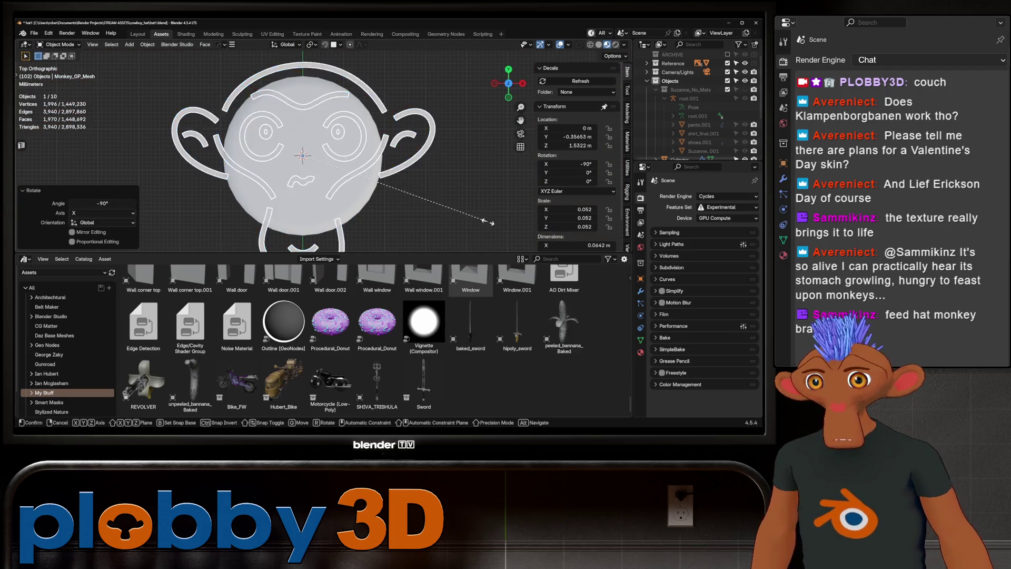
click(303, 153)
key(g)
key(z)
key(Return)
mouse_move(303, 158)
middle_down()
mouse_move(308, 126)
mouse_move(292, 147)
middle_up()
key(g)
key(z)
key(Return)
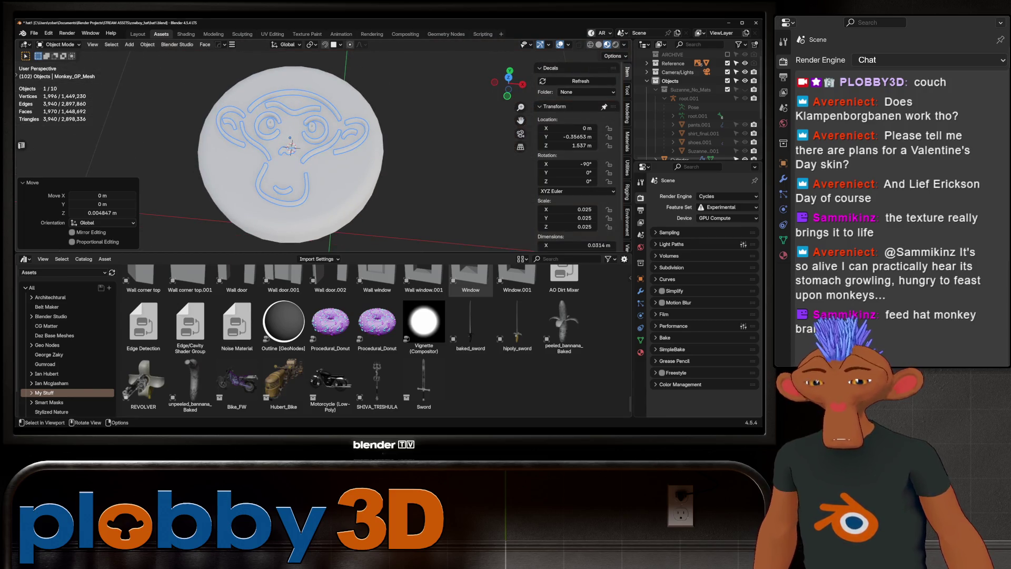
key(KP_7)
- Thicken the monkey's outline strokes with Shrink/Fatten by 0.0245 m in Edit Mode
key(Tab)
key(alt+s)
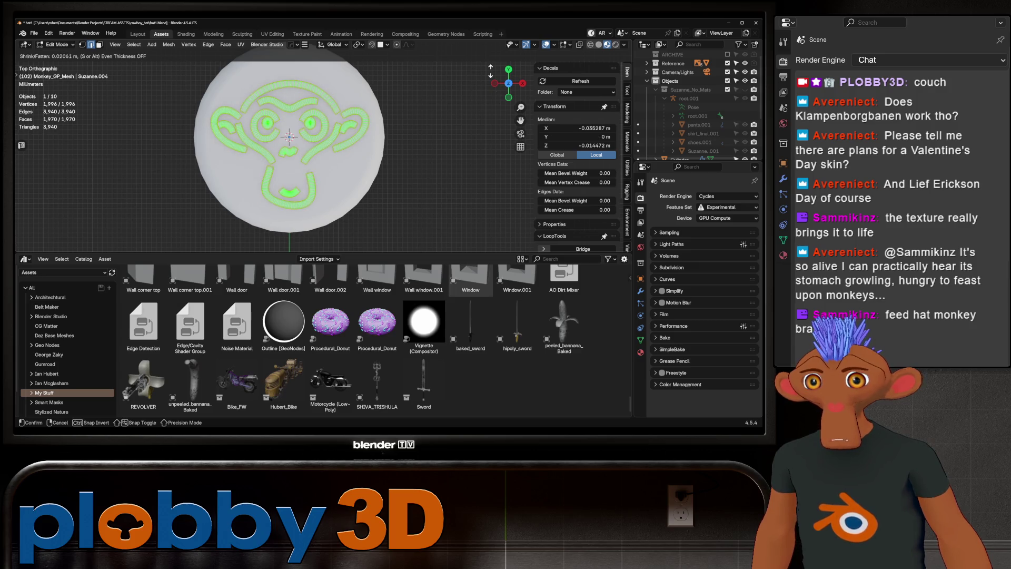
click(25, 134)
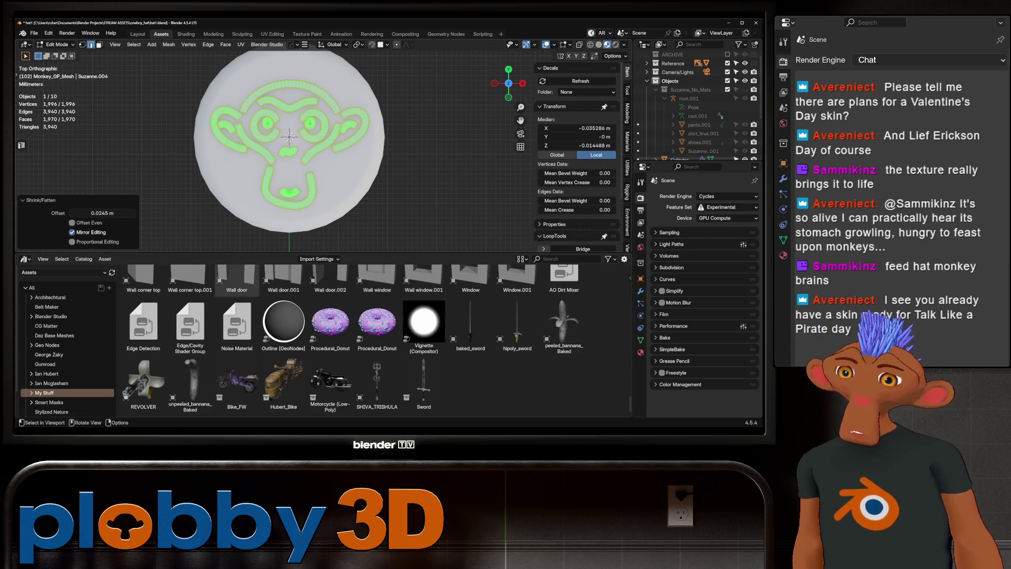
key(Tab)
- Nudge the logo 0.001 m along Y to centre it on the disc
middle_drag(400, 158, 422, 115)
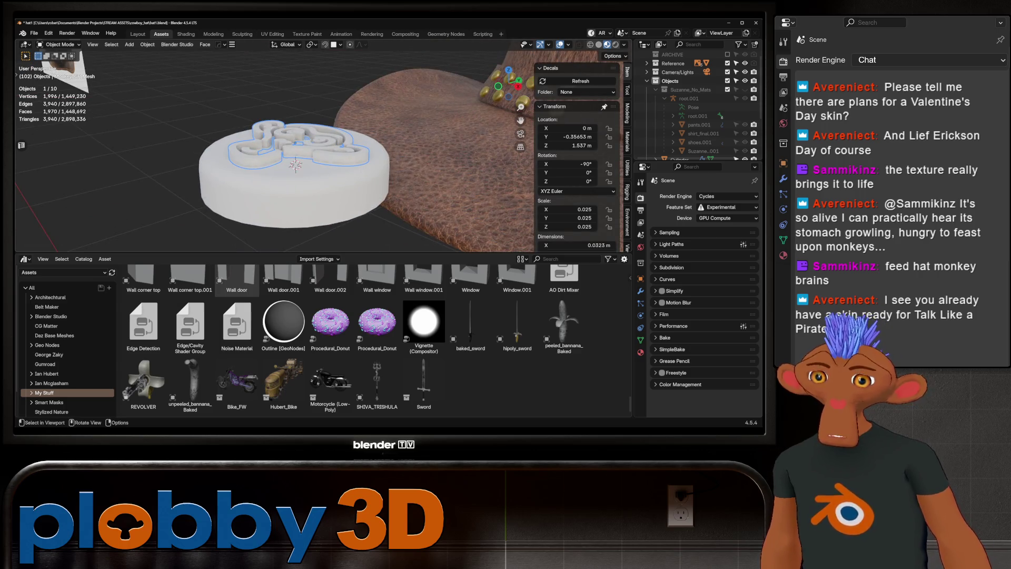
key(KP_7)
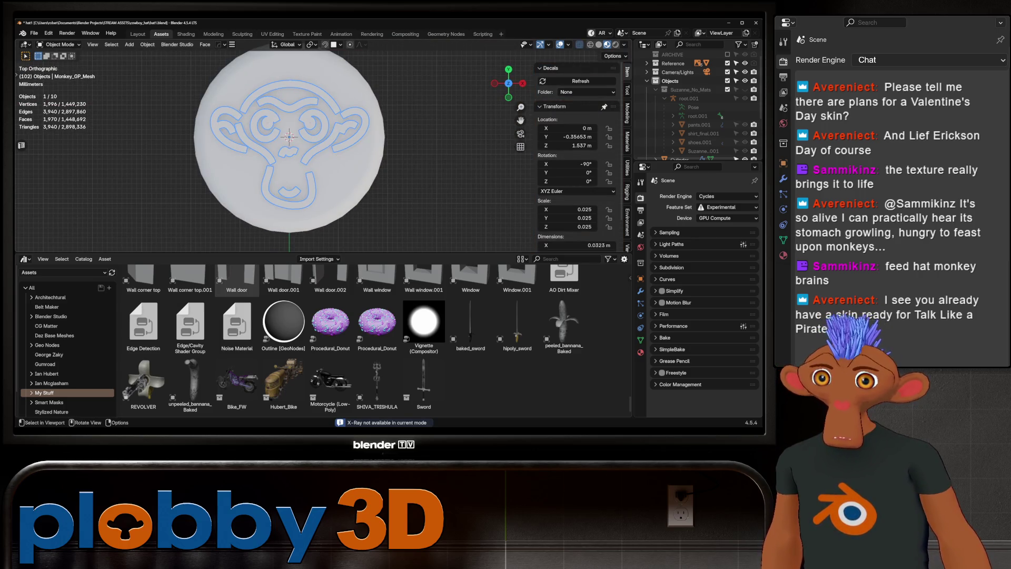
key(g)
key(Escape)
key(g)
key(y)
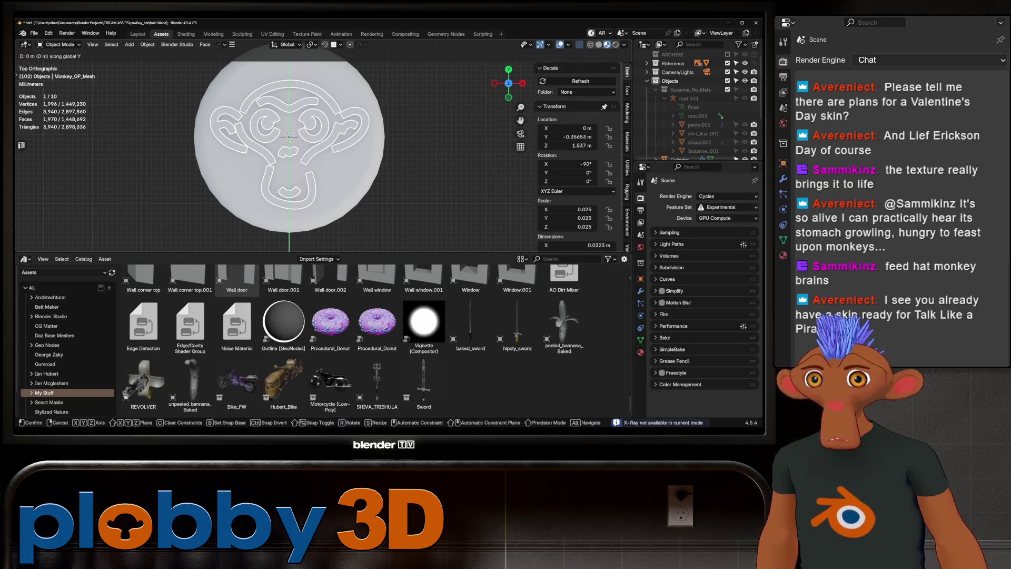
click(289, 136)
mouse_move(288, 136)
middle_down()
mouse_move(287, 126)
mouse_move(318, 153)
middle_up()
- Switch back to plain Solid shading and return to the Layout workspace
scroll(318, 153, up, 5)
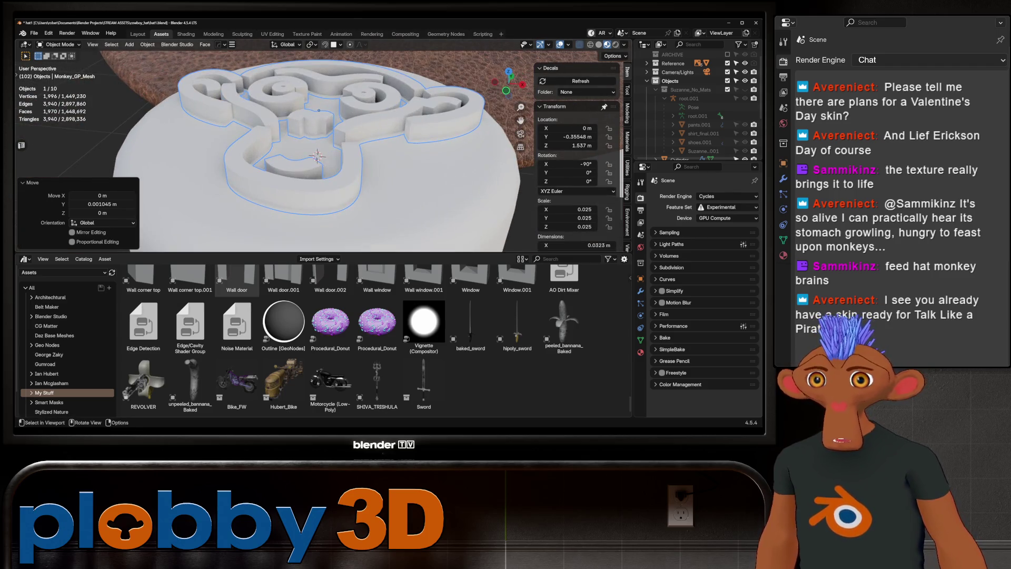
key(alt+z)
scroll(318, 156, down, 5)
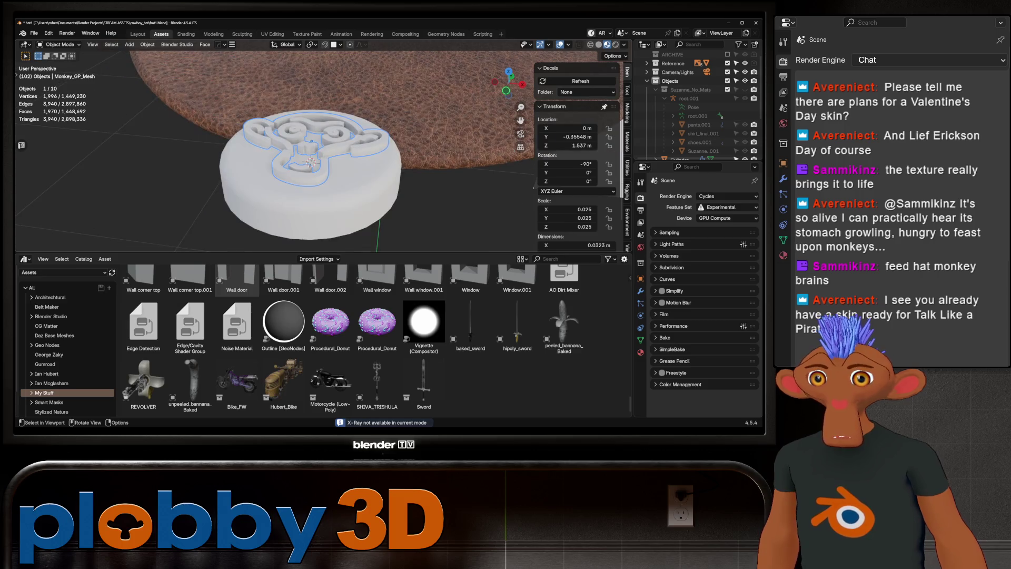
key(z)
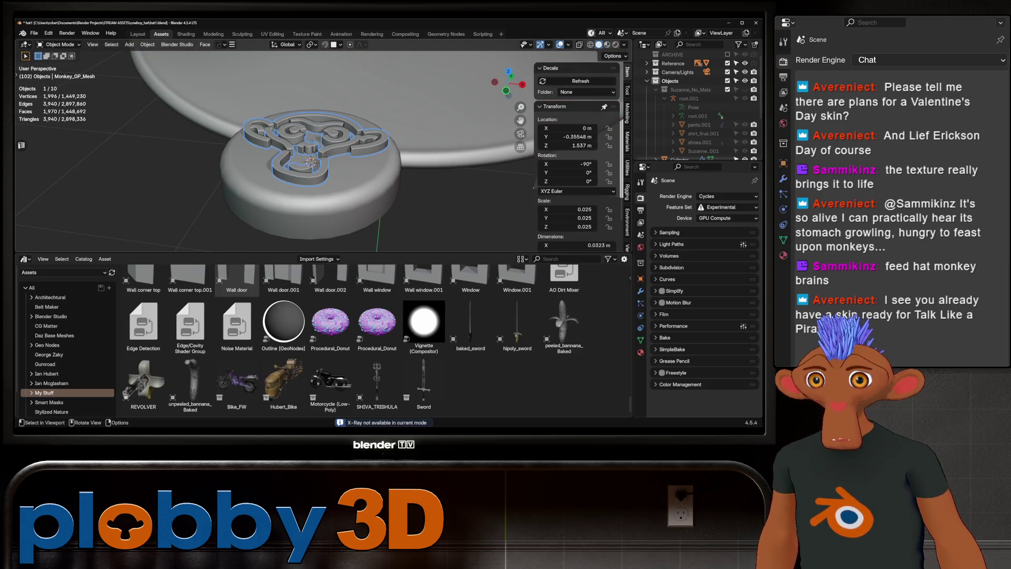
key(ctrl+Page_Up)
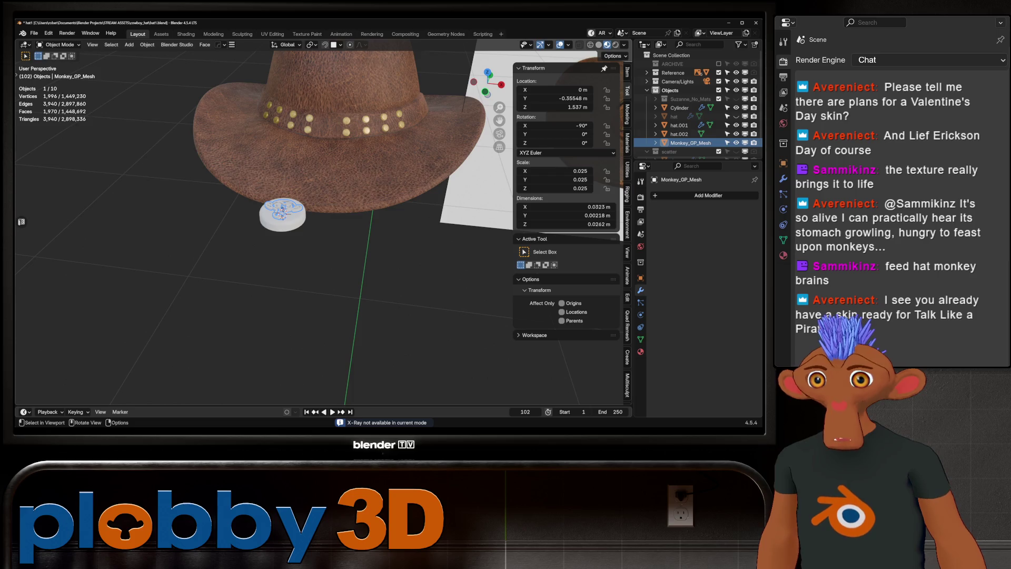
- Select all top faces of the logo relief using Select Similar > Coplanar with a wider threshold
shift+middle_drag(263, 237, 579, 237)
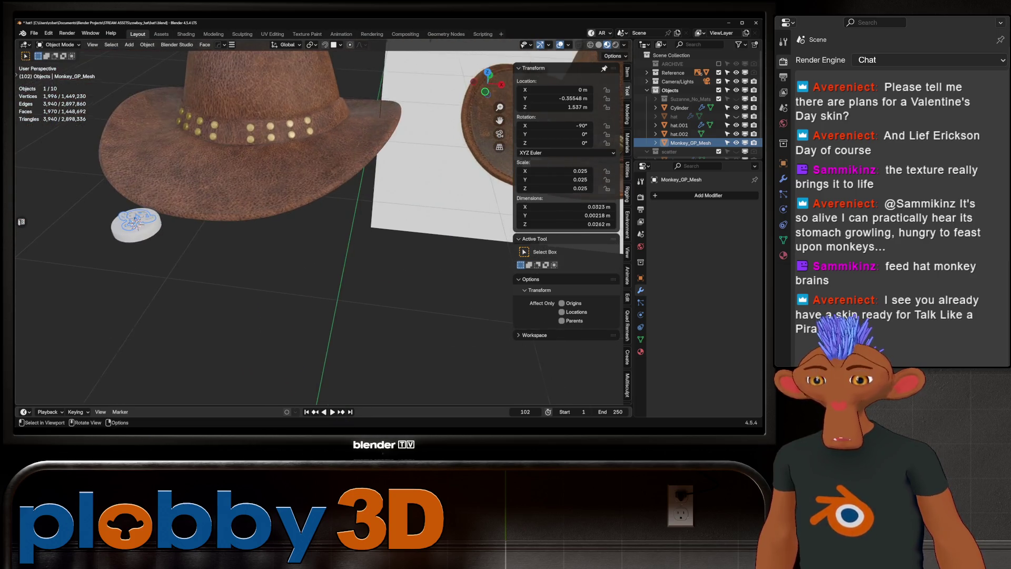
scroll(445, 216, up, 4)
key(KP_Decimal)
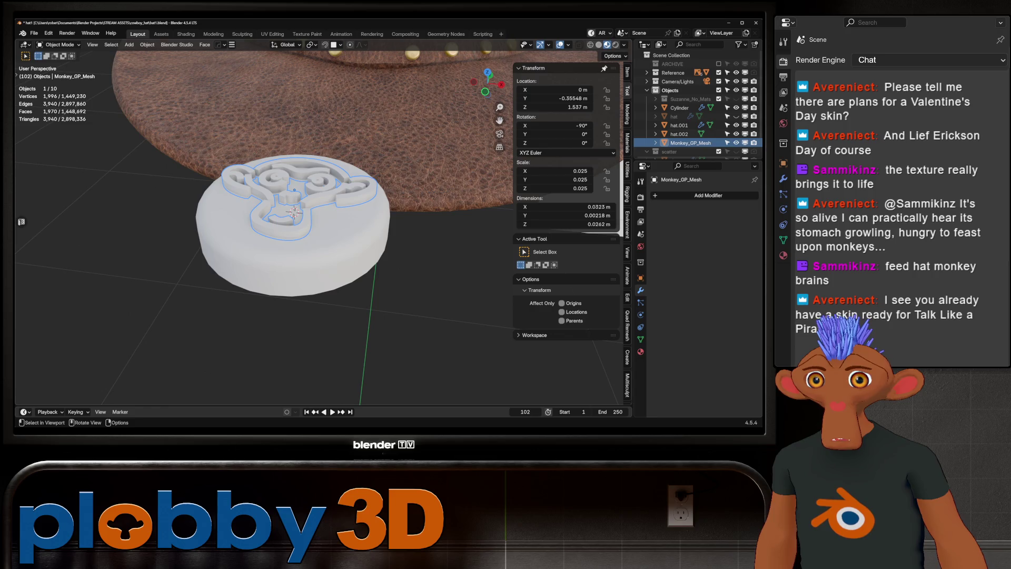
mouse_move(295, 237)
middle_down()
mouse_move(342, 221)
mouse_move(316, 263)
middle_up()
key(Tab)
scroll(295, 237, up, 2)
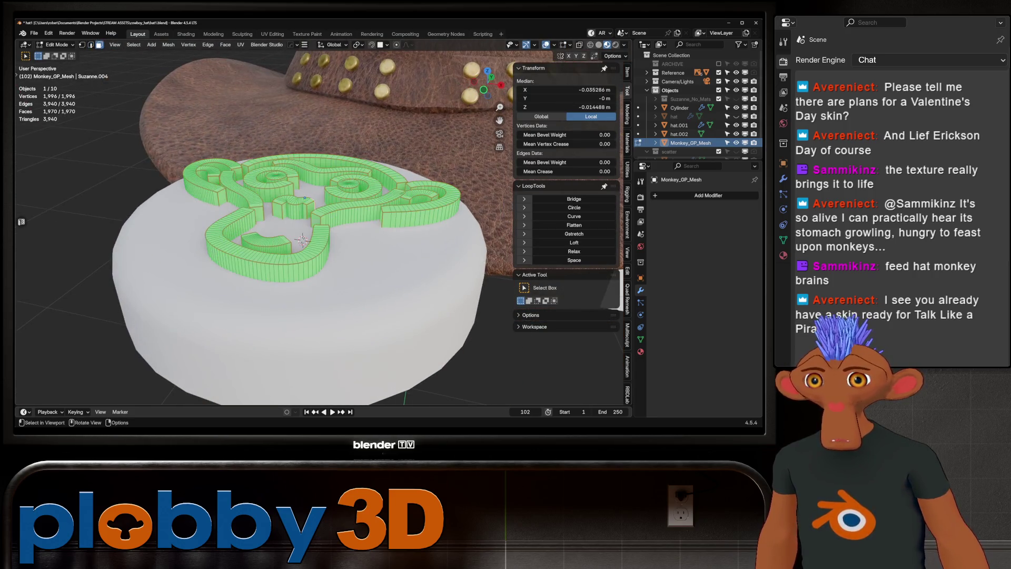
click(270, 258)
key(shift+g)
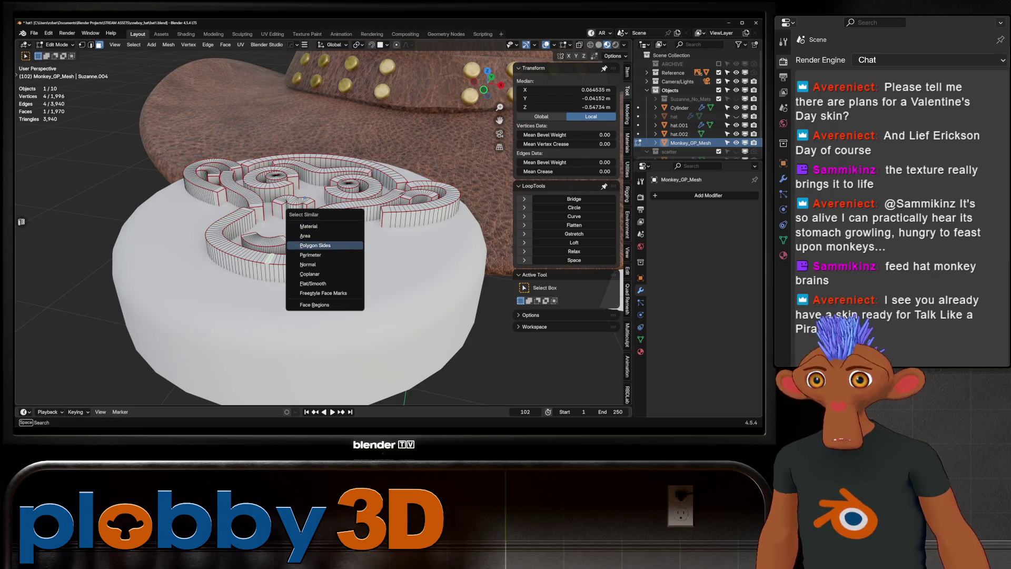
click(324, 274)
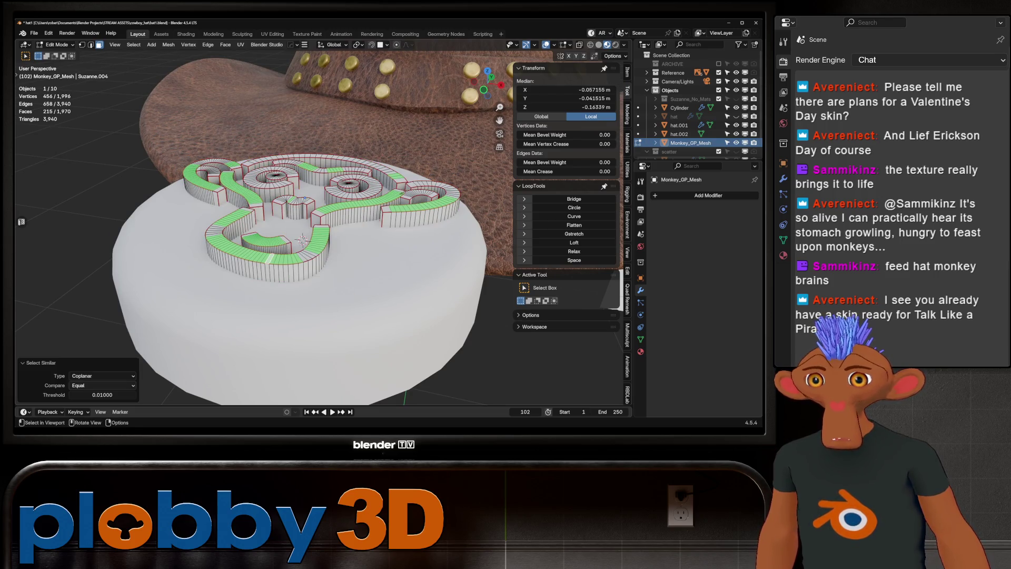
click(102, 394)
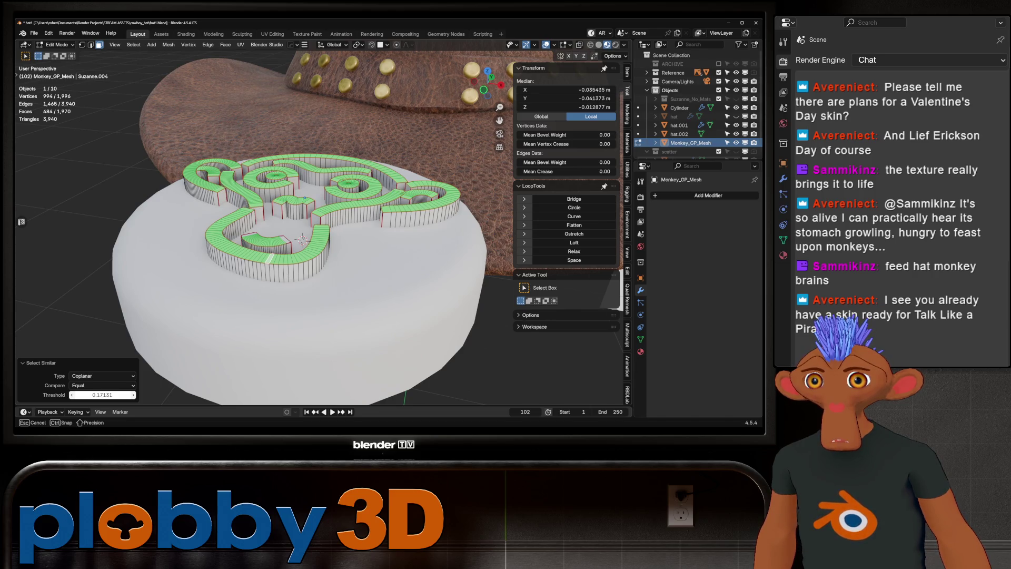
drag(103, 395, 102, 394)
mouse_move(317, 238)
middle_down()
mouse_move(337, 221)
mouse_move(316, 232)
mouse_move(327, 200)
mouse_move(331, 228)
mouse_move(275, 231)
middle_up()
scroll(331, 228, up, 2)
key(alt+z)
key(alt+z)
- Select the top faces' boundary loop and bevel those edges with a single segment
key(q)
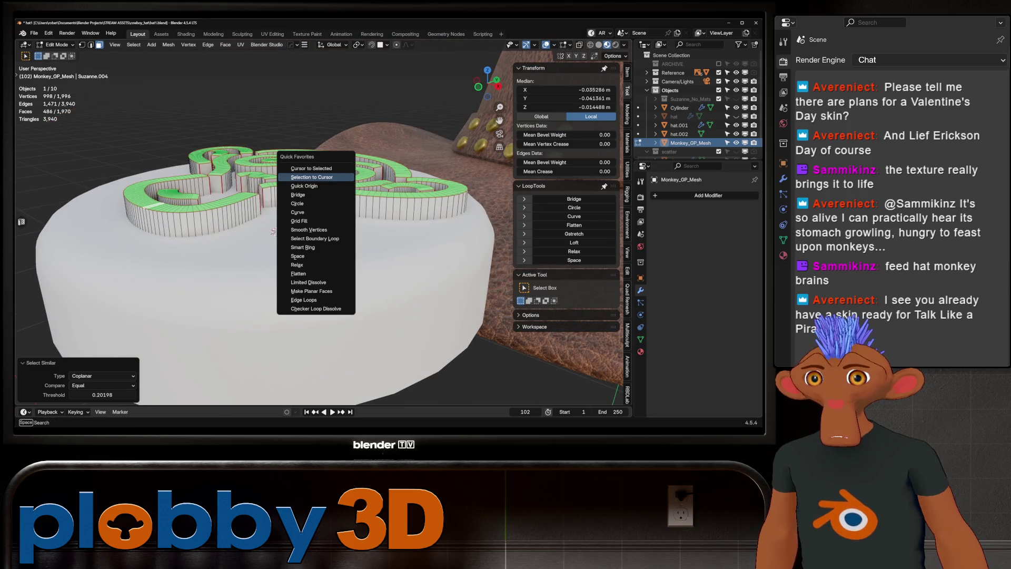
key(Up)
key(Up)
key(Up)
key(Return)
middle_drag(274, 232, 279, 238)
scroll(284, 171, up, 2)
key(ctrl+b)
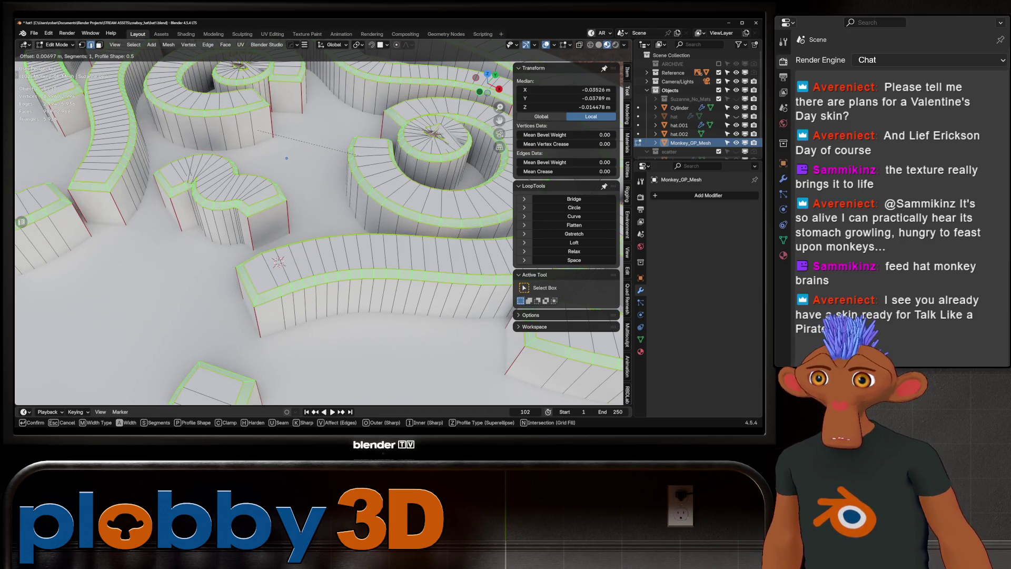
scroll(369, 161, down, 3)
key(Return)
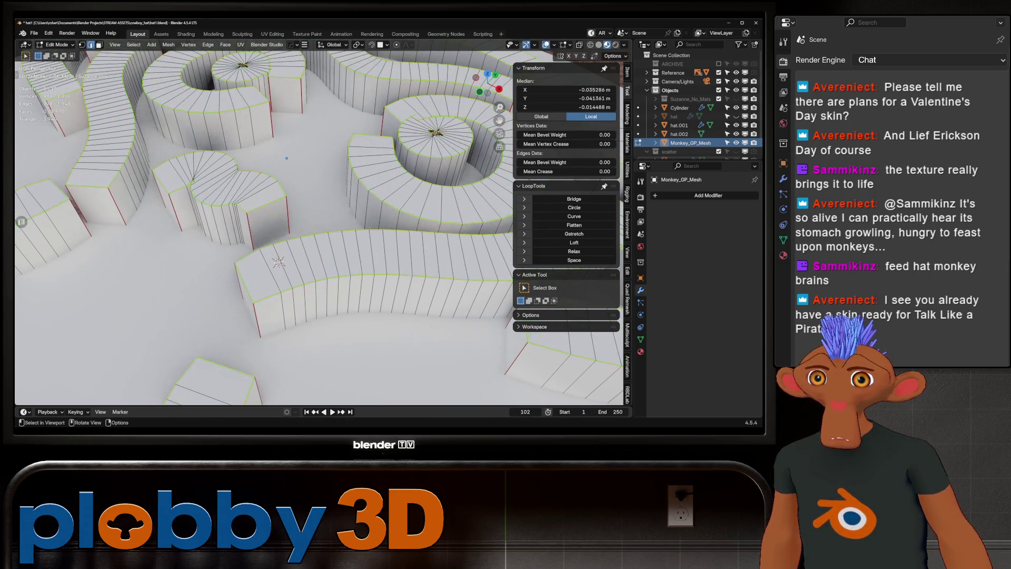
scroll(316, 222, down, 6)
middle_drag(317, 221, 317, 164)
scroll(316, 221, up, 6)
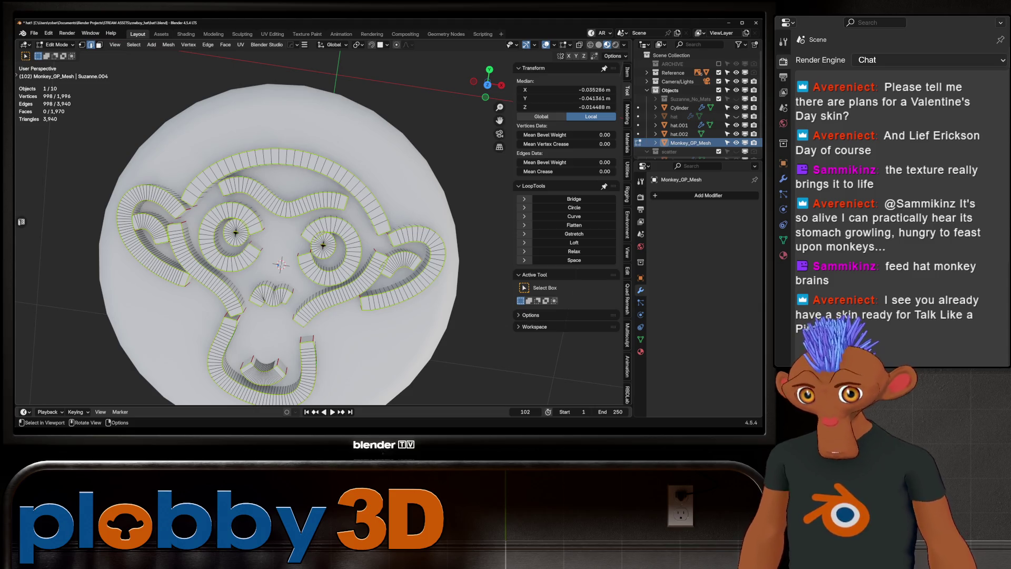
key(KP_1)
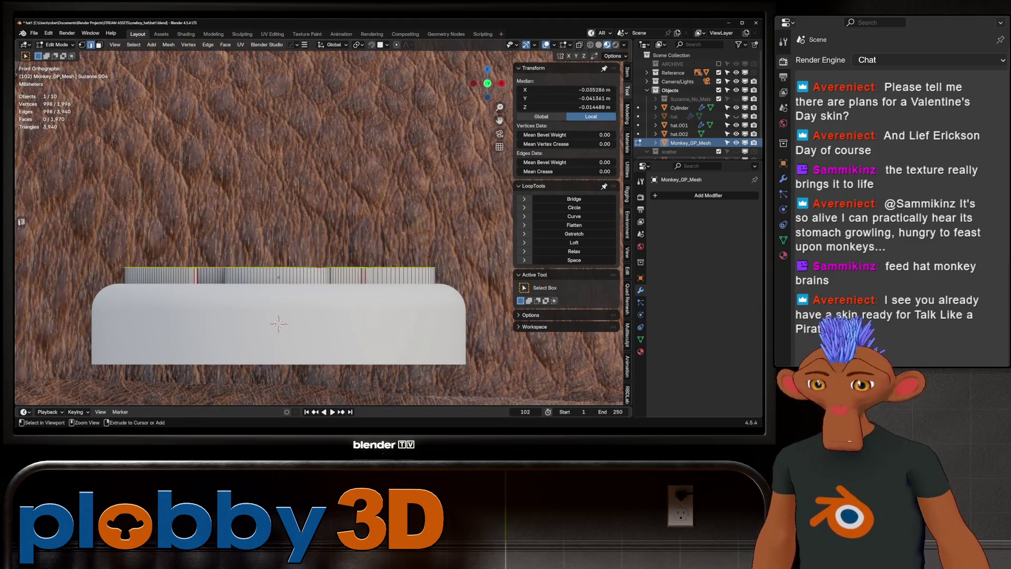
- Delete the fan of faces at the centre of one eye spiral
key(KP_7)
key(alt+a)
key(3)
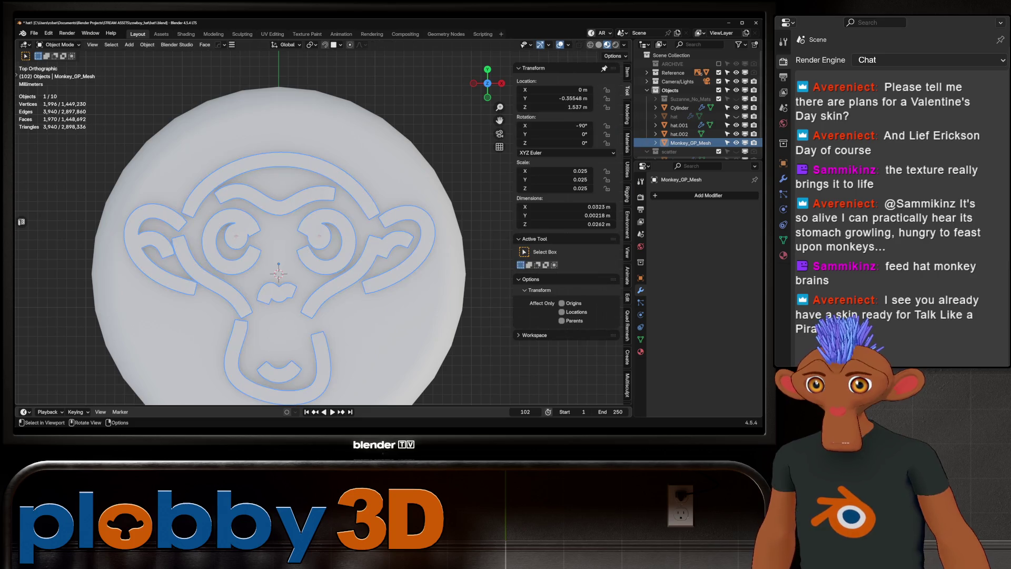
scroll(210, 234, up, 9)
key(l)
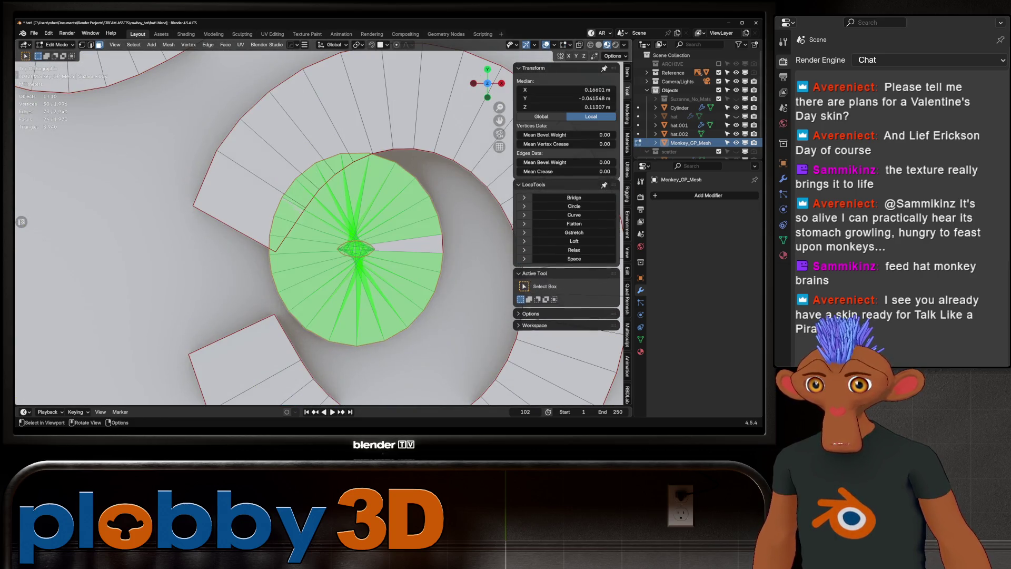
drag(395, 282, 395, 282)
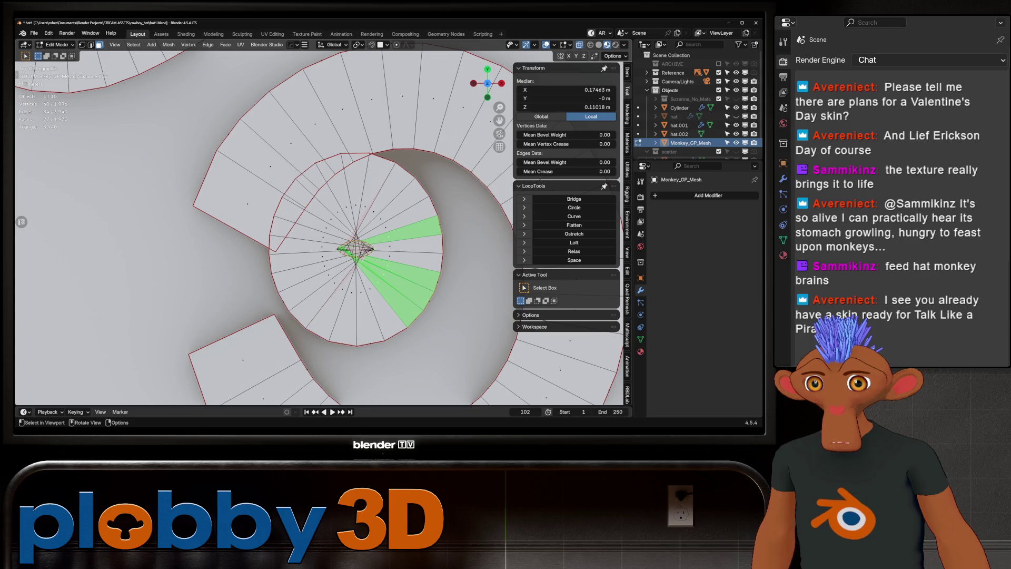
scroll(356, 247, down, 1)
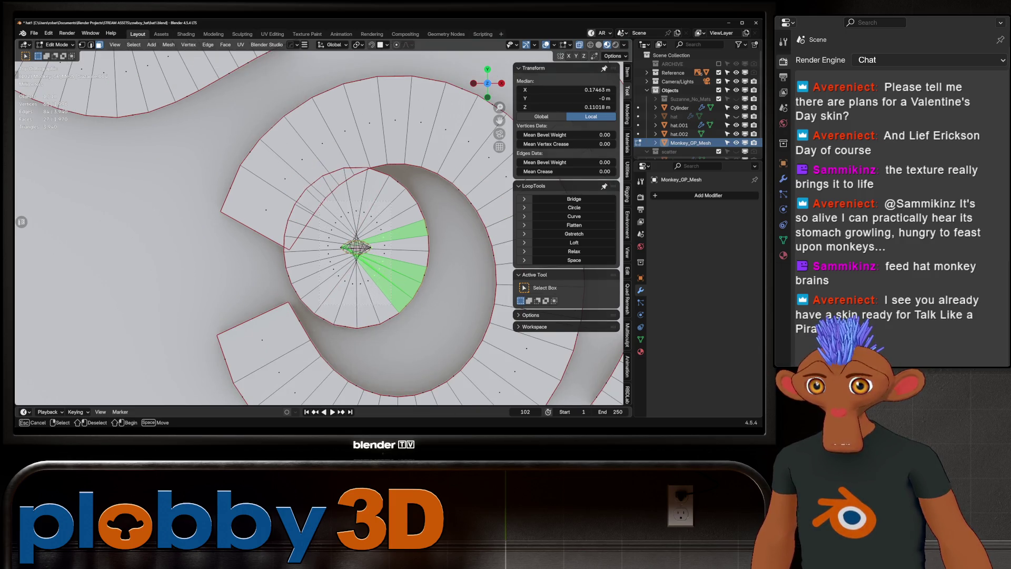
drag(392, 305, 393, 305)
key(x)
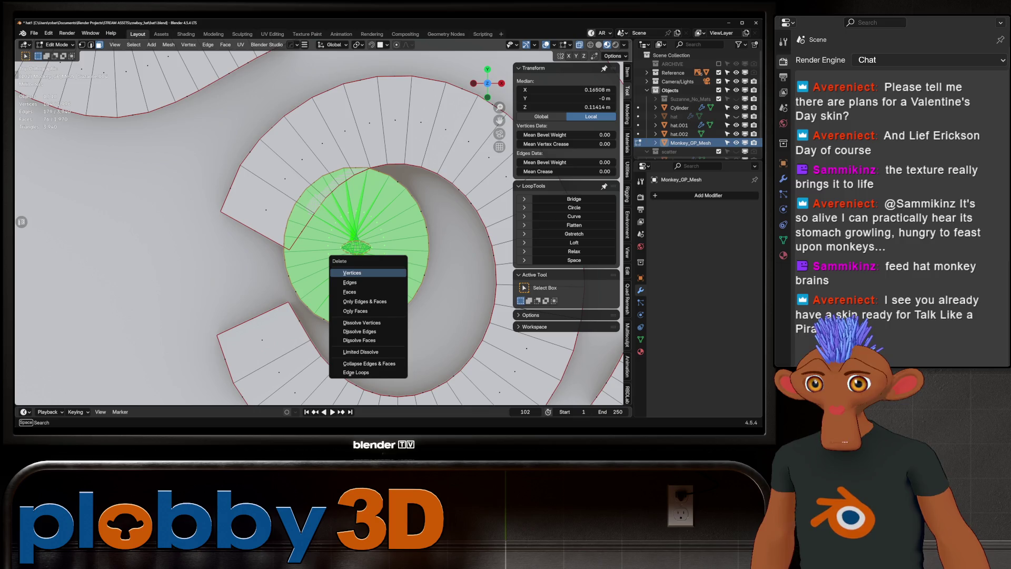
click(363, 292)
- Select a stretch of faces along the spiral's inner wall and delete them
mouse_move(363, 293)
middle_down()
mouse_move(106, 358)
mouse_move(172, 197)
mouse_move(274, 147)
mouse_move(77, 329)
middle_up()
scroll(77, 330, down, 4)
scroll(77, 330, up, 6)
click(258, 236)
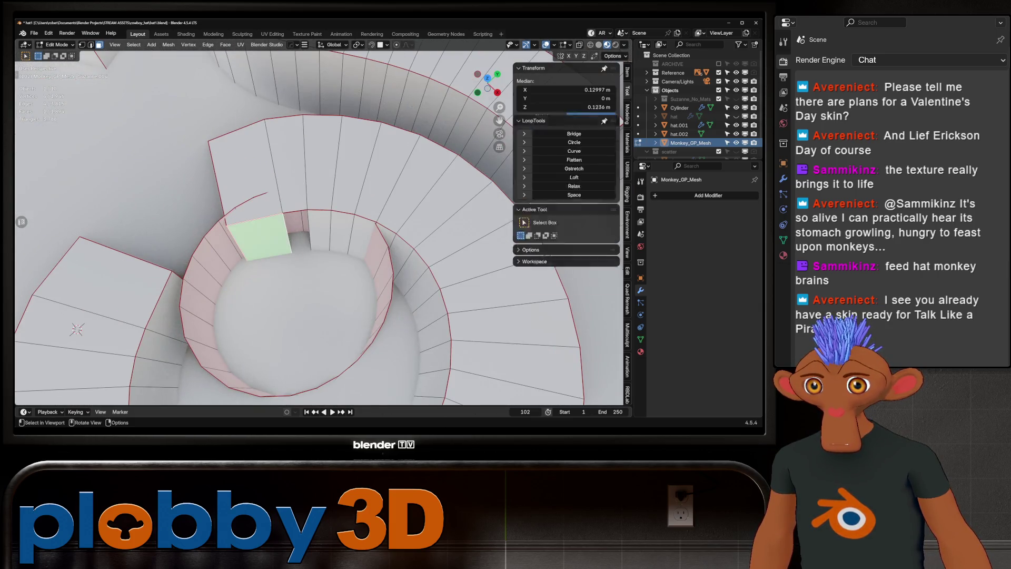
key(2)
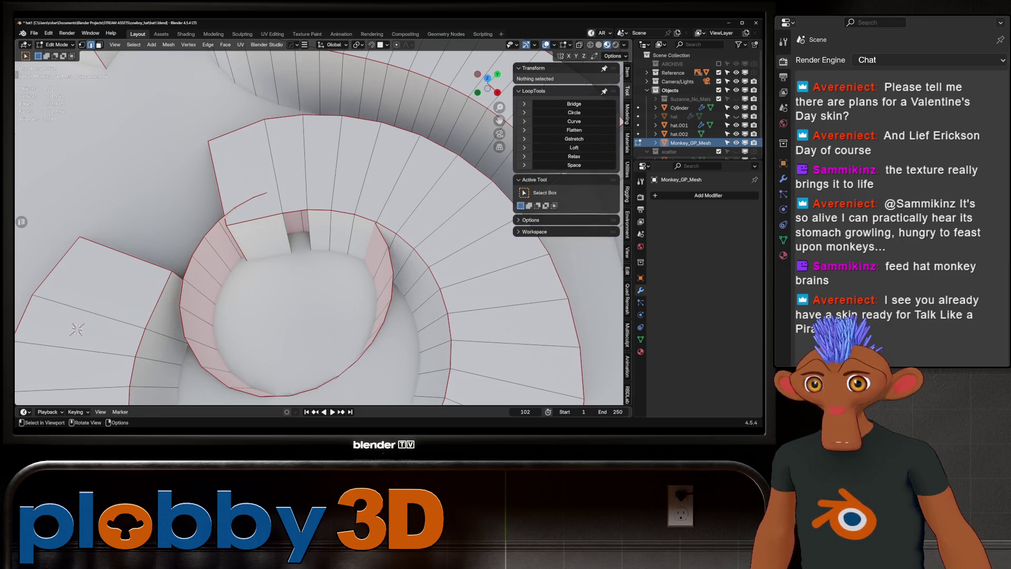
mouse_move(77, 330)
middle_down()
mouse_move(74, 399)
mouse_move(79, 390)
mouse_move(95, 403)
middle_up()
key(3)
click(256, 243)
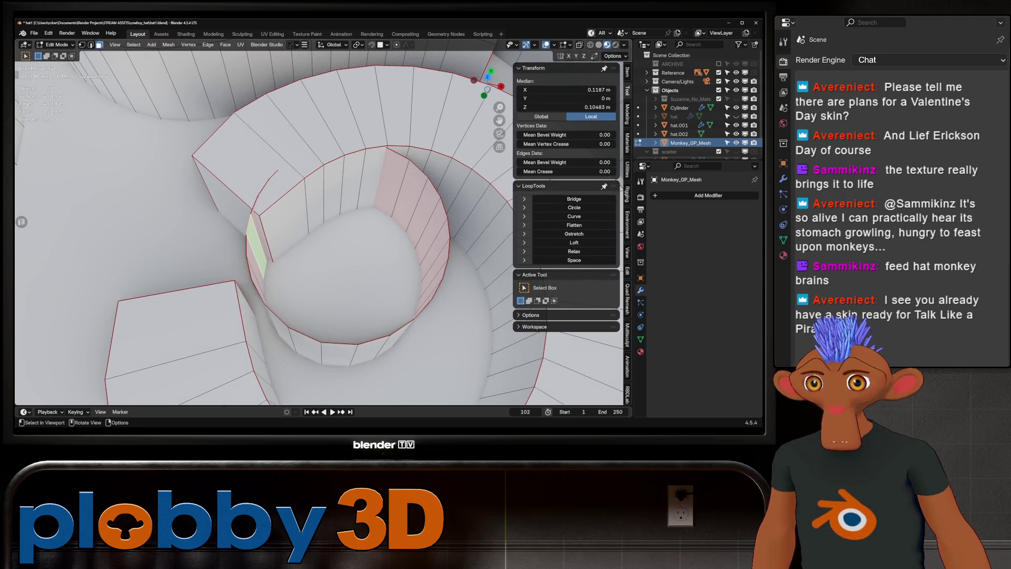
key(ctrl+KP_Add)
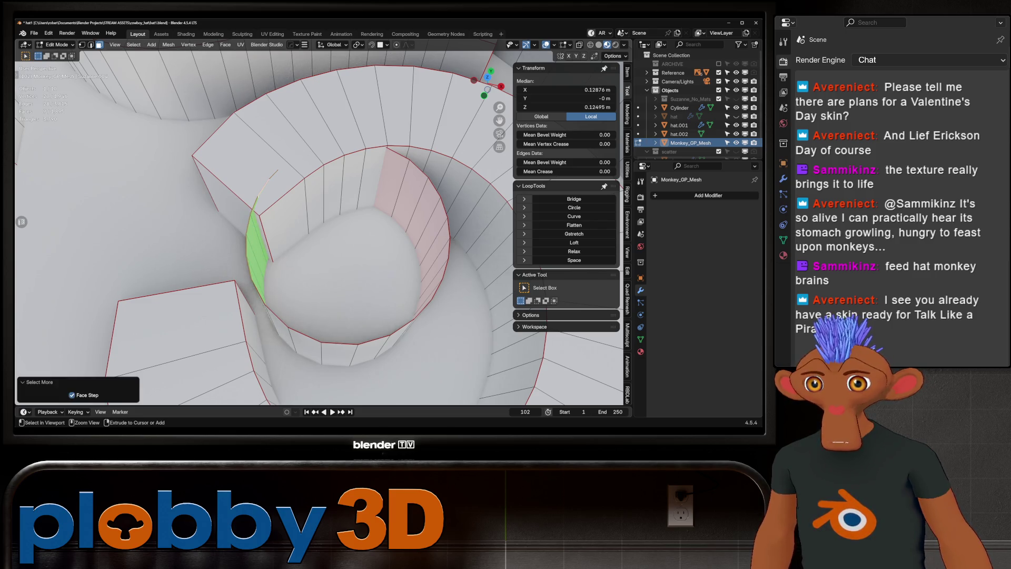
key(ctrl+KP_Add)
key(ctrl+KP_Add)
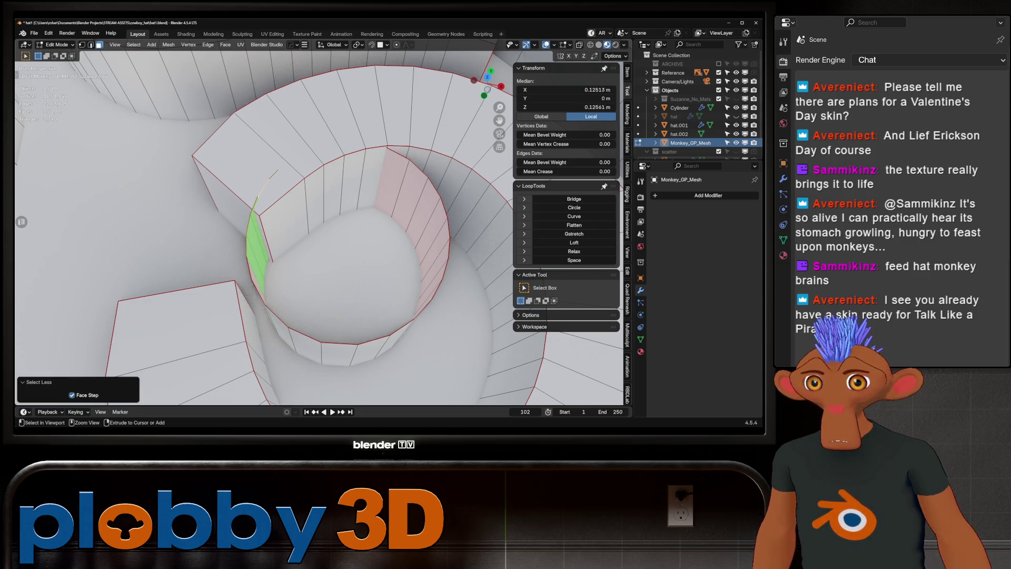
key(ctrl+KP_Add)
middle_drag(316, 237, 310, 281)
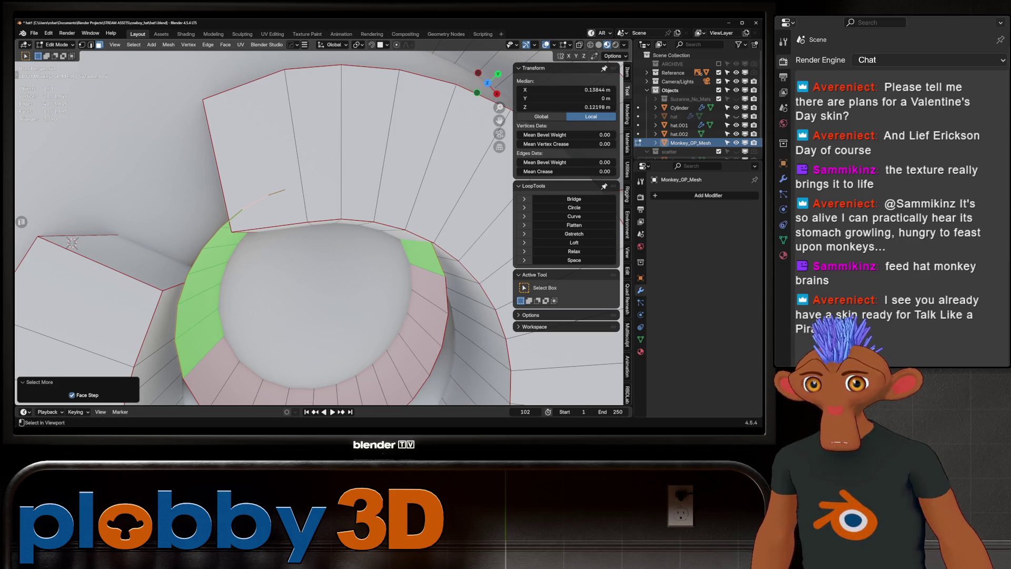
key(ctrl+z)
key(x)
click(337, 271)
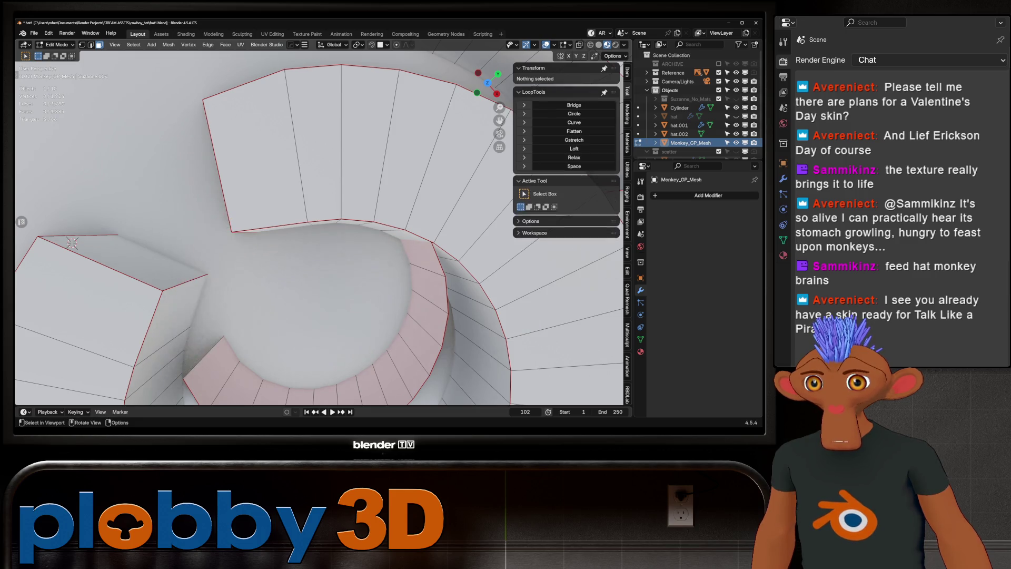
- Fill the wall gap with a new face between its two edges, then start a four-cut loop cut
middle_drag(311, 264, 295, 248)
click(250, 366)
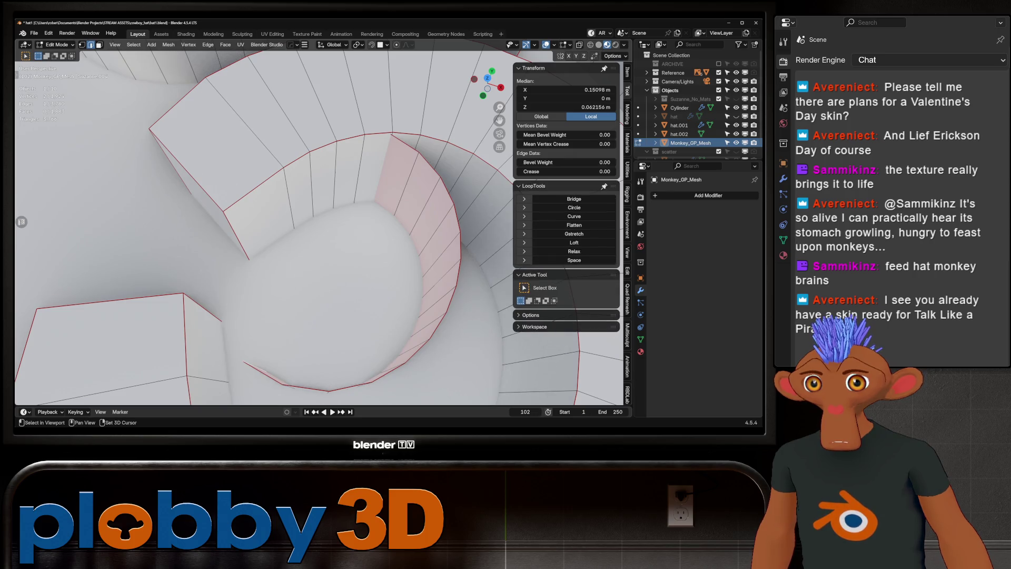
shift+click(359, 168)
key(ctrl+z)
shift+click(384, 167)
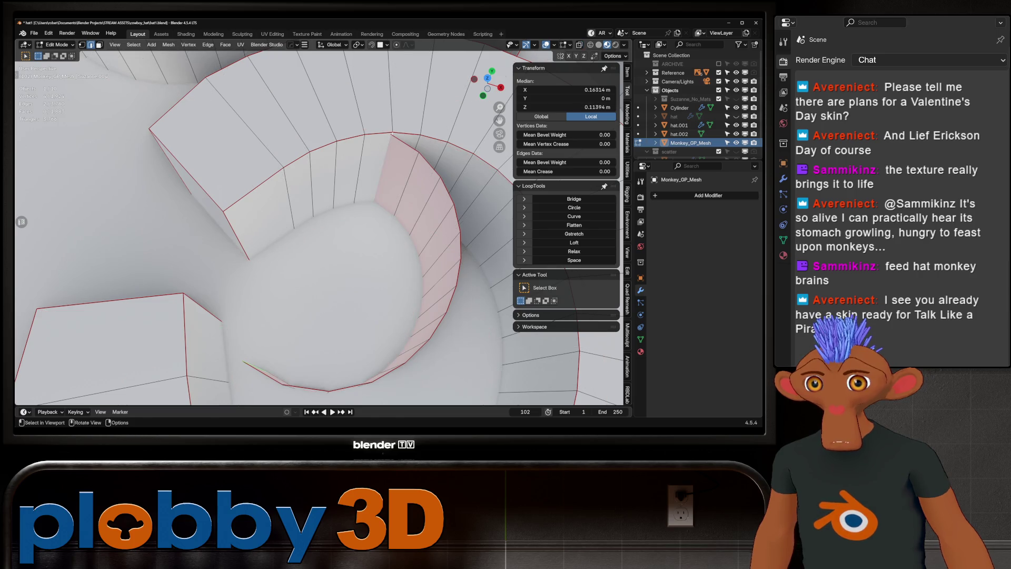
key(f)
middle_drag(316, 227, 337, 200)
key(ctrl+r)
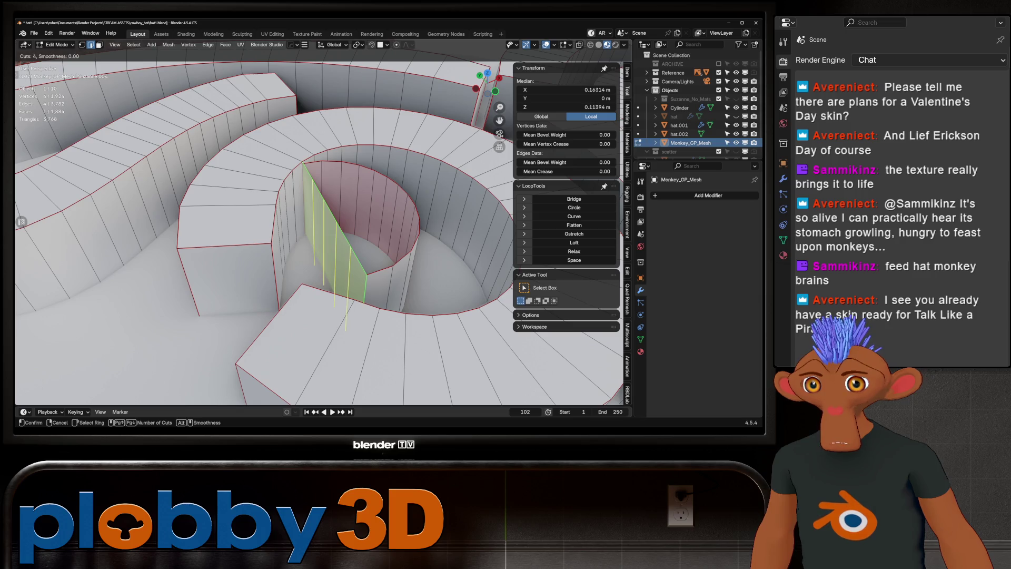
- Undo the stray three-cut loop cut and a trial grid fill on the spiral's inner wall
key(Return)
key(Escape)
right_click(337, 234)
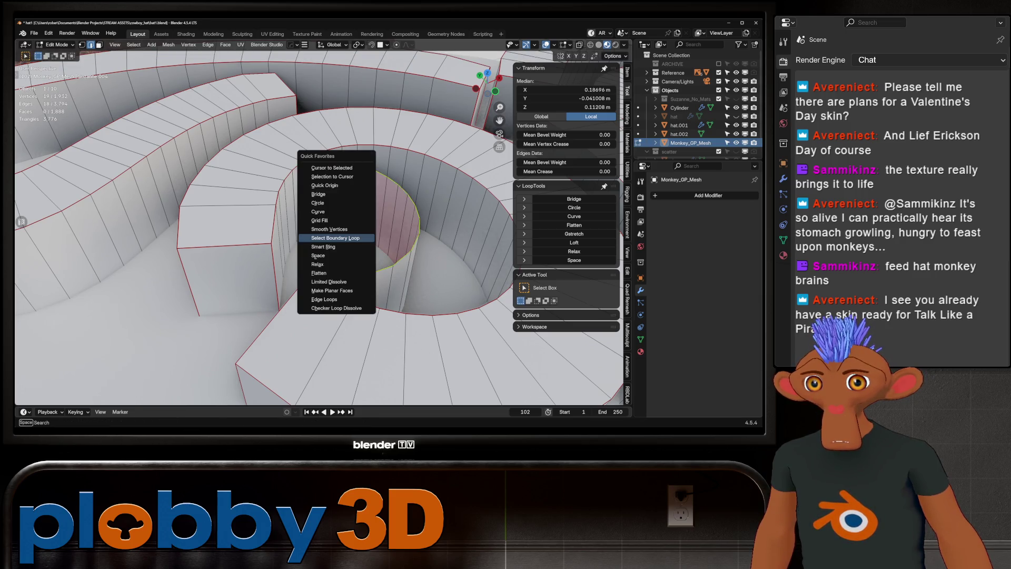
click(337, 225)
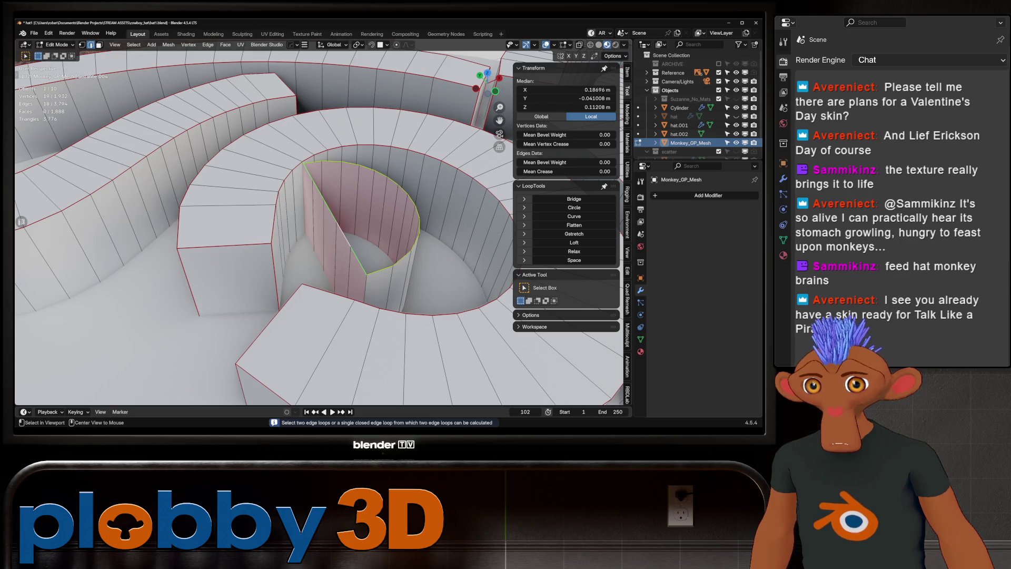
key(a)
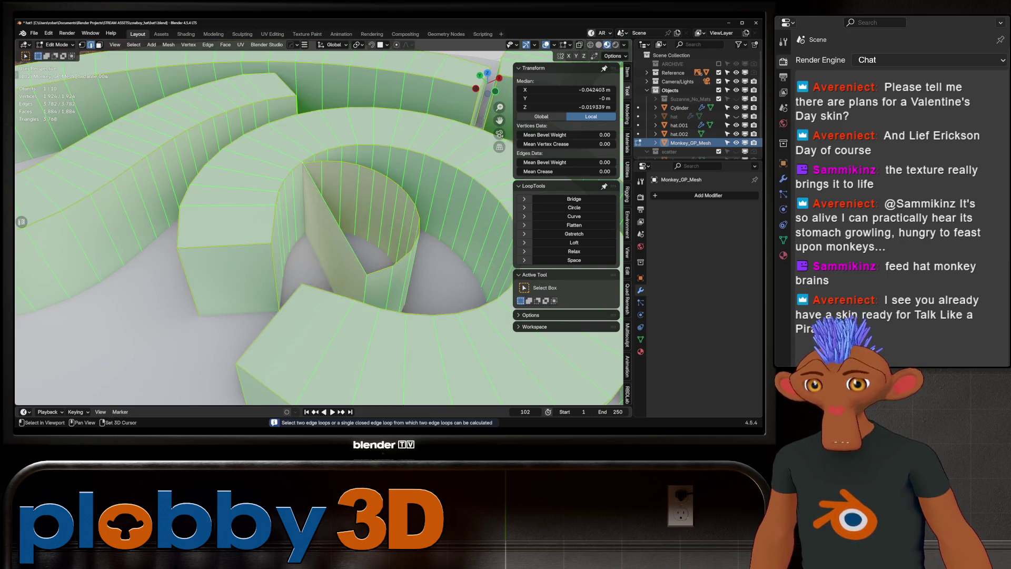
key(ctrl+r)
click(330, 243)
right_click(330, 242)
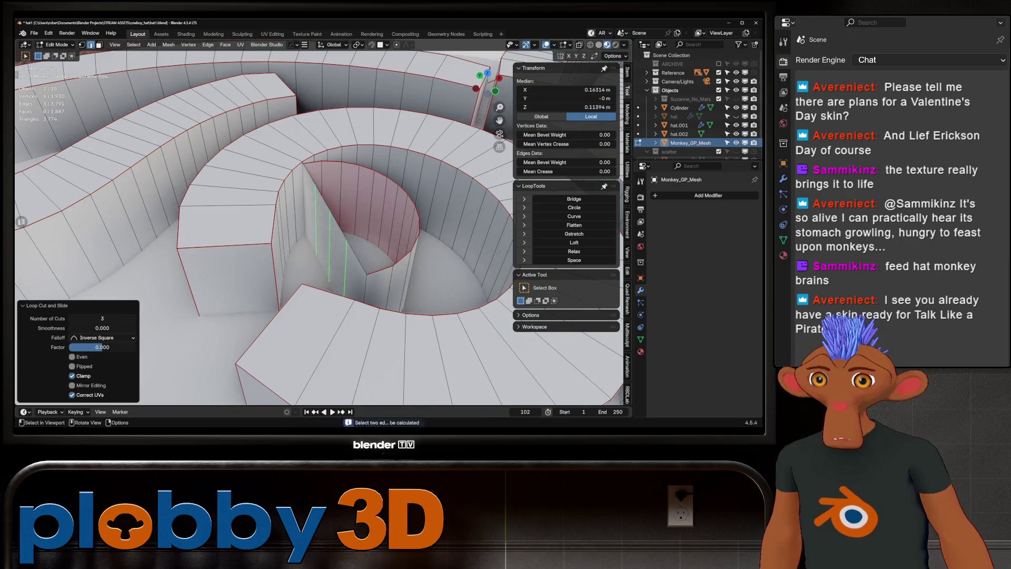
key(ctrl+z)
key(ctrl+f)
click(305, 284)
key(ctrl+z)
- Add four centred loop cuts around the inner wall of the spiral centre
key(ctrl+r)
click(337, 243)
right_click(337, 242)
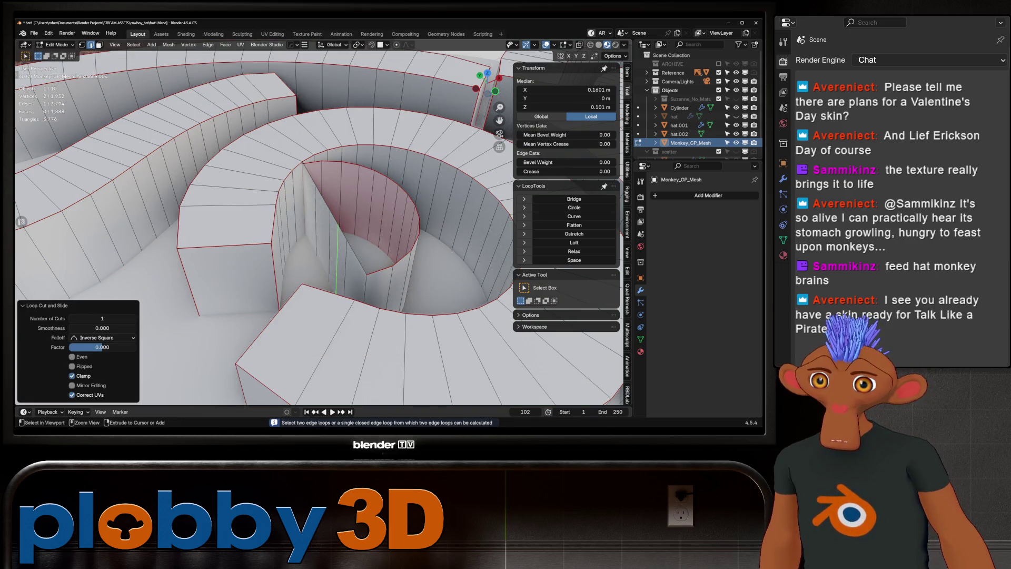
key(ctrl+z)
key(a)
key(ctrl+z)
key(ctrl+r)
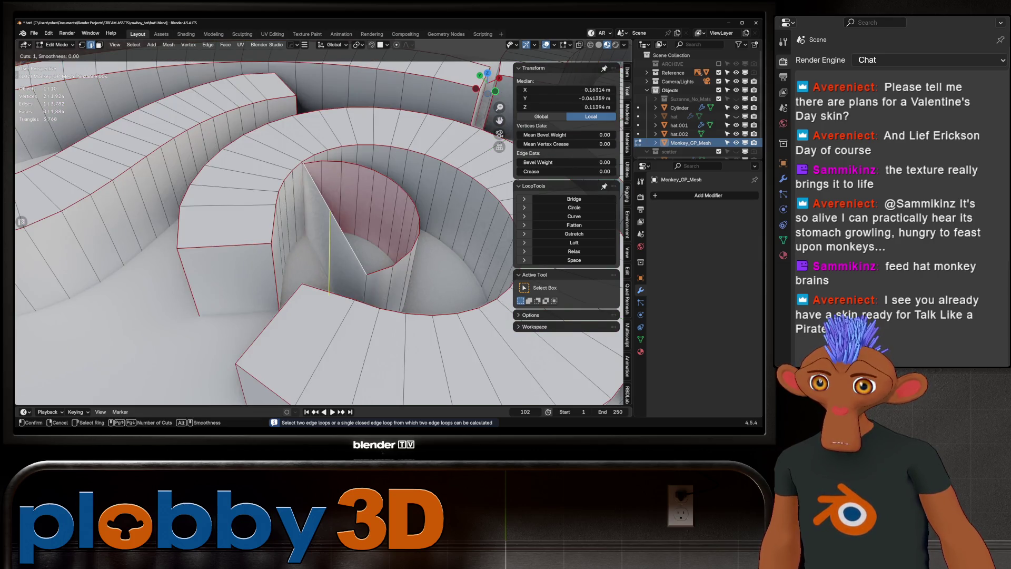
scroll(331, 253, up, 3)
click(331, 252)
right_click(331, 253)
- Try LoopTools on a boundary loop, nudge a wall edge, and select a single vertex
alt+click(380, 174)
right_click(369, 192)
click(368, 247)
click(324, 227)
middle_drag(324, 226, 273, 200)
key(g)
key(Escape)
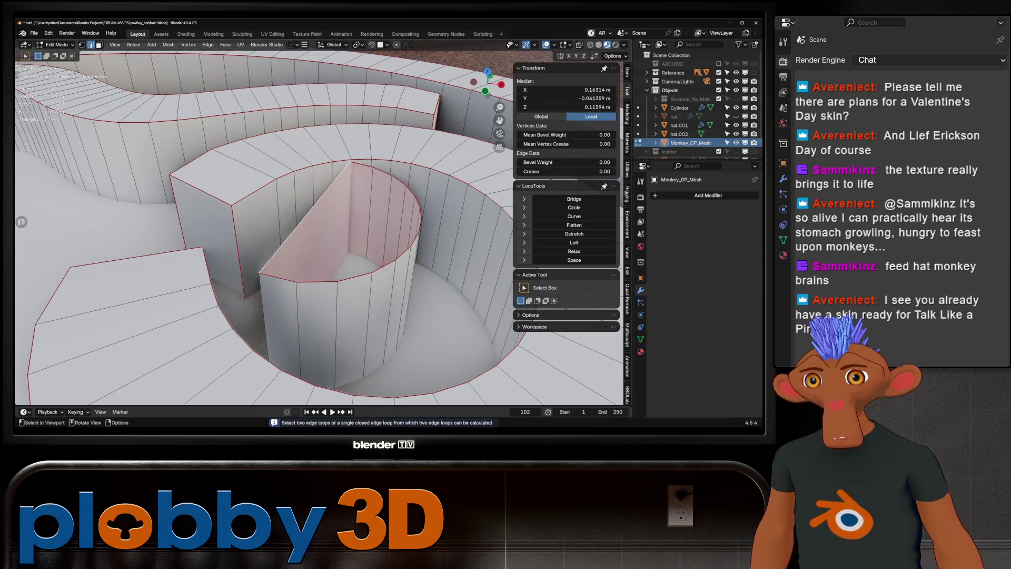
scroll(341, 181, up, 5)
click(341, 182)
scroll(341, 182, down, 10)
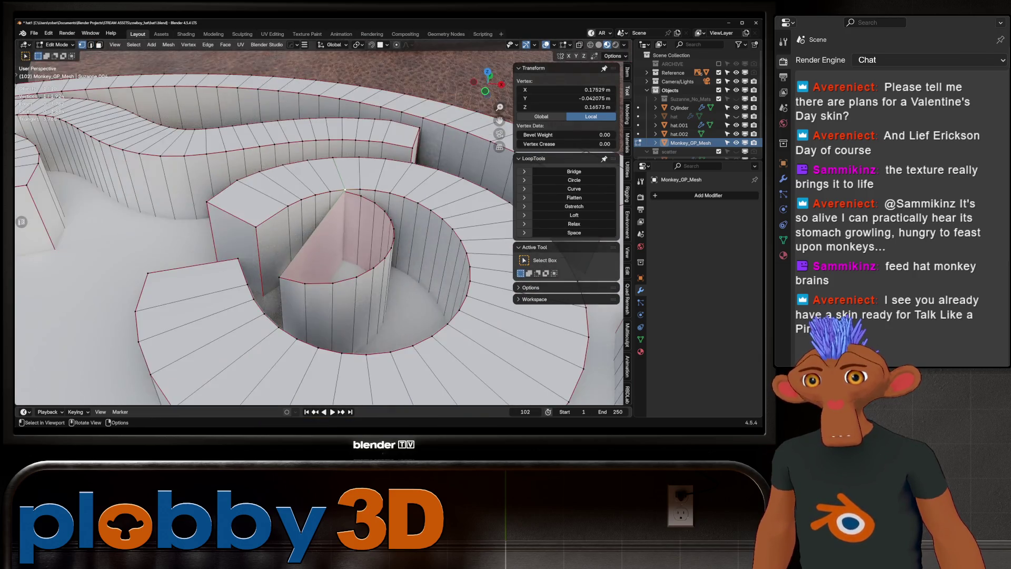
- Frame the view on the selected vertex and reposition it
scroll(212, 325, down, 8)
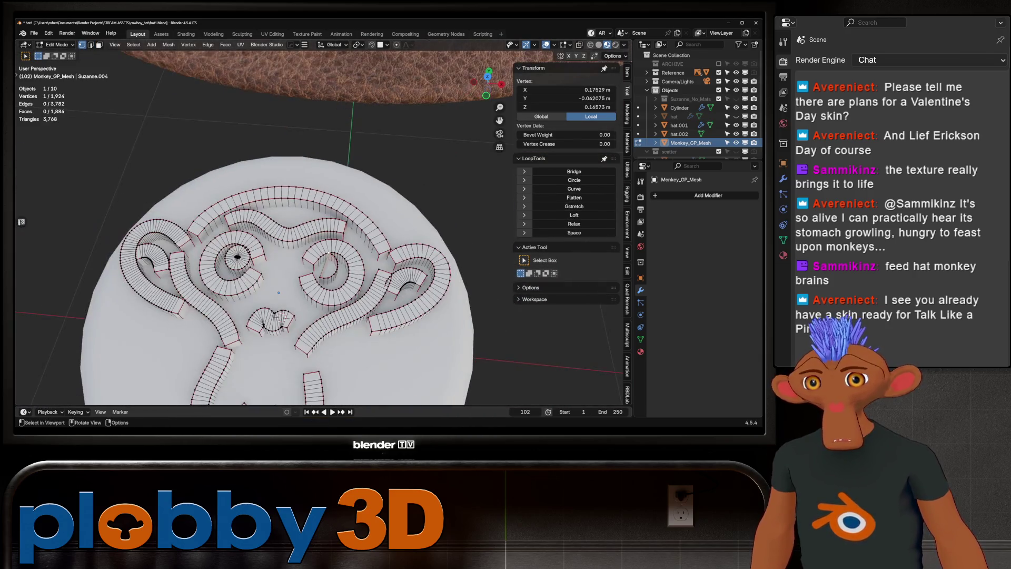
scroll(324, 295, down, 5)
key(KP_Decimal)
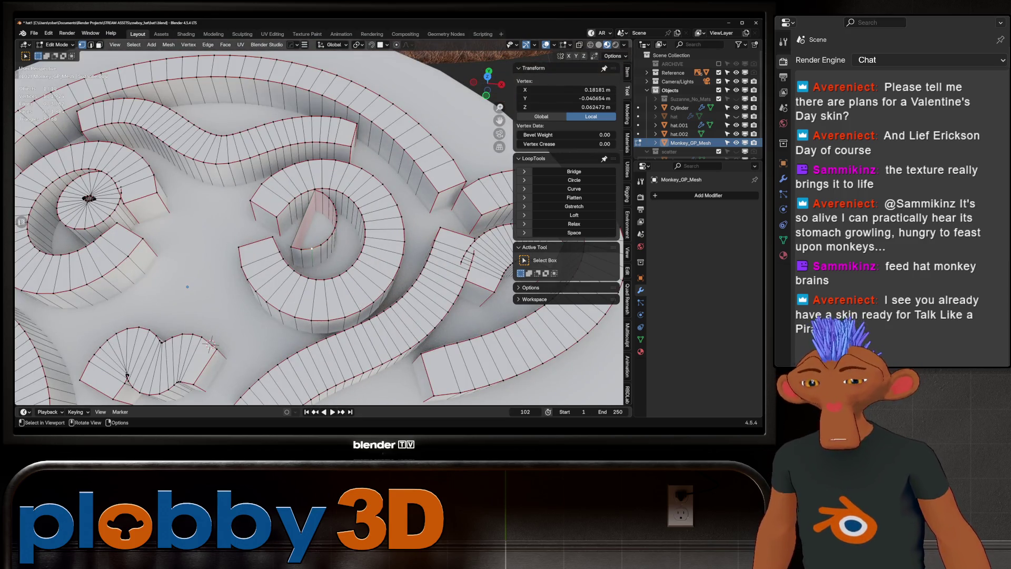
click(321, 245)
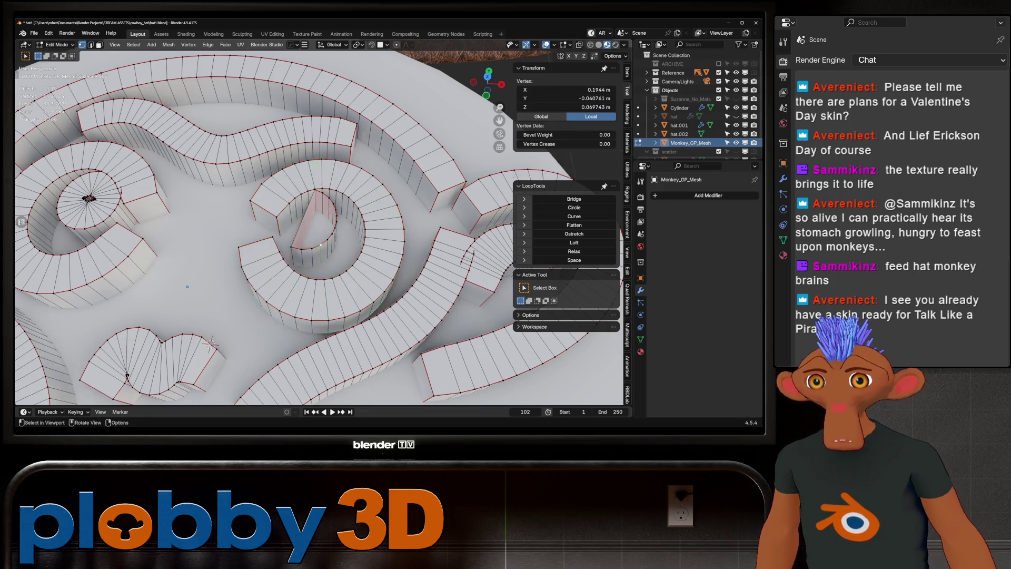
- In face mode, test-delete a single centre face several times, restoring it each time
key(3)
key(KP_Decimal)
key(x)
key(f)
key(alt+z)
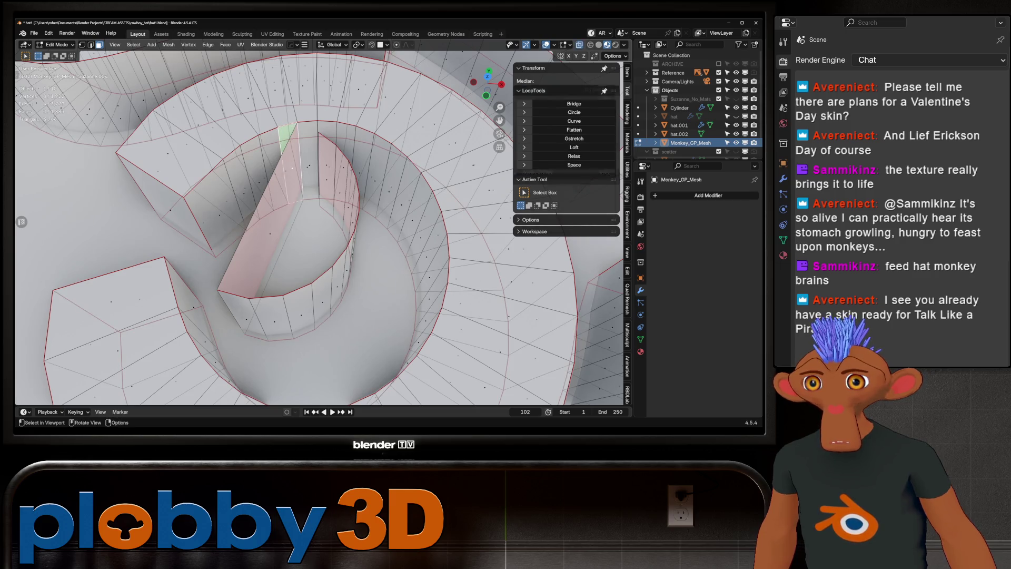
key(ctrl+z)
key(alt+z)
key(x)
key(f)
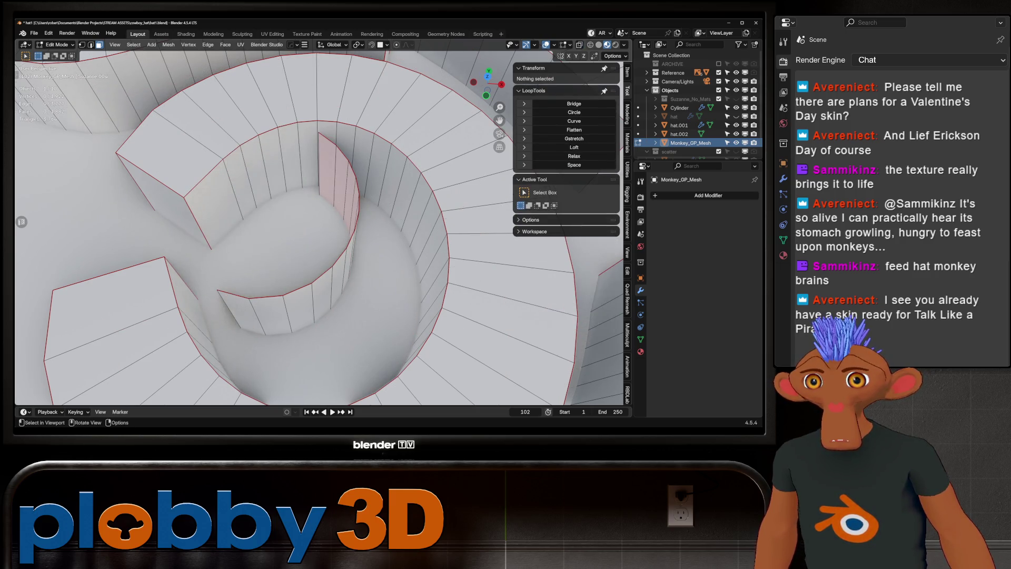
key(ctrl+z)
key(x)
key(f)
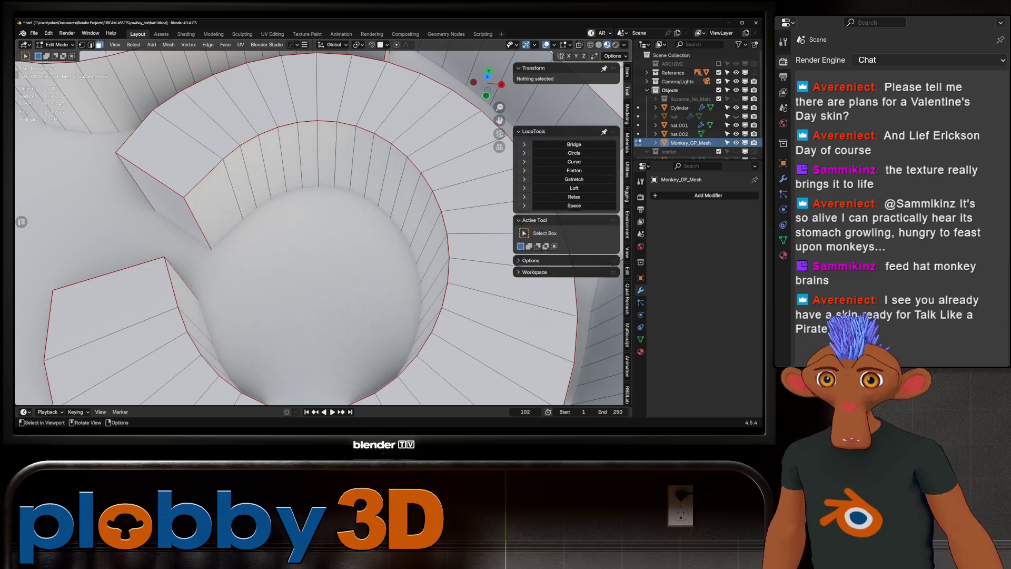
scroll(317, 221, down, 8)
scroll(317, 221, down, 5)
scroll(316, 222, up, 6)
key(ctrl+z)
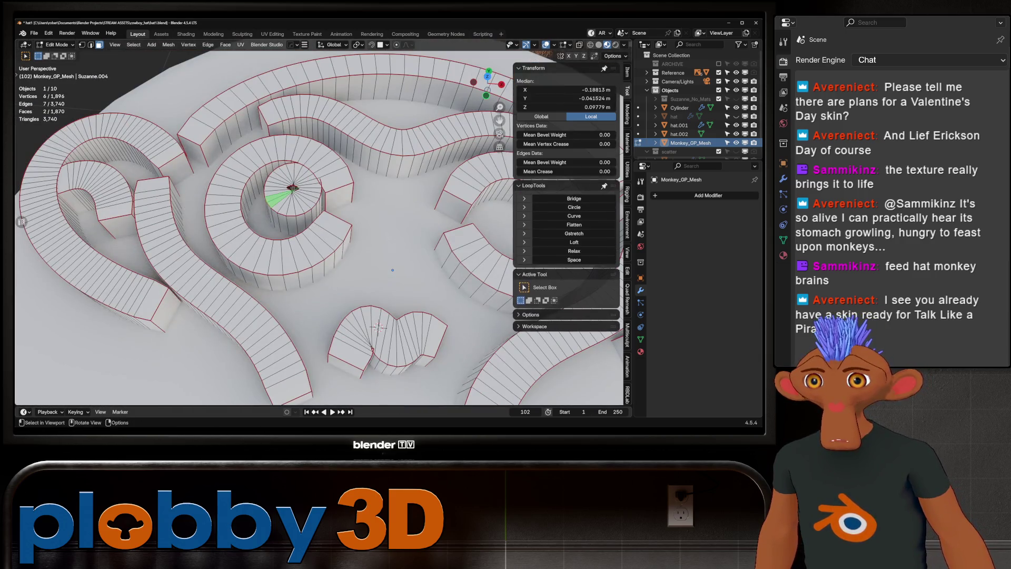
- Select the spiral's linked central disc faces and delete them
key(ctrl+l)
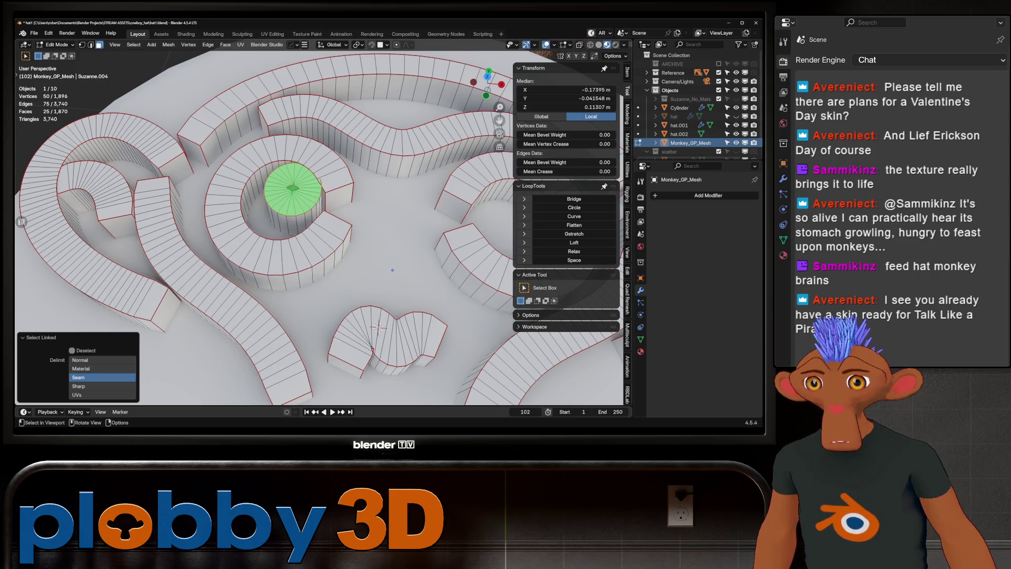
key(x)
key(f)
scroll(317, 221, down, 6)
middle_drag(314, 269, 337, 258)
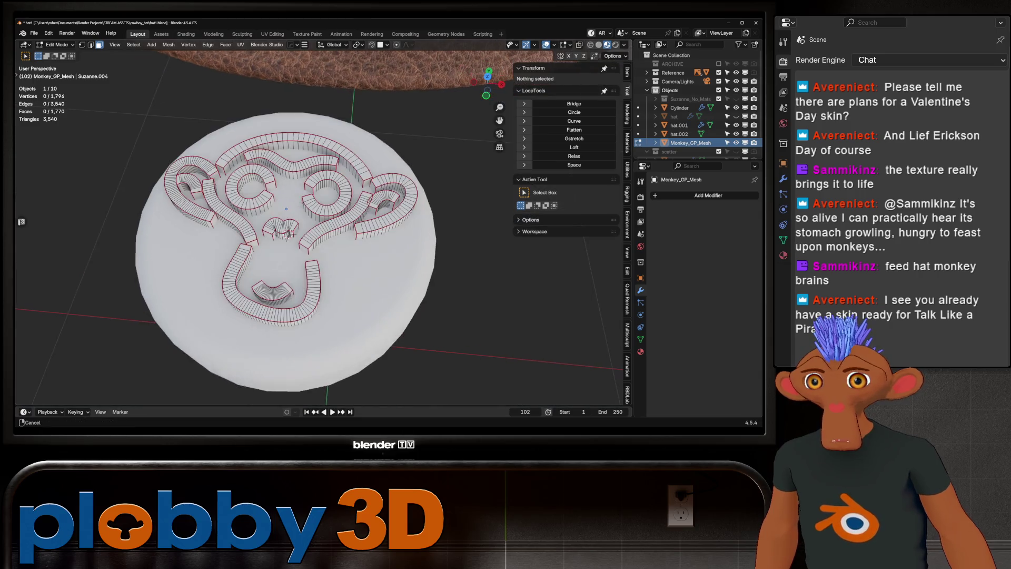
scroll(342, 254, up, 8)
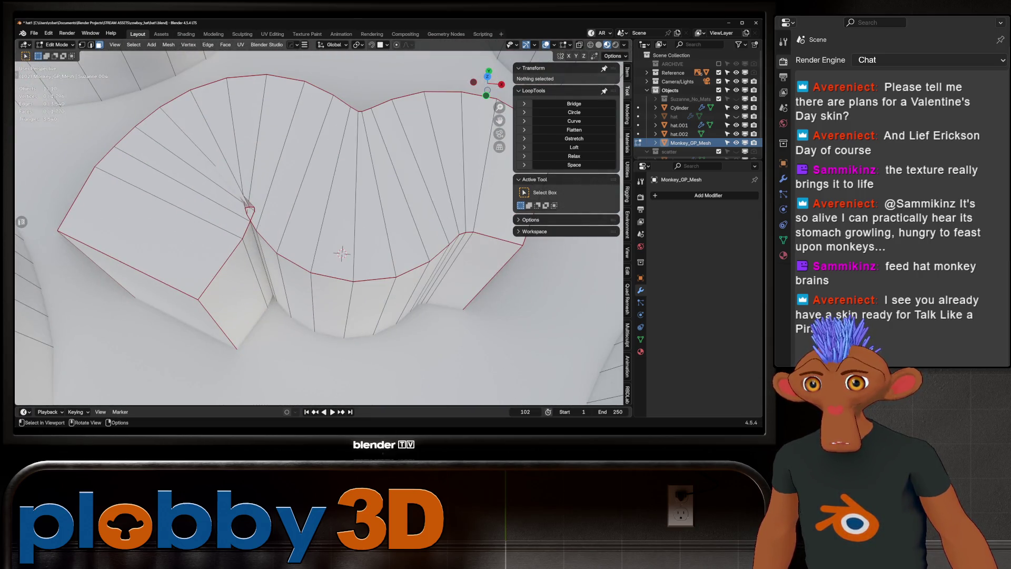
click(257, 264)
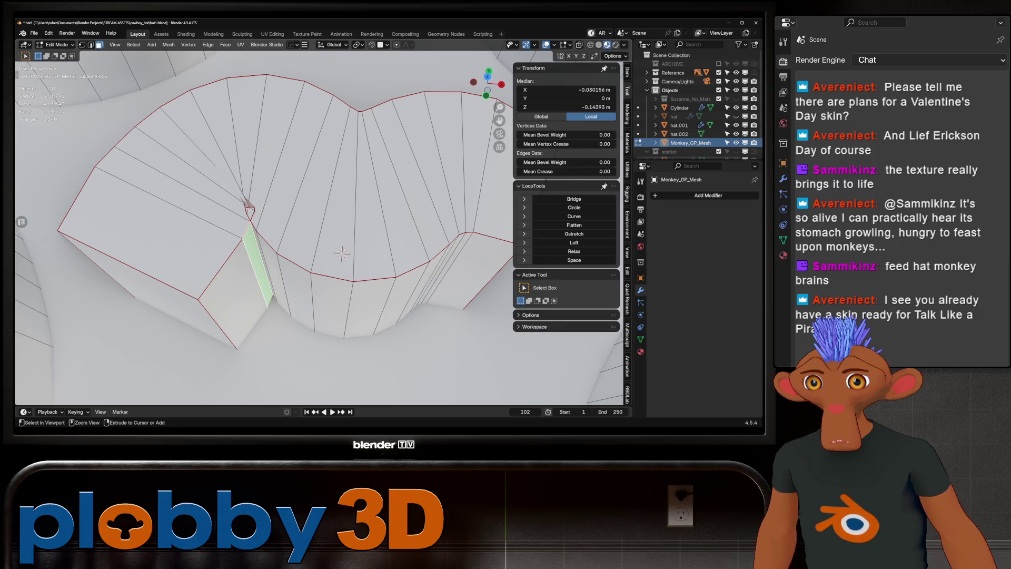
- Run Smooth Vertices three times on the nose strip from Quick Favorites
key(q)
click(305, 236)
key(q)
click(304, 236)
key(q)
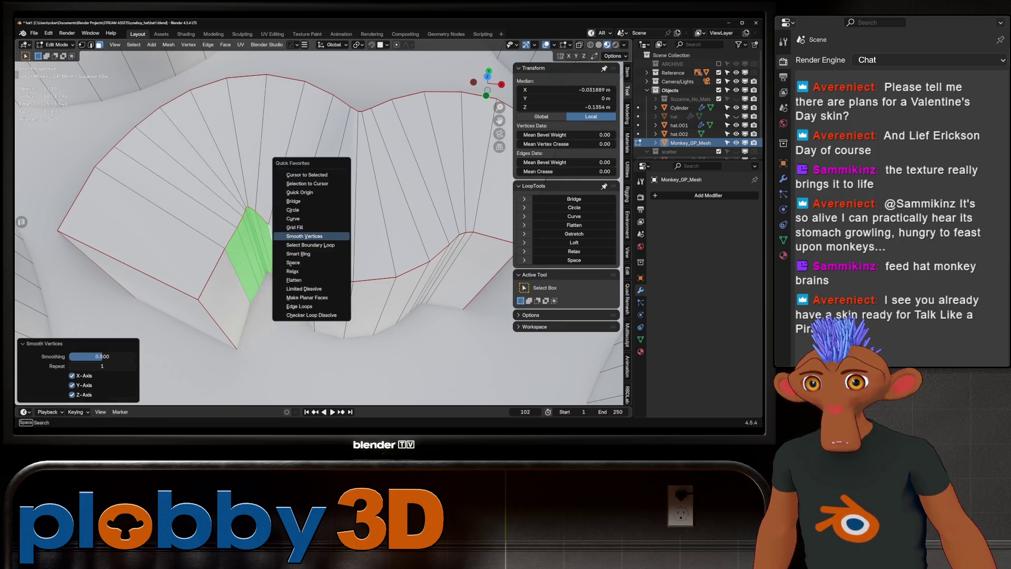
click(304, 236)
scroll(301, 226, down, 10)
key(Tab)
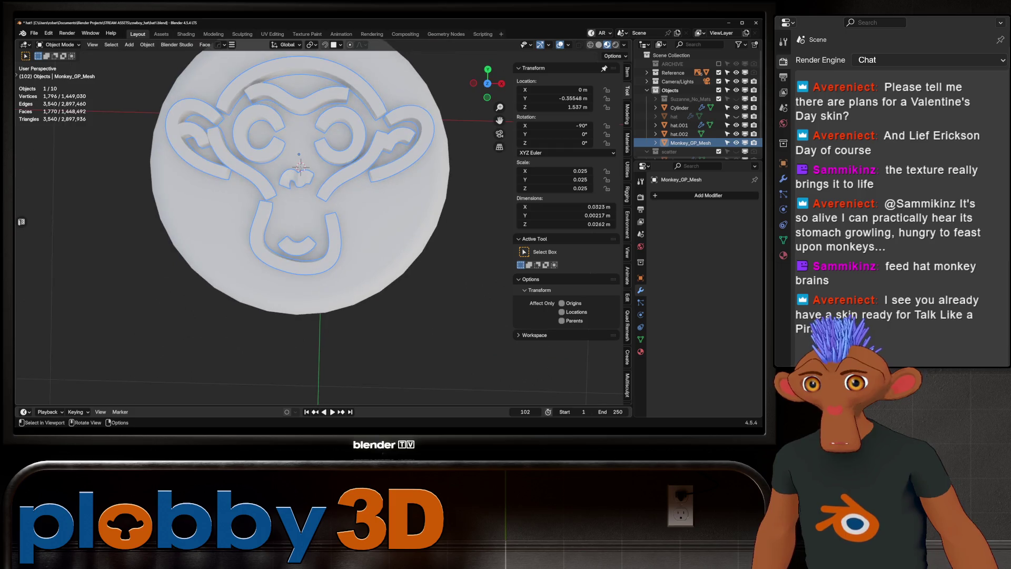
mouse_move(300, 169)
ctrl+middle_down()
mouse_move(300, 132)
mouse_move(311, 126)
ctrl+middle_up()
key(Tab)
shift+middle_drag(328, 293, 322, 221)
scroll(320, 149, up, 6)
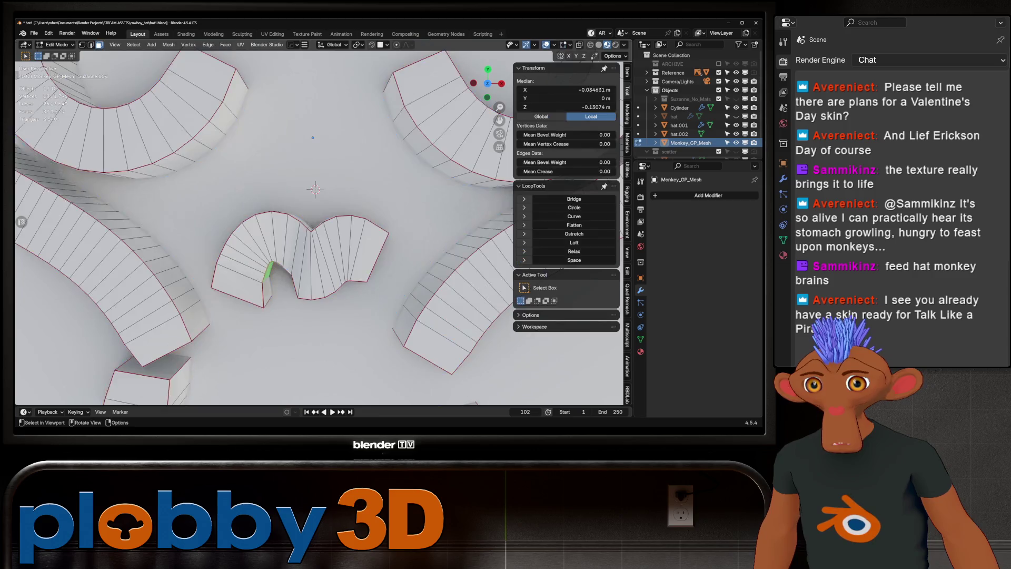
- Select a shortest face path across the nose top, Flatten it, and return to object mode
click(279, 211)
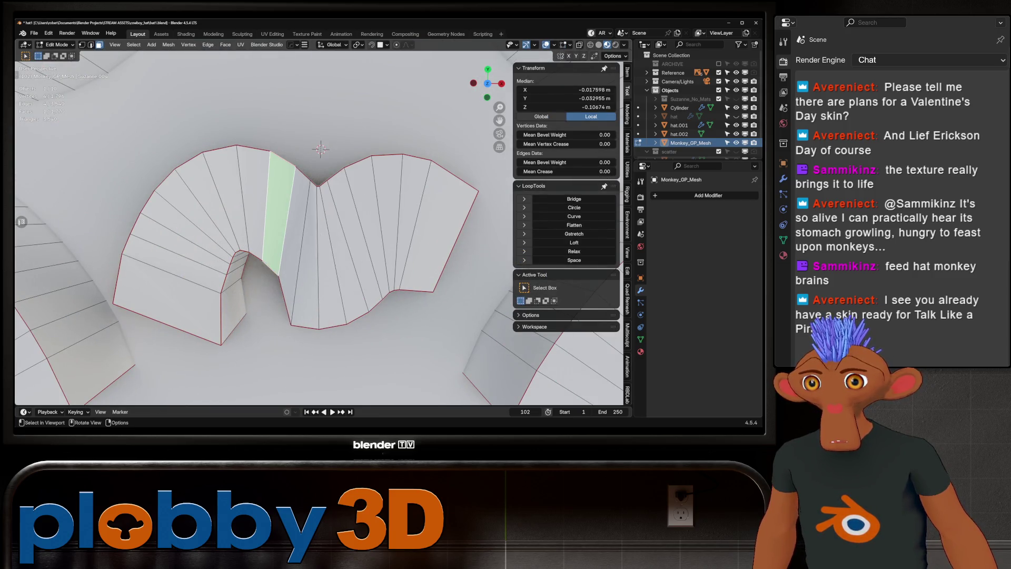
click(168, 298)
ctrl+click(445, 227)
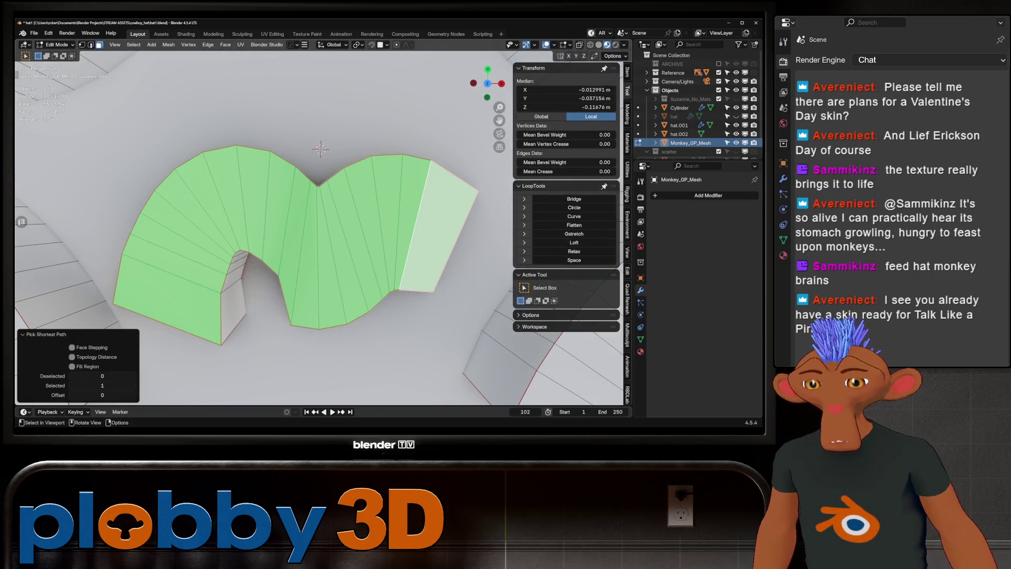
right_click(422, 234)
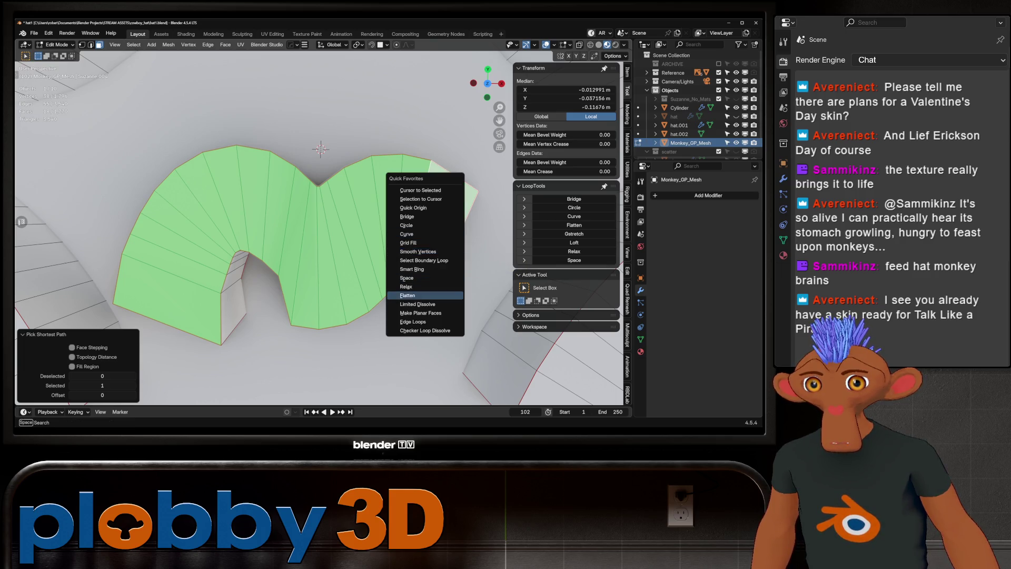
click(421, 291)
key(Tab)
scroll(316, 221, down, 5)
middle_drag(316, 237, 316, 158)
middle_drag(299, 266, 302, 261)
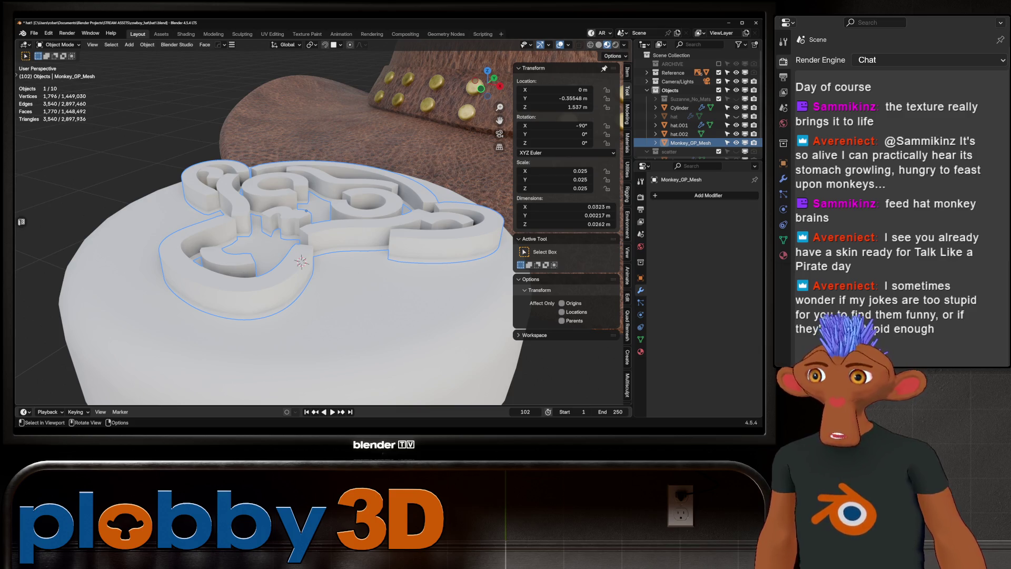
- Lower the nose piece's top faces along the Z axis in Edit Mode
scroll(246, 213, up, 3)
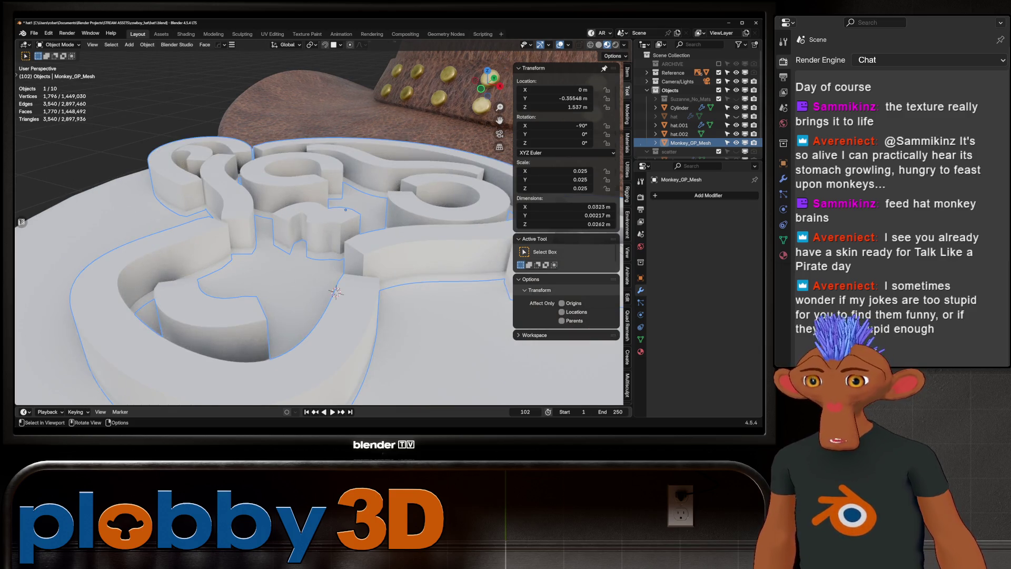
key(Tab)
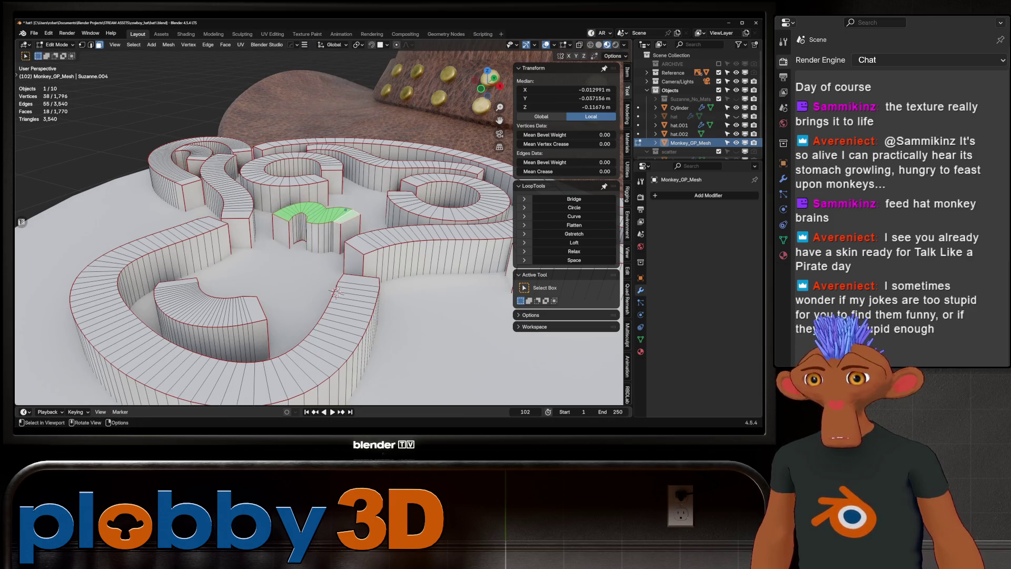
key(Tab)
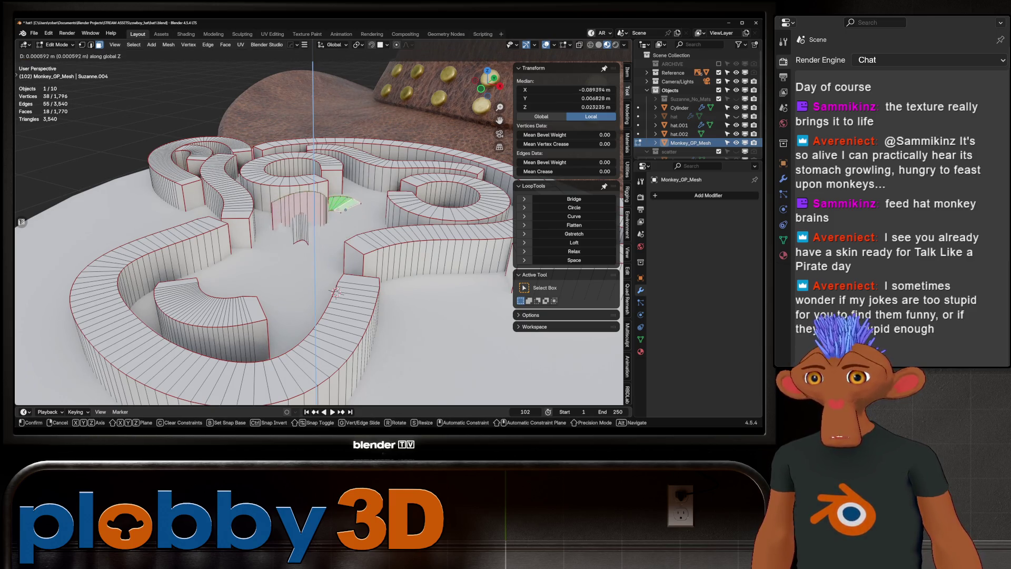
key(Tab)
scroll(316, 227, up, 2)
key(g)
key(z)
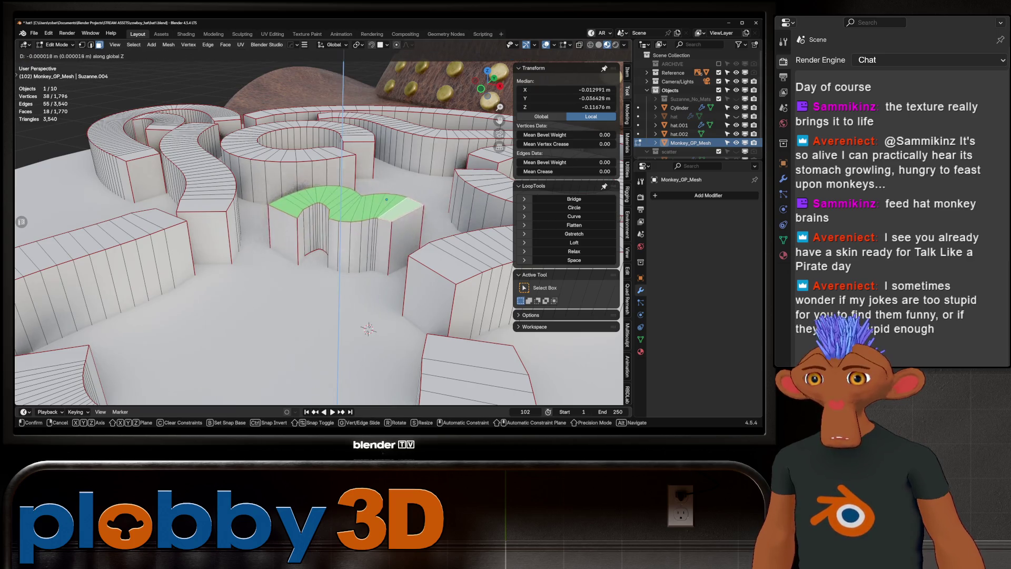
key(z)
key(z)
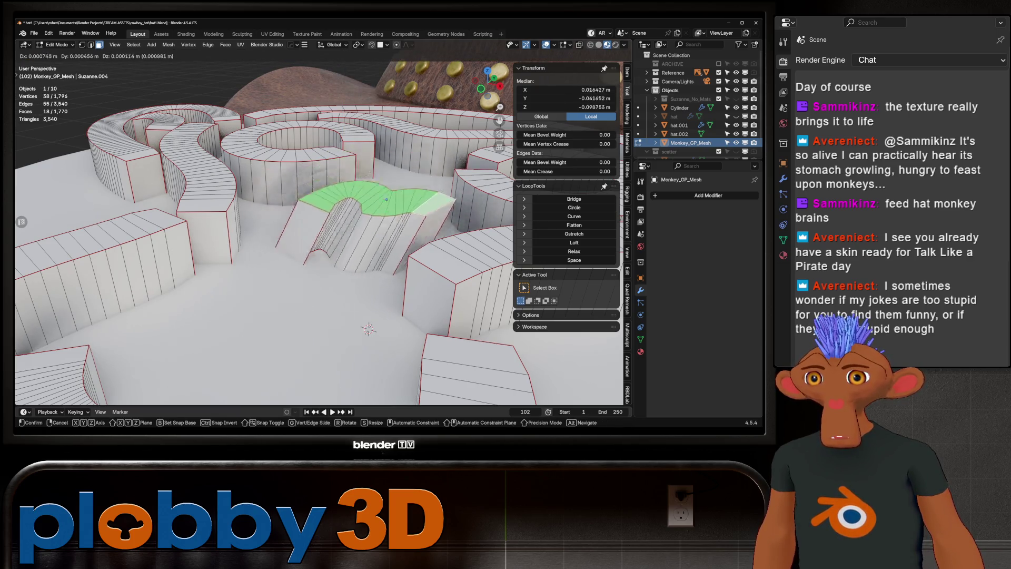
click(387, 200)
scroll(369, 190, up, 3)
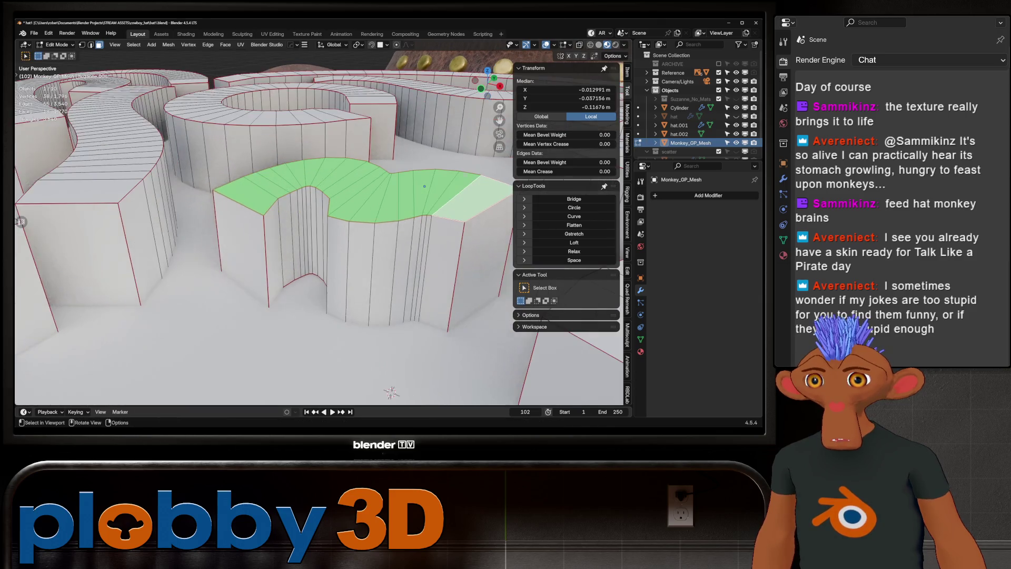
scroll(319, 221, down, 4)
key(g)
key(z)
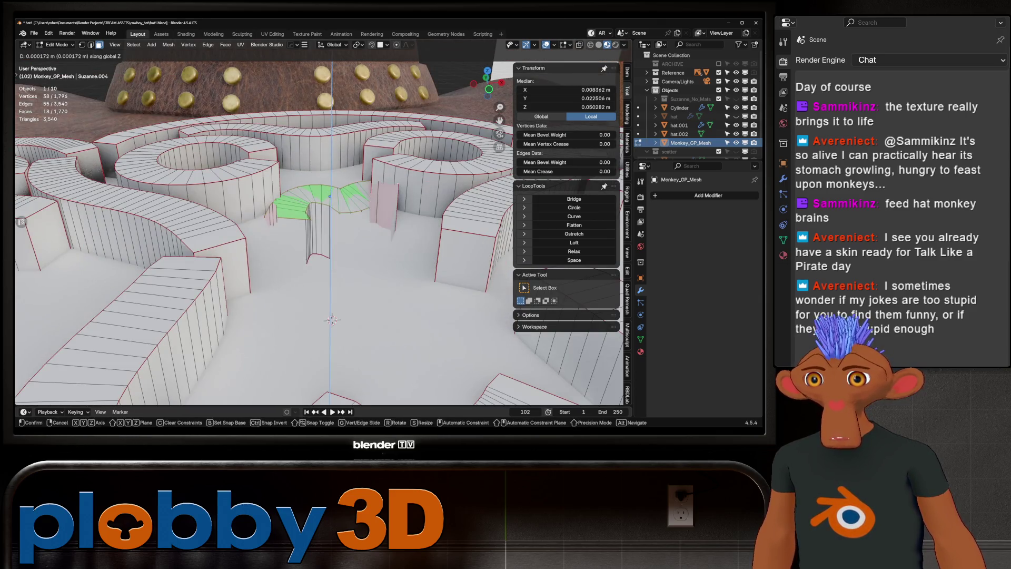
click(332, 338)
middle_drag(332, 337, 286, 350)
- Set snapping to target Vertex with a Center snap base
click(387, 45)
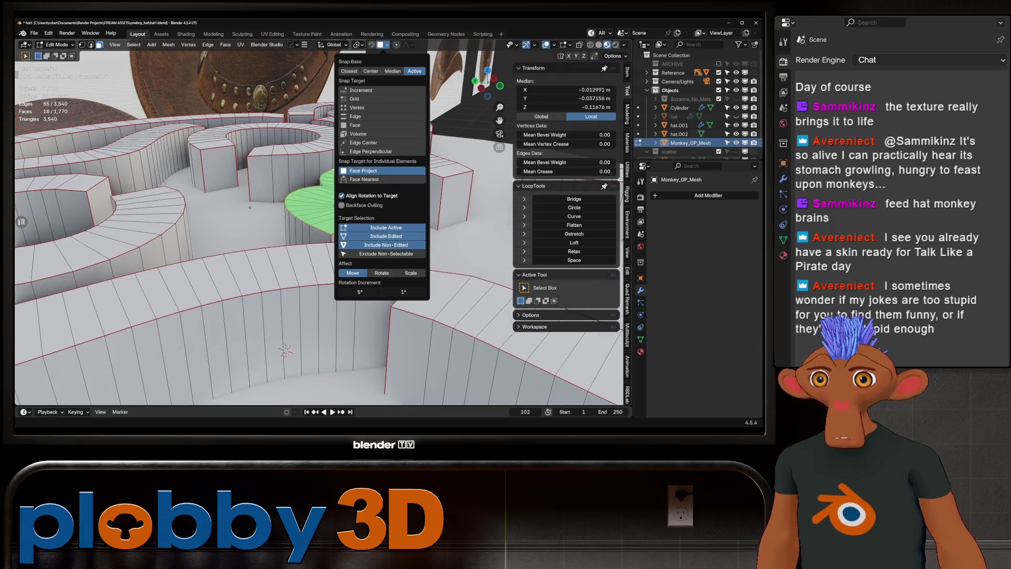
click(357, 108)
click(350, 71)
click(371, 71)
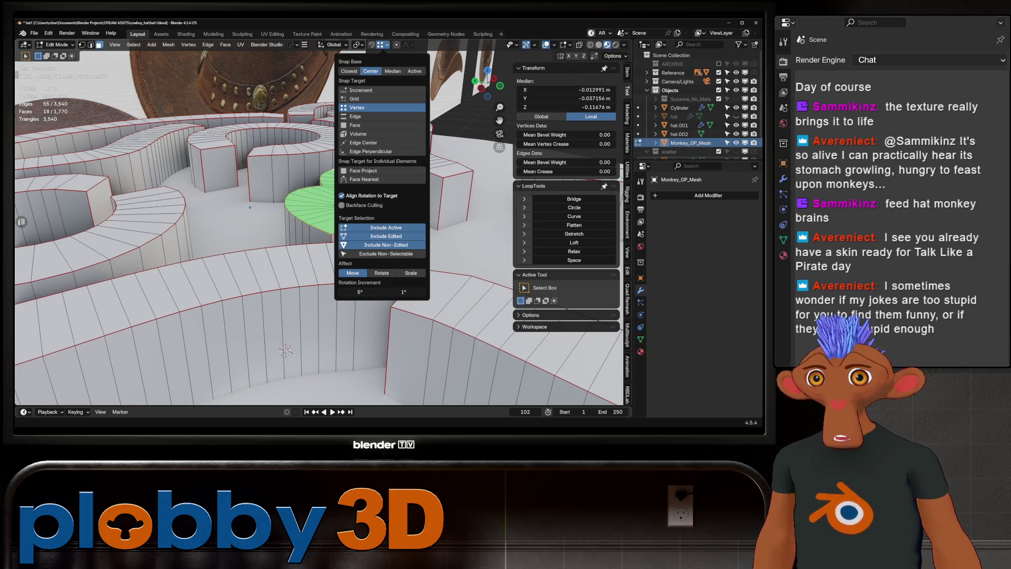
middle_drag(250, 207, 371, 193)
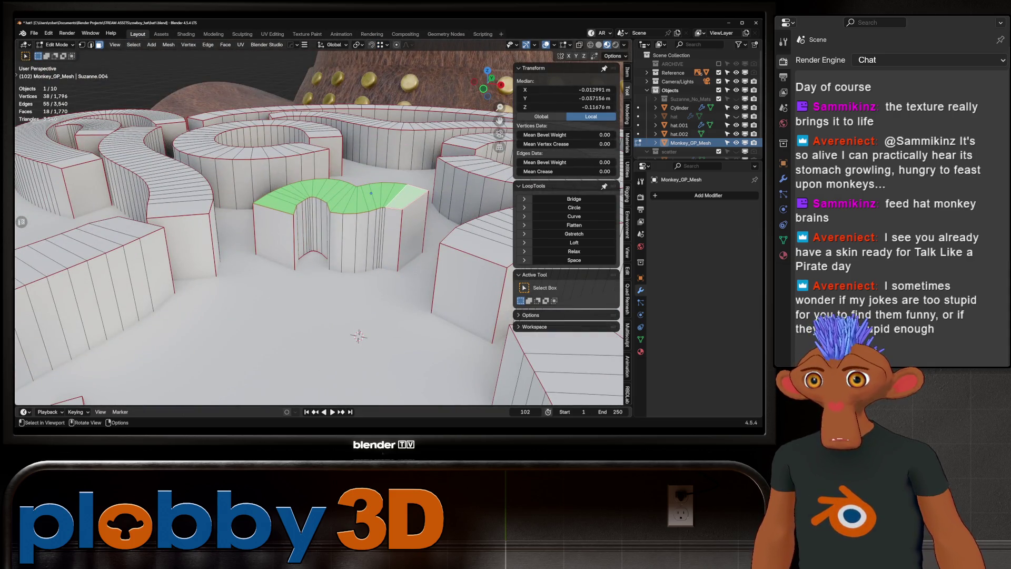
- Scale the green logo faces to 0 along Z to flatten them level
key(g)
scroll(318, 228, down, 3)
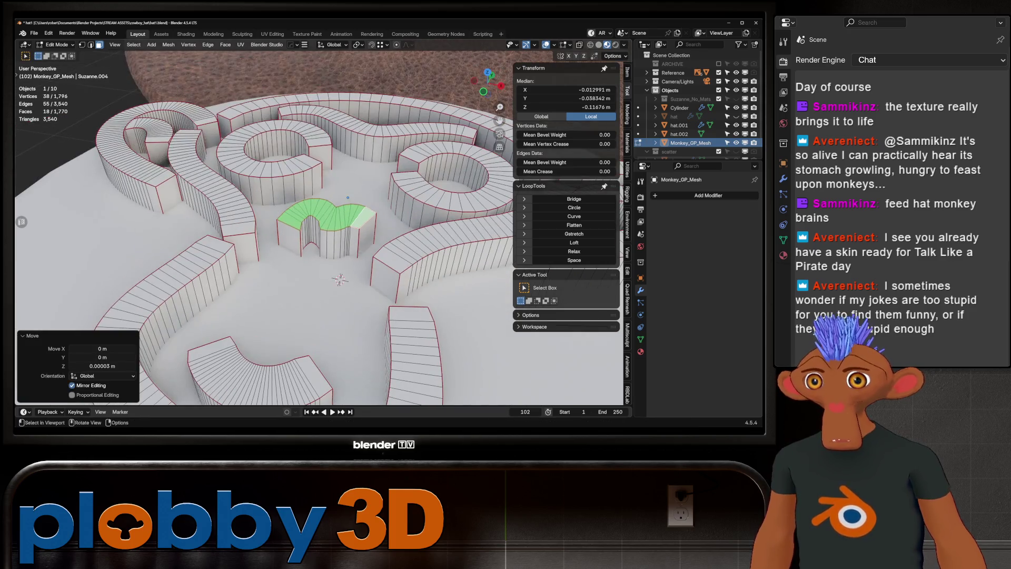
key(s)
key(z)
key(0)
key(Return)
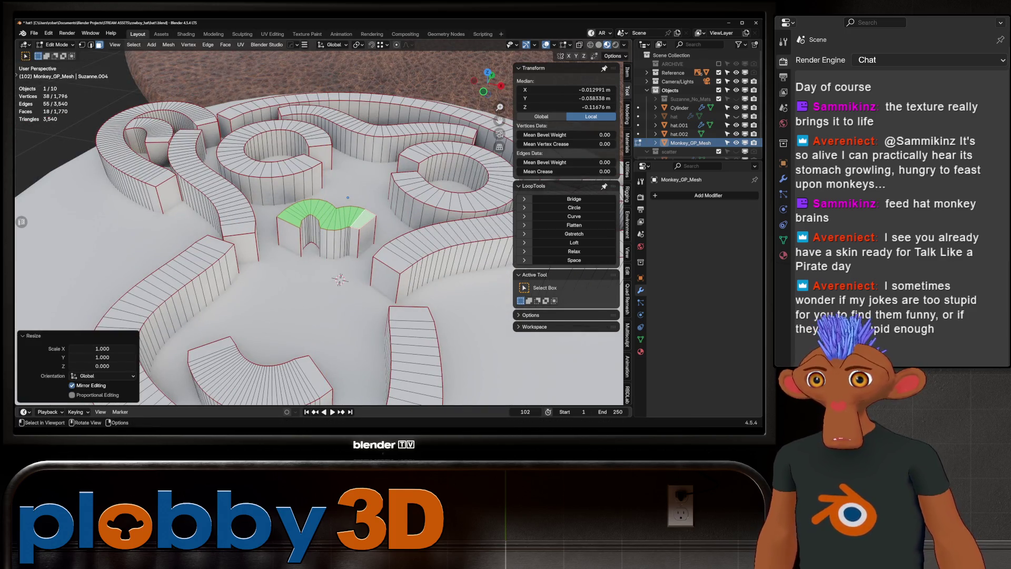
key(g)
key(Return)
scroll(319, 227, down, 3)
mouse_move(347, 216)
middle_down()
mouse_move(349, 248)
mouse_move(353, 211)
middle_up()
scroll(353, 210, up, 5)
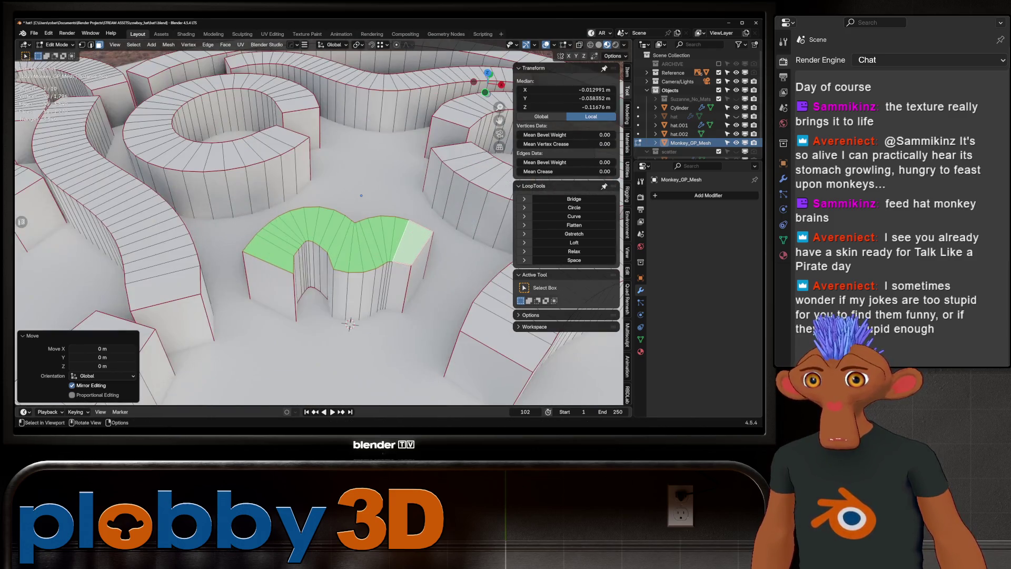
- Select the arch's edge loops in see-through view and space their vertices evenly
key(2)
click(362, 195)
alt+click(361, 195)
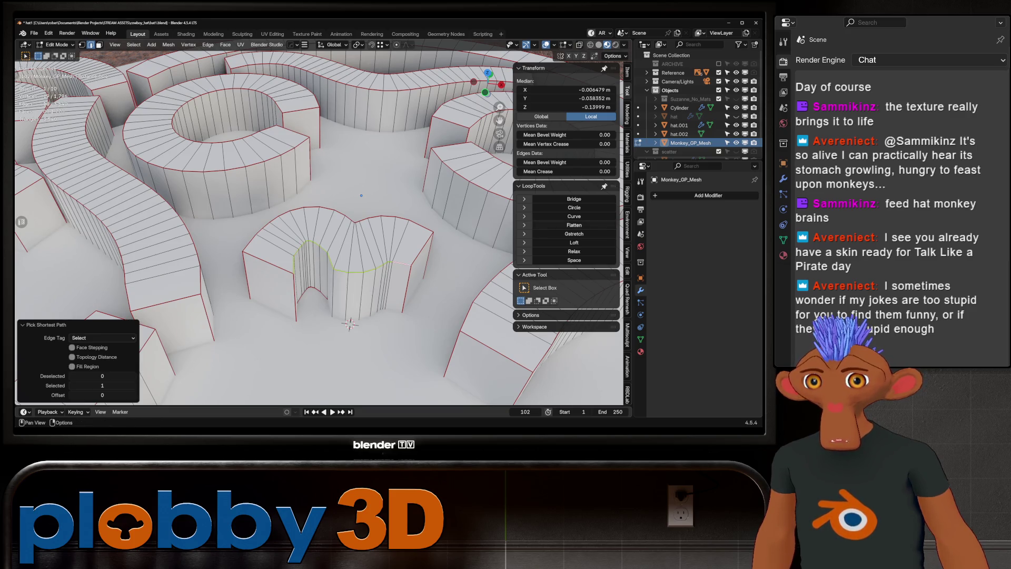
key(alt+z)
middle_drag(361, 195, 392, 226)
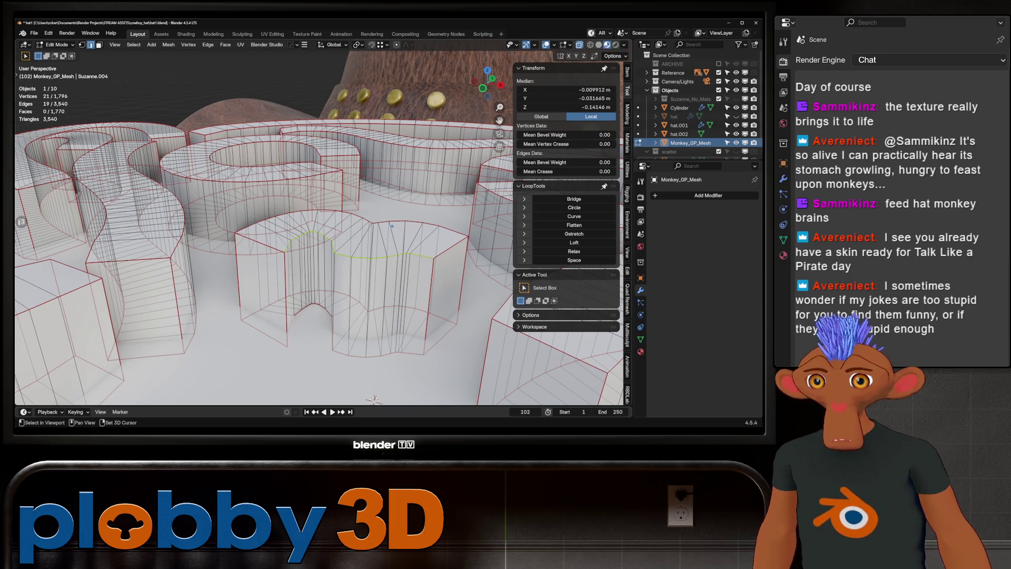
ctrl+click(401, 316)
key(q)
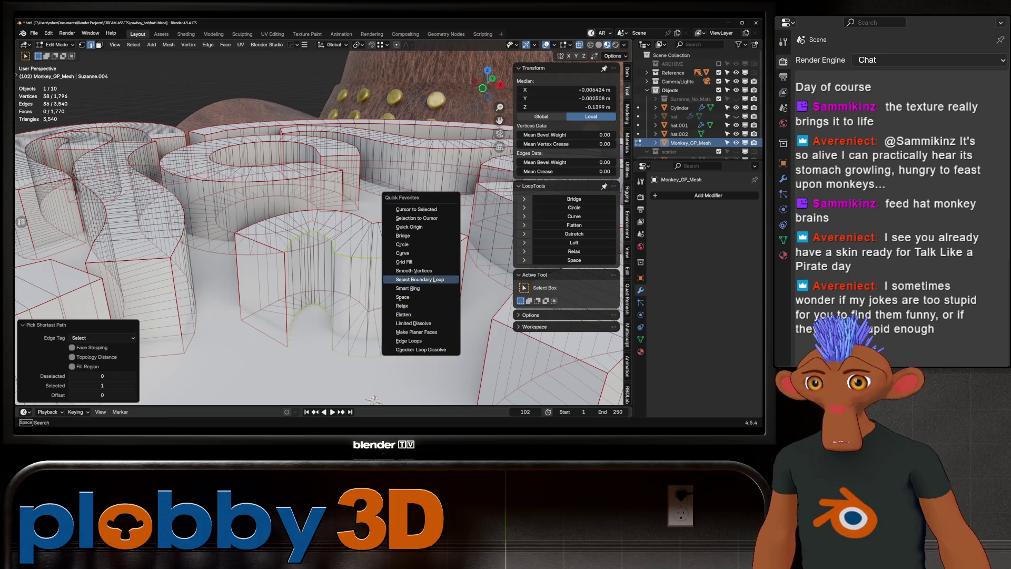
key(Escape)
middle_drag(383, 200, 383, 265)
- Relax the arch loops three times with LoopTools, then return to object mode
key(q)
click(382, 274)
key(q)
click(382, 274)
key(q)
click(382, 274)
key(Tab)
scroll(361, 120, down, 8)
key(Tab)
mouse_move(361, 121)
middle_down()
mouse_move(373, 235)
mouse_move(331, 204)
mouse_move(332, 232)
mouse_move(337, 201)
mouse_move(337, 237)
middle_up()
key(Tab)
scroll(333, 232, down, 5)
- Lower the monkey logo 0.000818 m along Z onto the white disc and inspect it on the hat
key(g)
key(z)
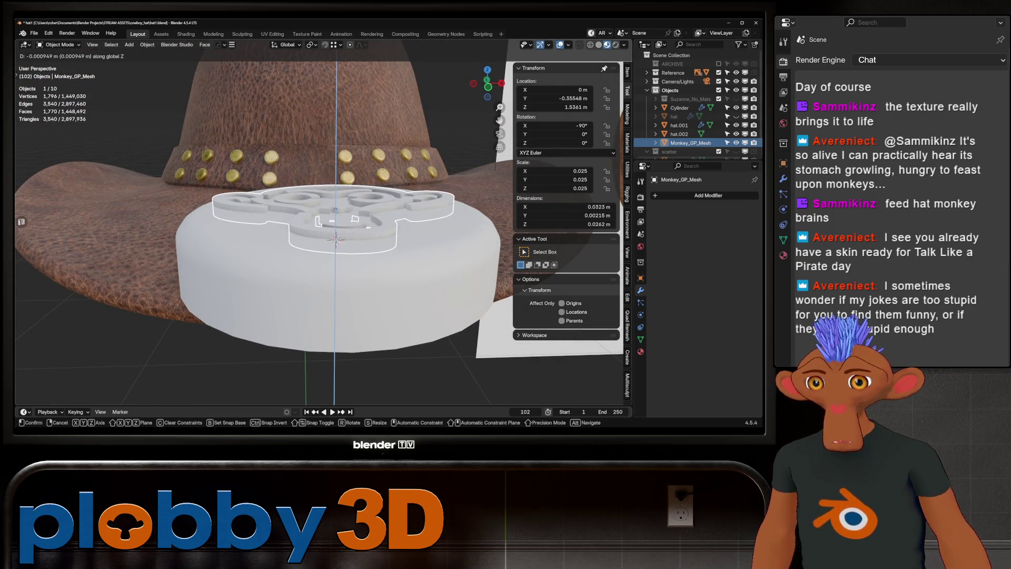
click(335, 240)
scroll(335, 240, down, 4)
mouse_move(335, 239)
middle_down()
mouse_move(295, 248)
mouse_move(332, 239)
middle_up()
scroll(274, 205, up, 5)
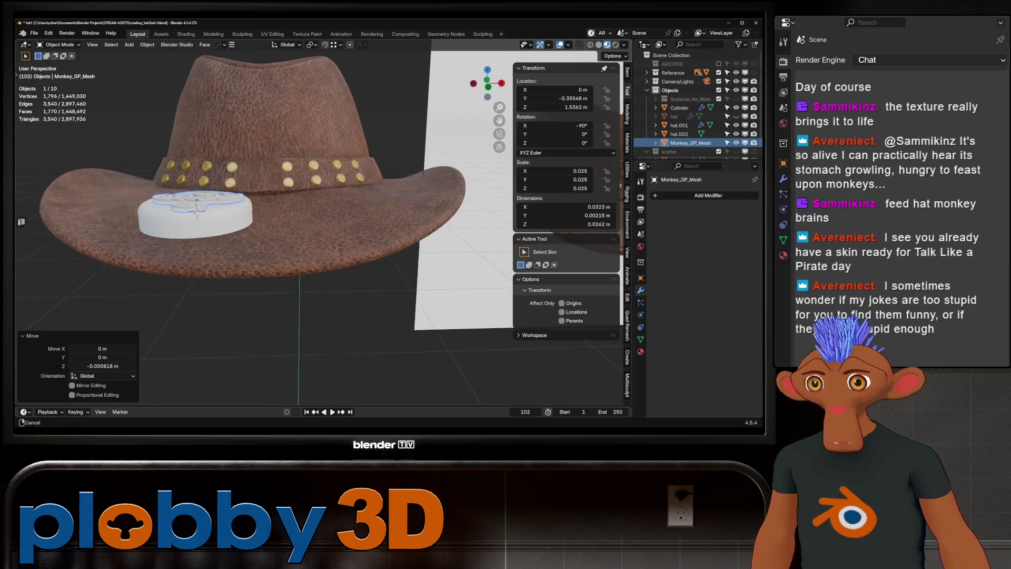
scroll(272, 205, up, 2)
mouse_move(316, 221)
middle_down()
mouse_move(368, 224)
mouse_move(284, 221)
mouse_move(338, 221)
middle_up()
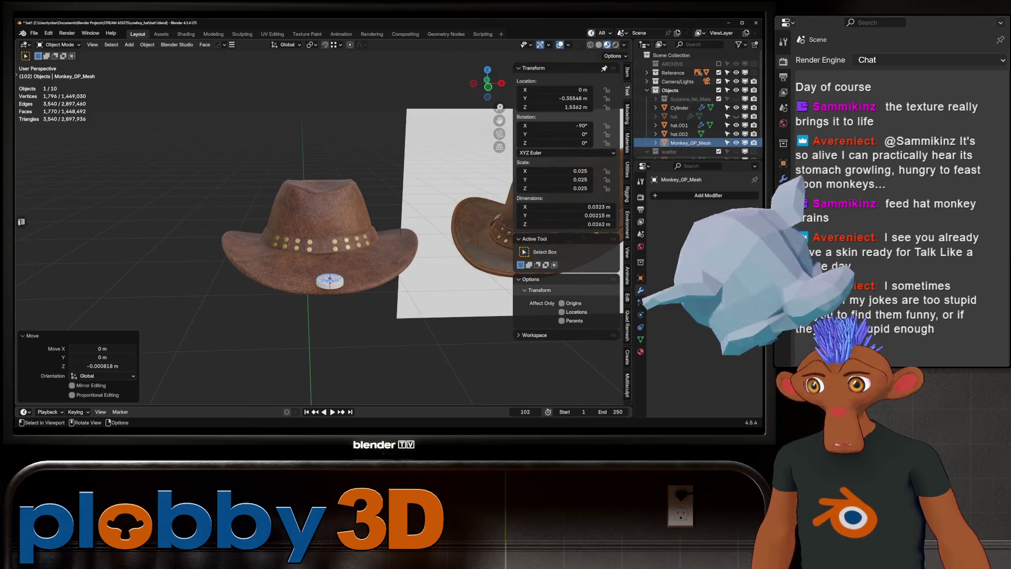
scroll(358, 301, up, 5)
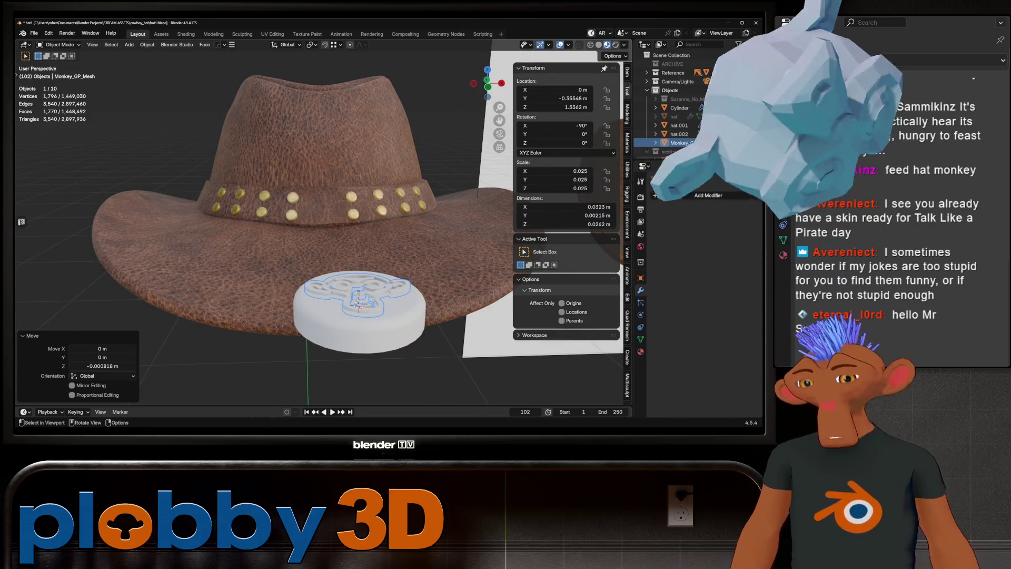
- Select the white disc (Cylinder) and enter Edit Mode on its mesh
key(Tab)
scroll(359, 303, up, 5)
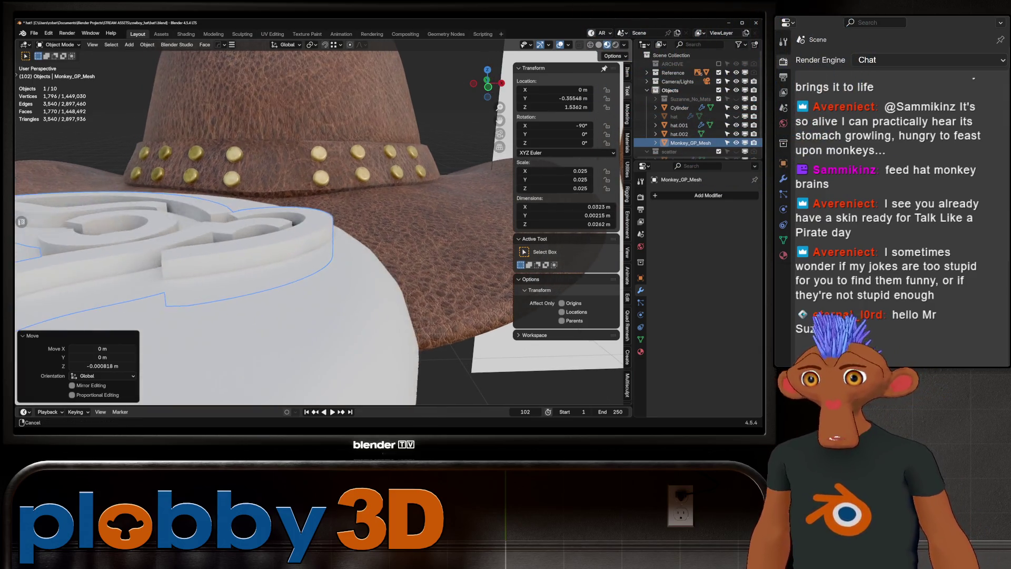
key(Tab)
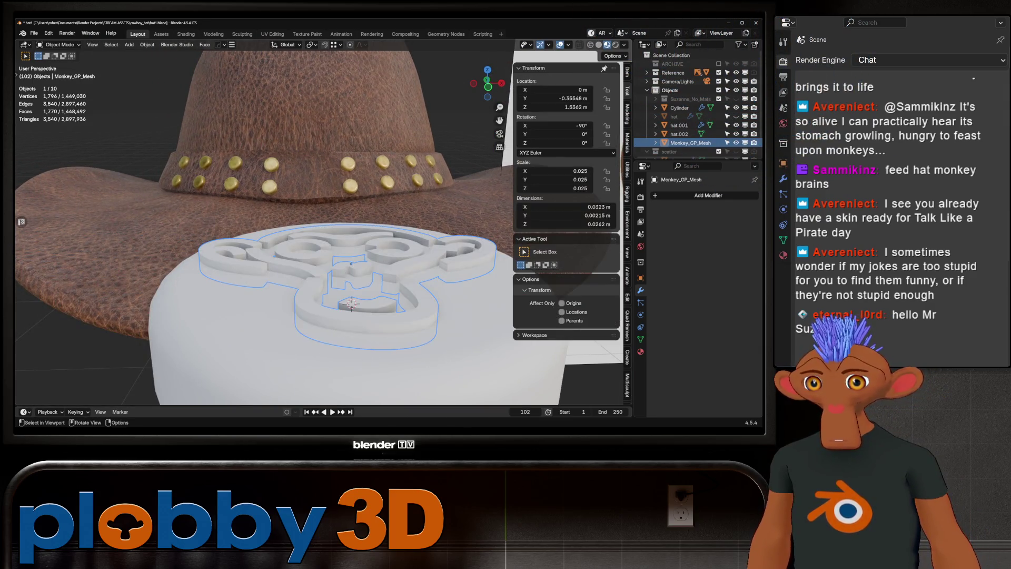
click(352, 304)
key(Tab)
- Inset the disc's top face and extrude it down 0.000792 m into a scaled recess
click(352, 274)
middle_drag(352, 274, 337, 295)
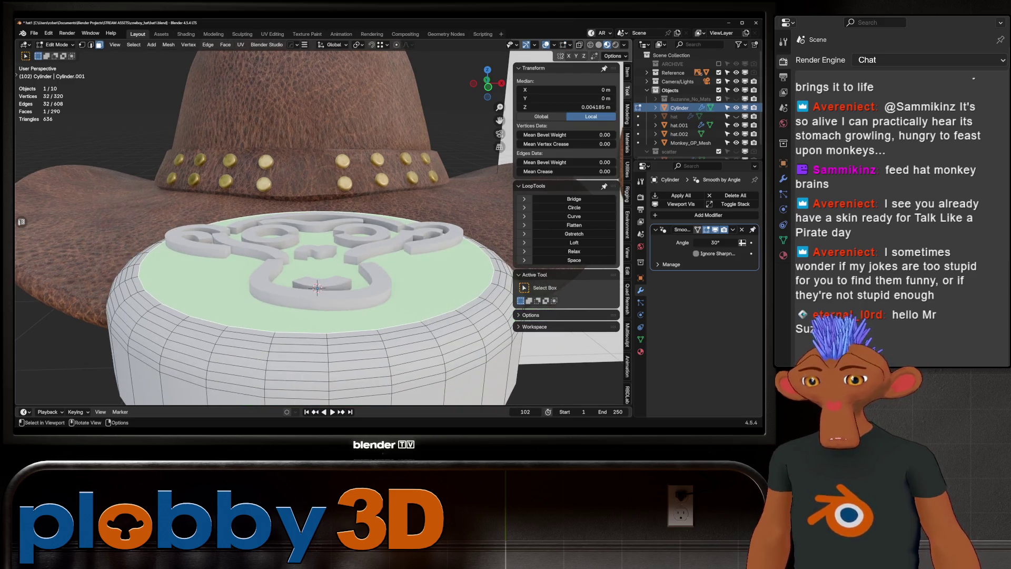
key(i)
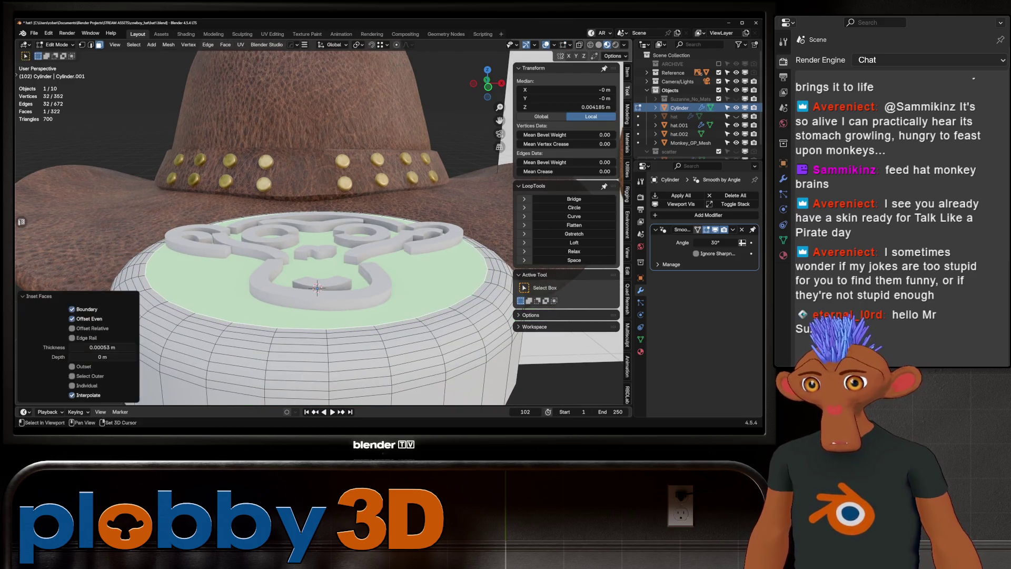
key(e)
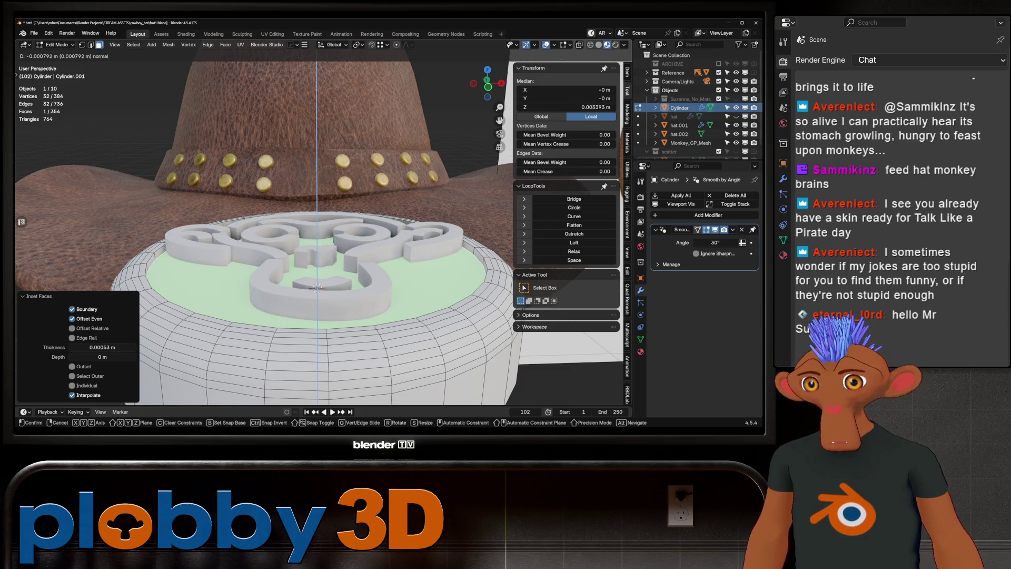
key(Return)
key(s)
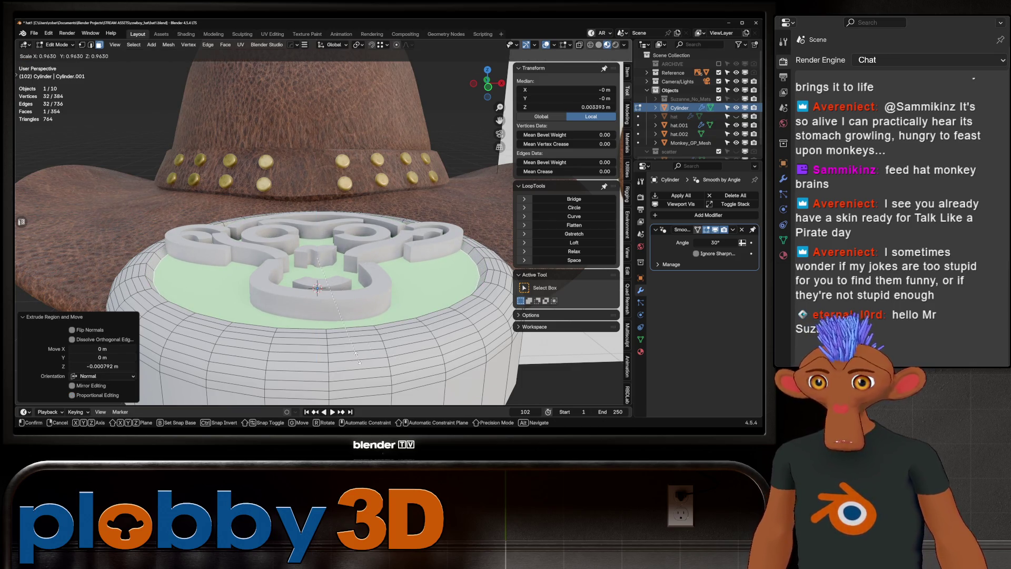
click(359, 362)
key(Tab)
- Lower the monkey logo along Z into the disc's recess, viewed from the top
click(317, 248)
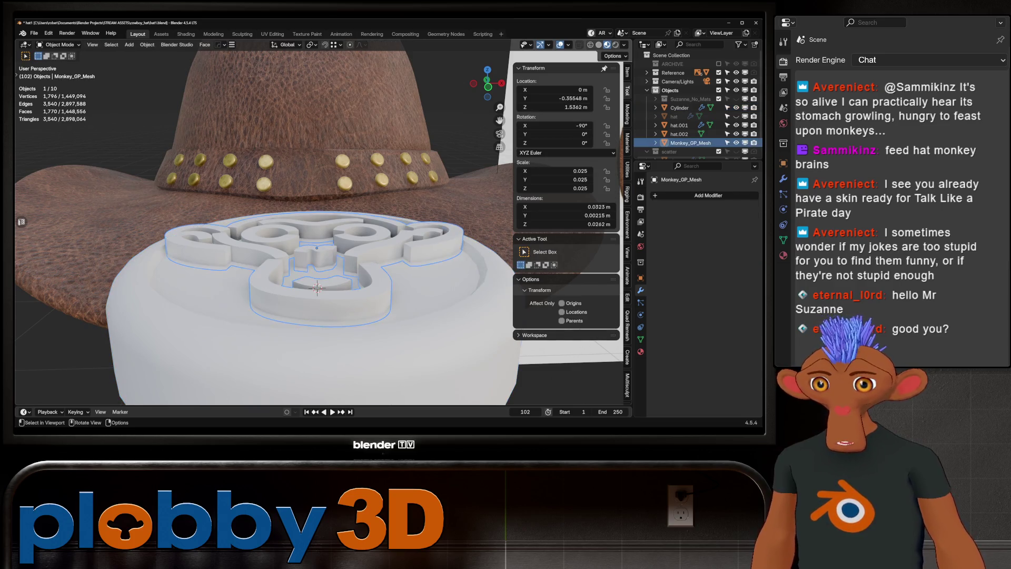
key(g)
key(z)
key(Return)
mouse_move(316, 211)
middle_down()
mouse_move(327, 237)
mouse_move(305, 263)
mouse_move(316, 284)
middle_up()
key(KP_7)
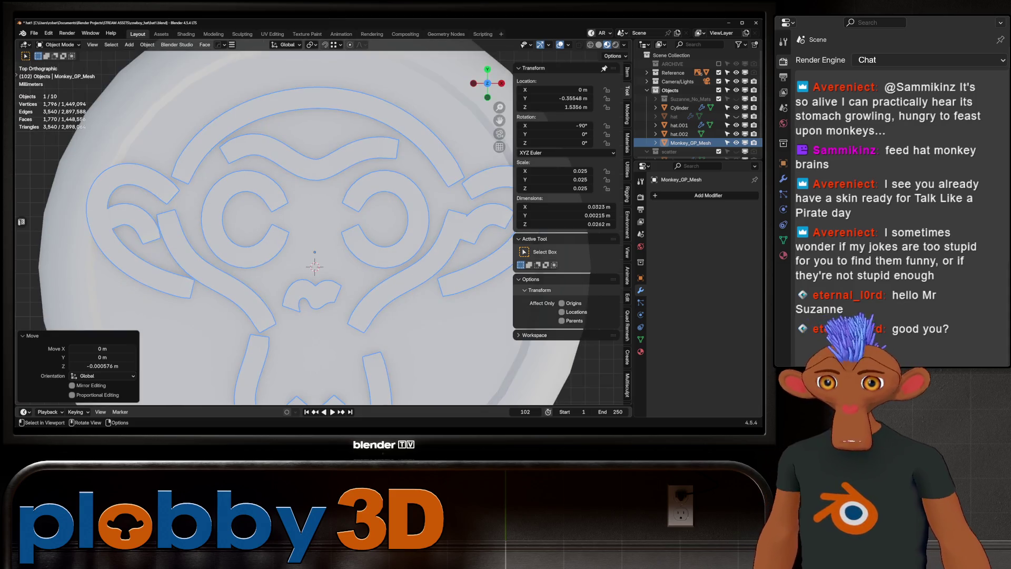
scroll(306, 342, down, 3)
- Scale the monkey logo down to 0.023, then reselect the white disc
key(s)
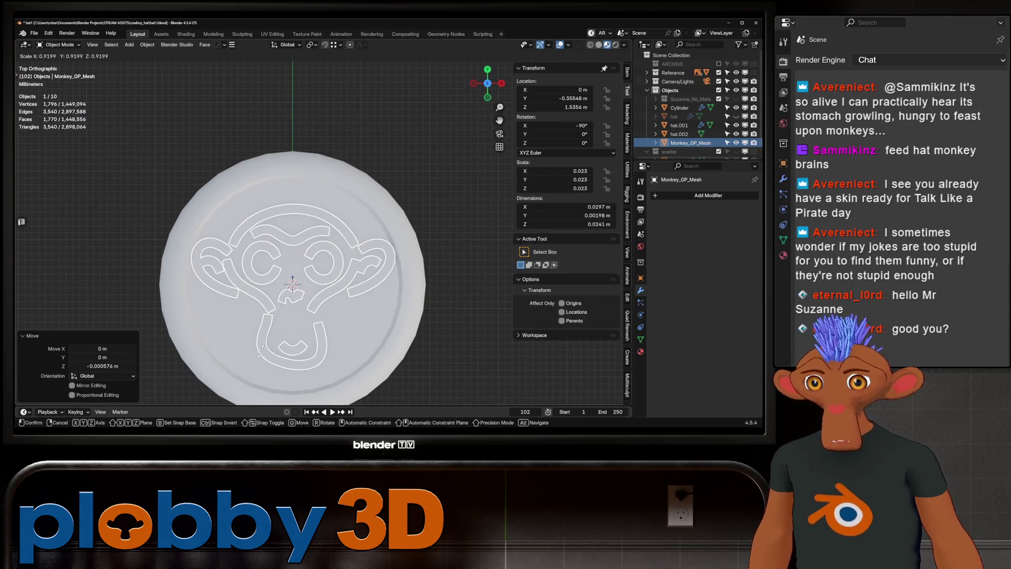
key(g)
click(295, 353)
mouse_move(316, 284)
middle_down()
mouse_move(316, 247)
mouse_move(327, 263)
mouse_move(342, 253)
middle_up()
key(Tab)
scroll(355, 236, down, 5)
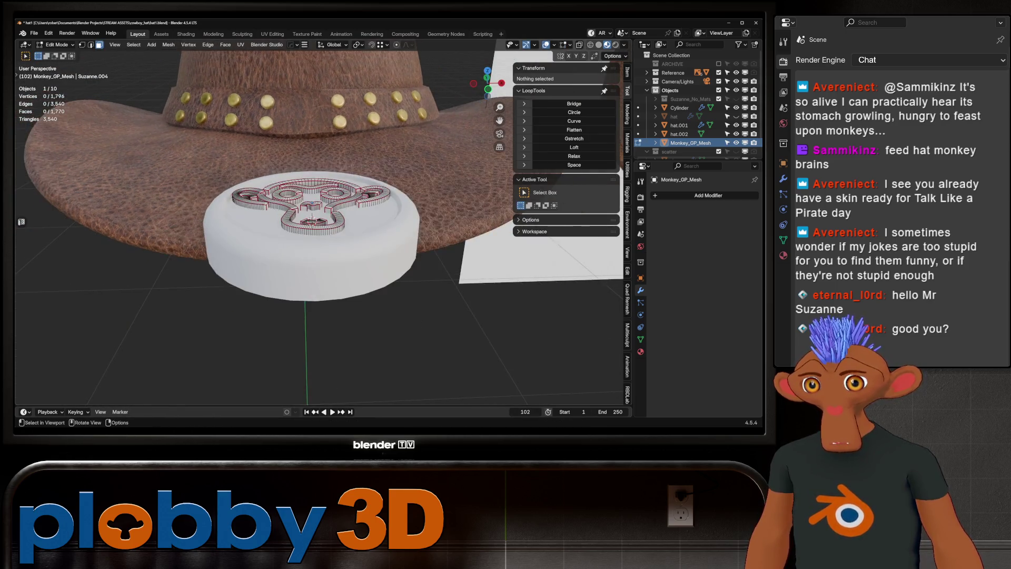
key(Tab)
click(295, 211)
mouse_move(295, 210)
middle_down()
mouse_move(311, 221)
mouse_move(295, 248)
mouse_move(347, 227)
mouse_move(337, 237)
mouse_move(363, 200)
mouse_move(351, 258)
middle_up()
scroll(316, 227, up, 3)
- Duplicate the white disc, then delete the unwanted duplicate copy
click(263, 232)
middle_drag(263, 232, 274, 201)
middle_drag(329, 247, 332, 279)
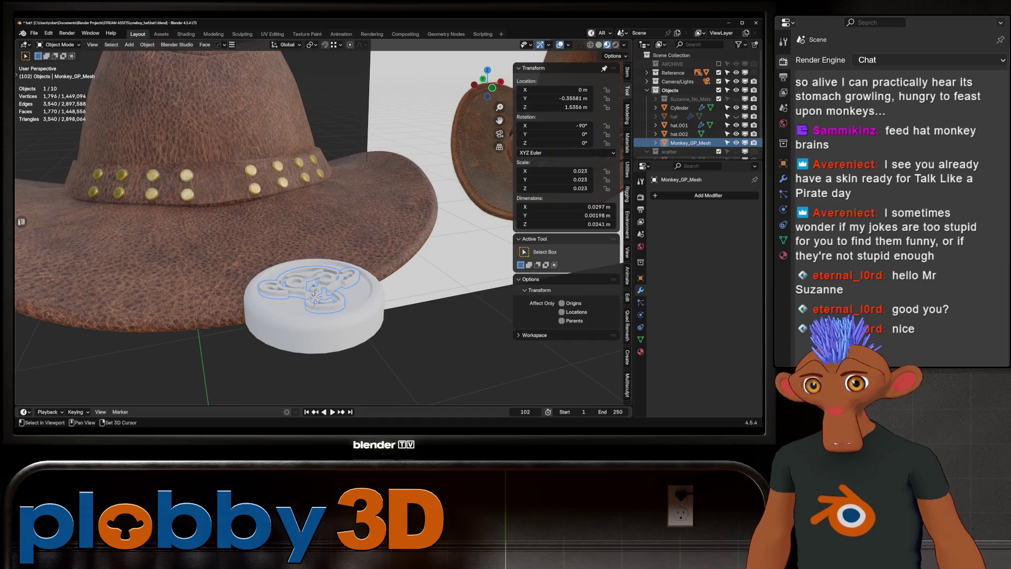
click(332, 322)
middle_drag(332, 316, 316, 300)
key(shift+d)
key(Escape)
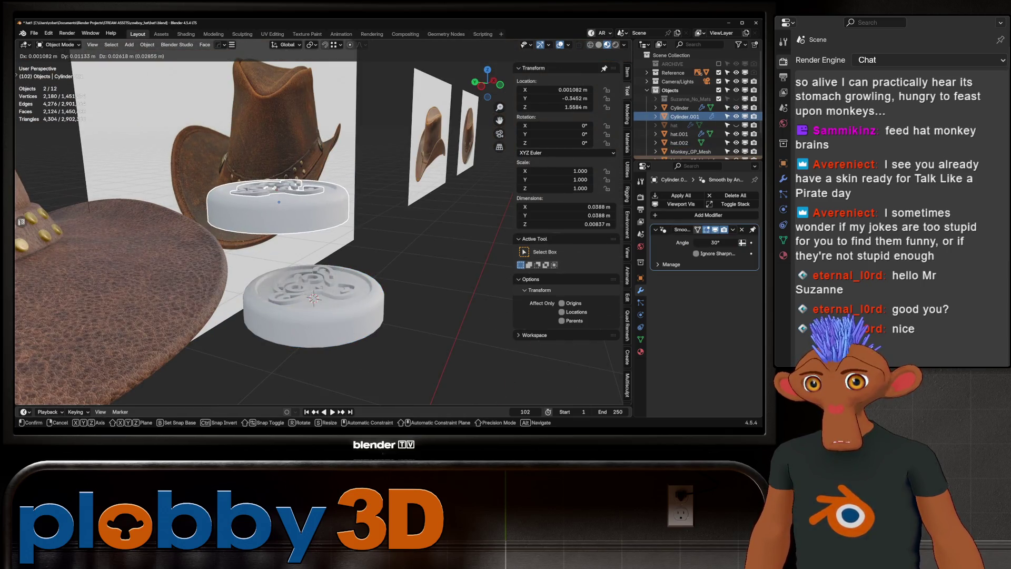
key(Delete)
click(317, 317)
- Delete the separate monkey logo object and open the snapping options
key(g)
key(Escape)
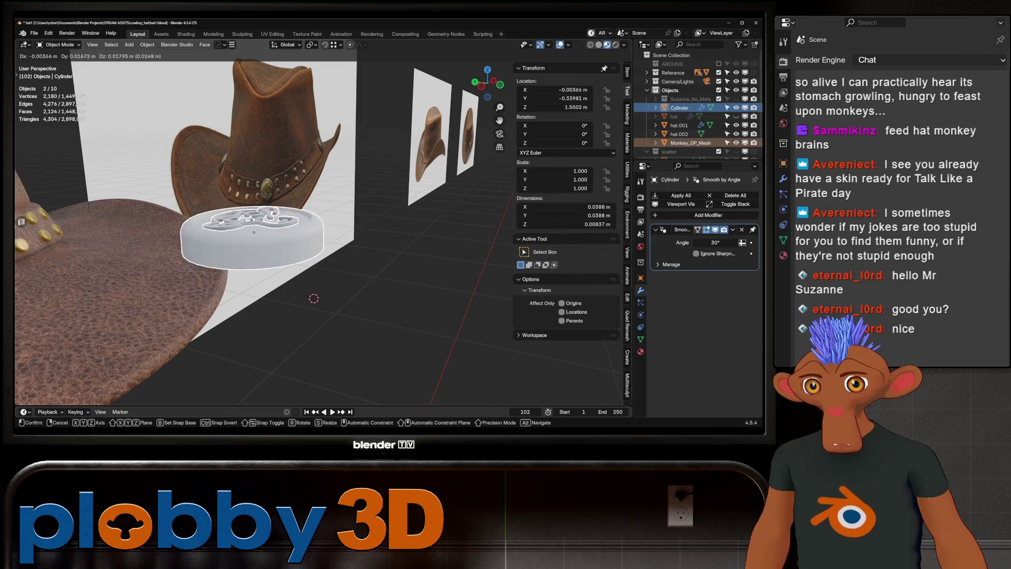
middle_drag(316, 295, 348, 306)
scroll(353, 305, up, 3)
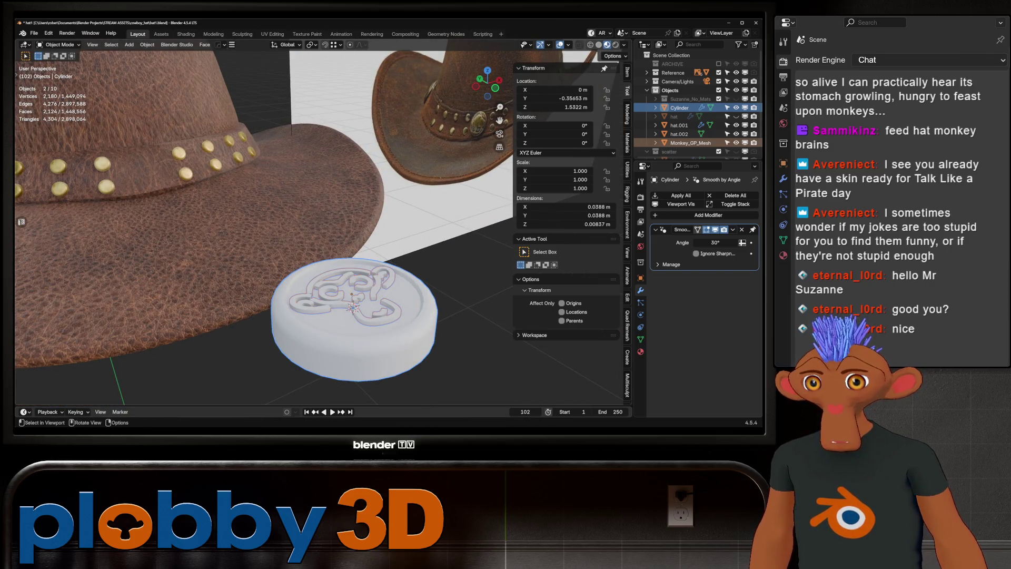
key(Delete)
mouse_move(316, 238)
middle_down()
mouse_move(369, 226)
mouse_move(274, 248)
mouse_move(327, 221)
mouse_move(295, 242)
middle_up()
scroll(316, 237, down, 3)
scroll(316, 237, up, 3)
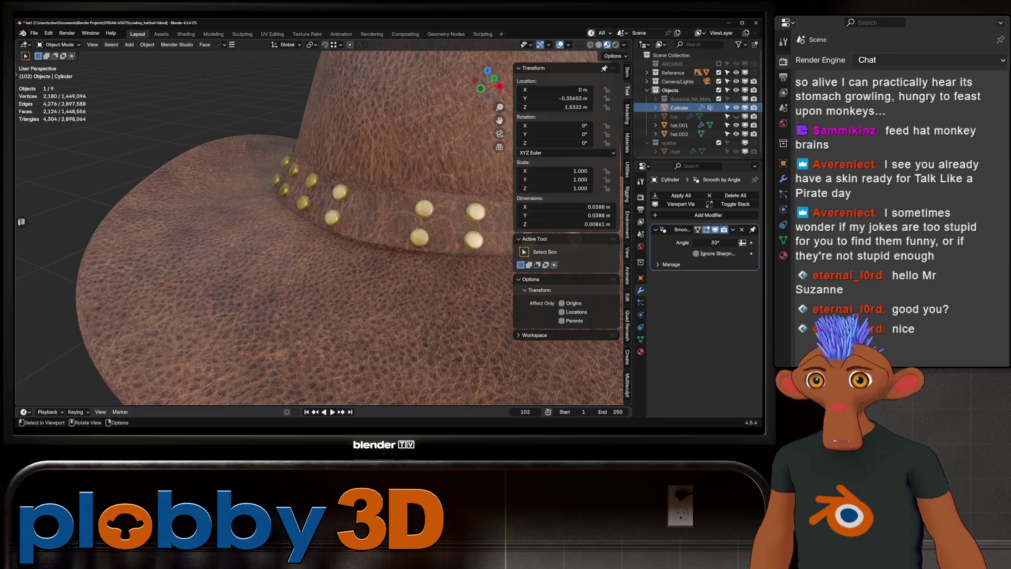
click(337, 45)
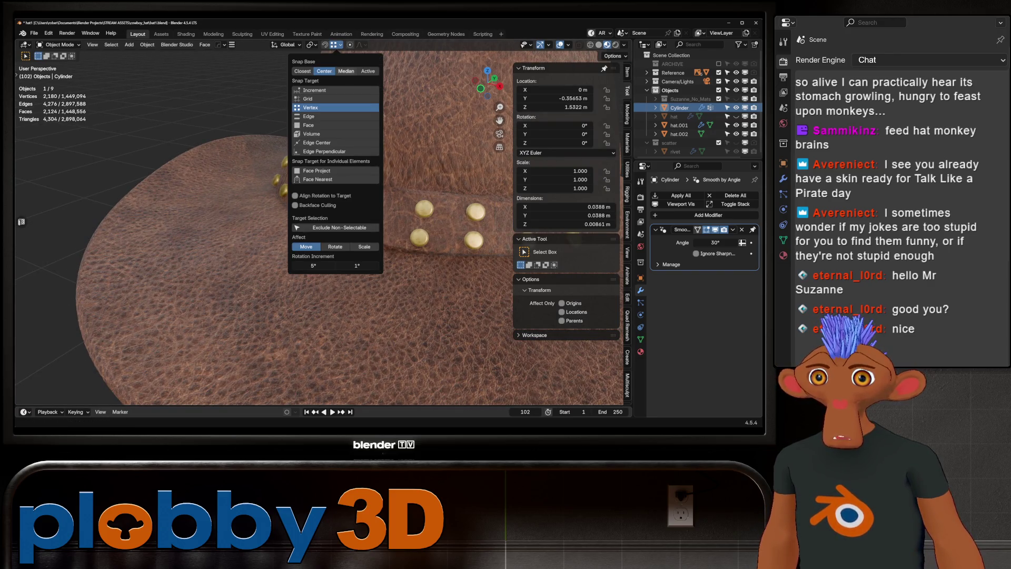
- Enable surface snapping and place the white disc on the hat band, checked from the front
click(316, 171)
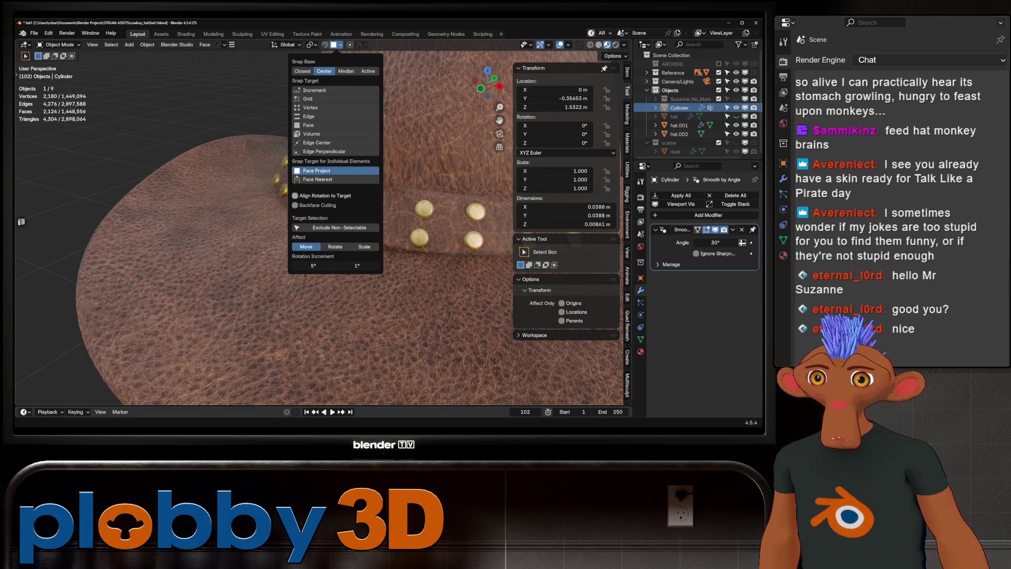
key(g)
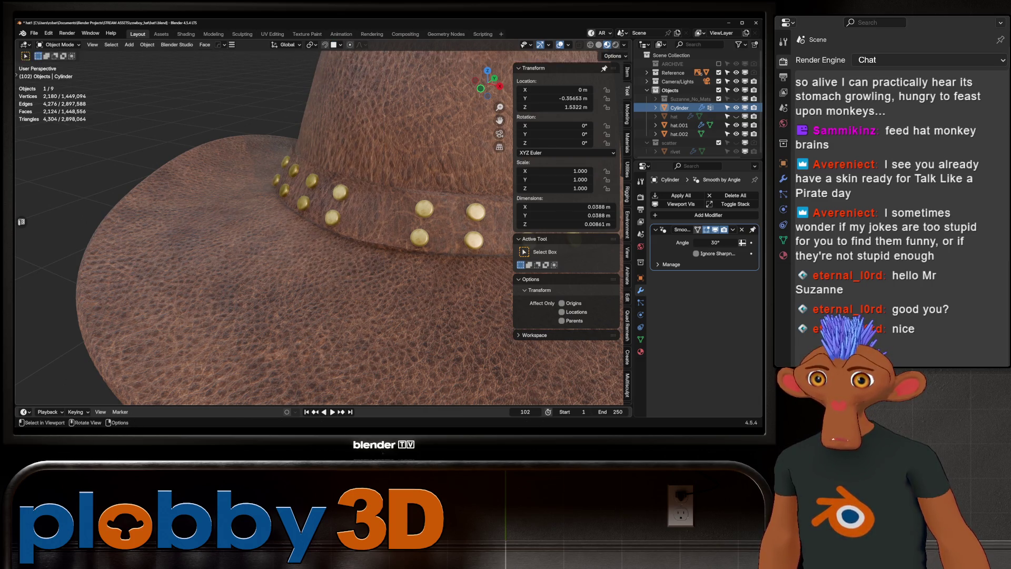
alt+scroll(316, 237, down, 5)
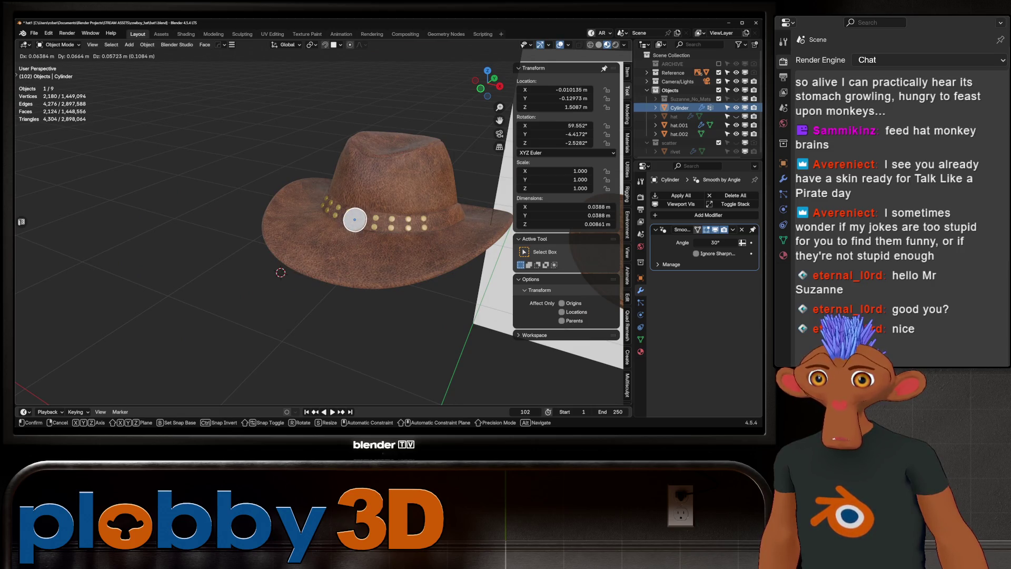
key(Return)
key(KP_Decimal)
key(KP_5)
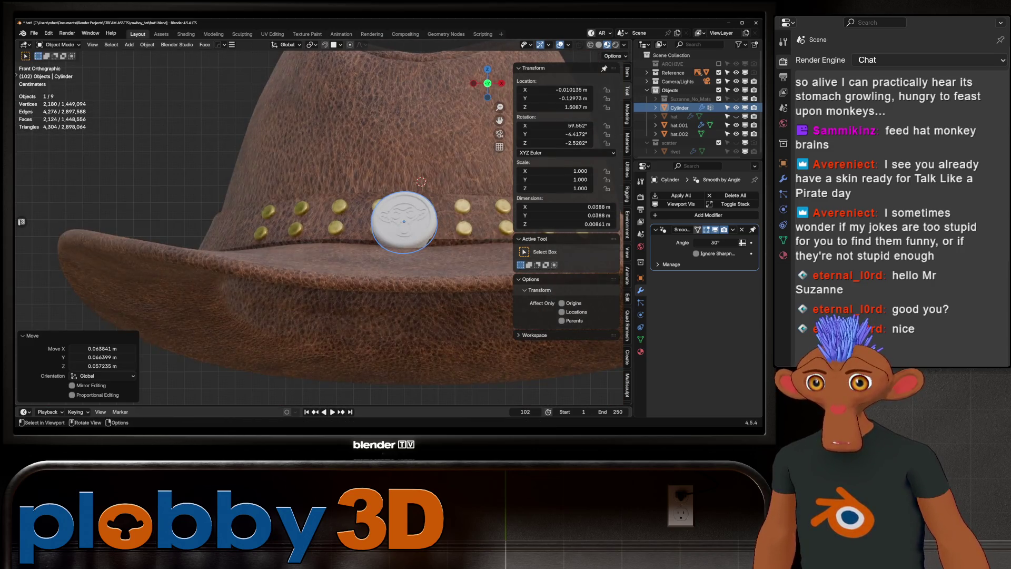
key(KP_1)
key(g)
key(Return)
- Re-angle the button on the band by rotating it around its local Z axis
key(r)
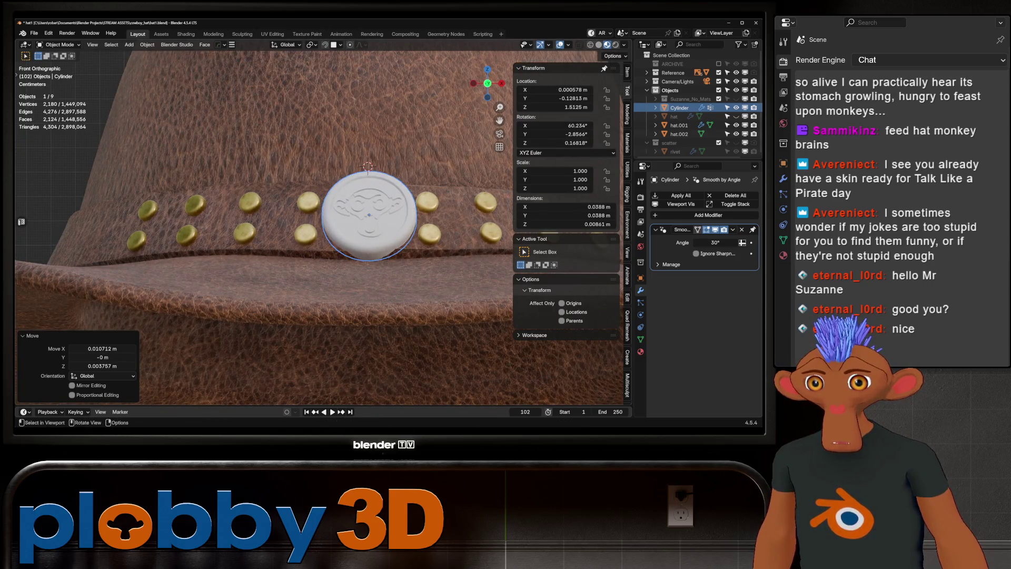
key(Escape)
key(r)
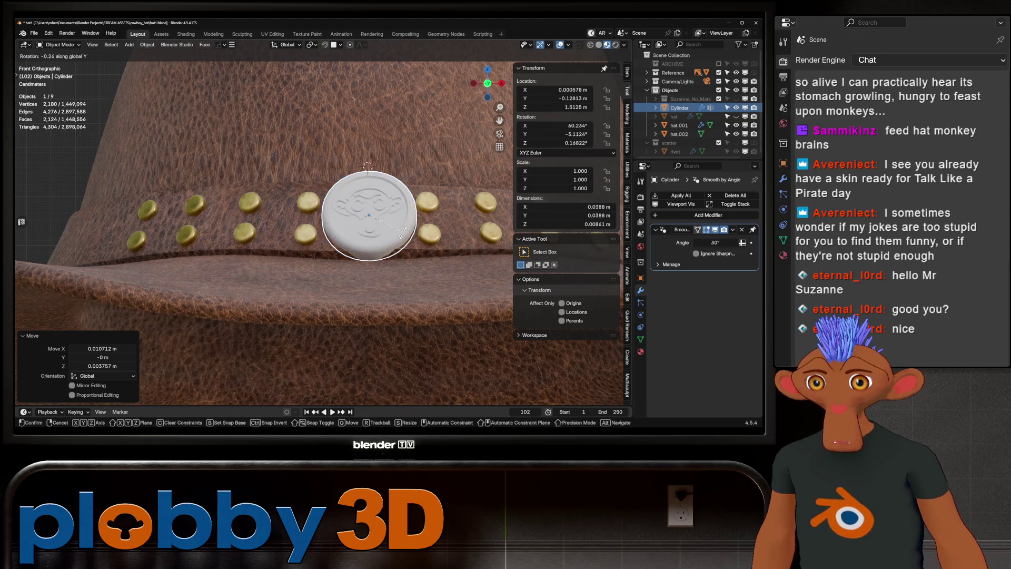
middle_drag(369, 214, 360, 226)
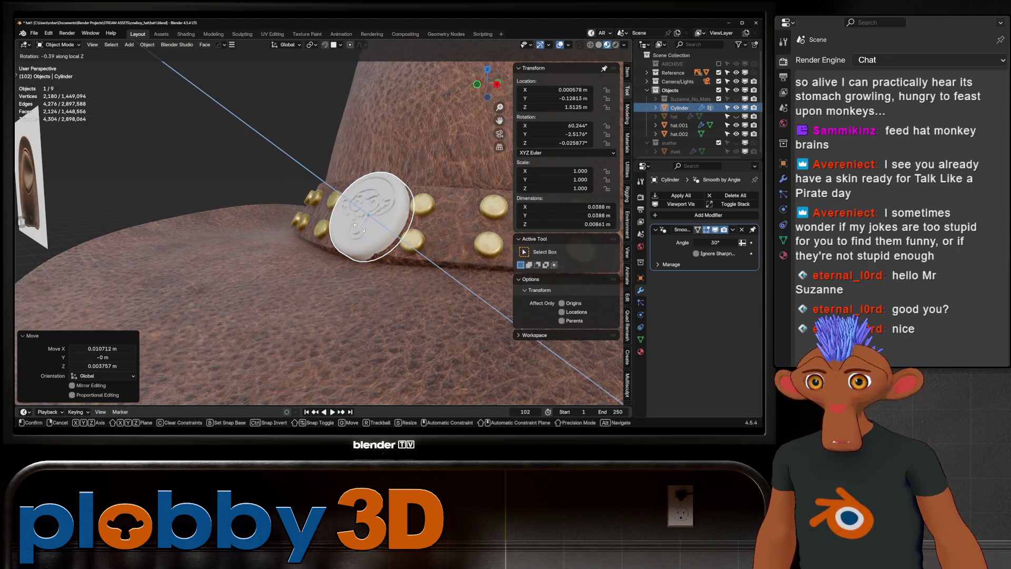
key(Escape)
key(KP_1)
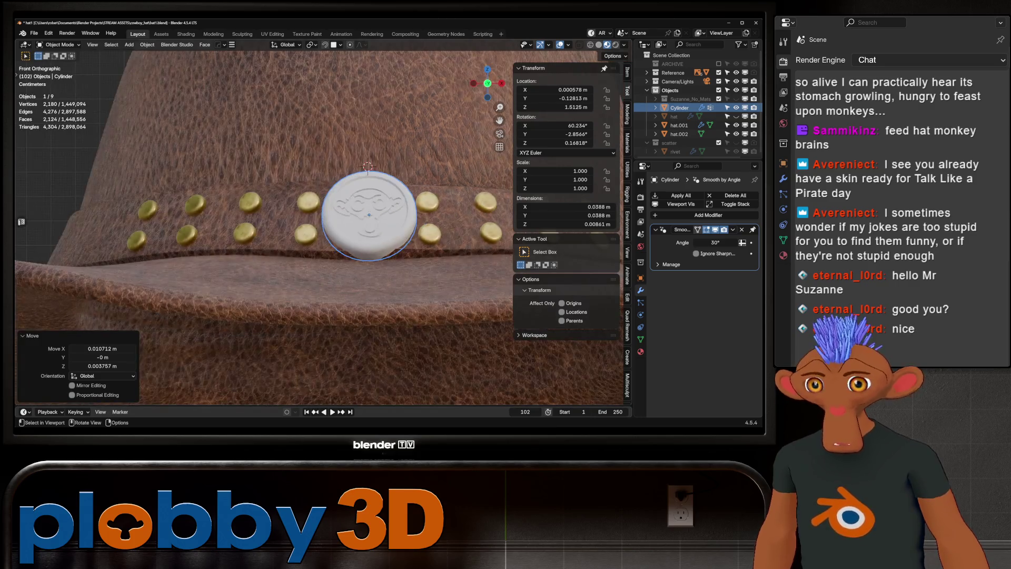
key(r)
key(z)
key(z)
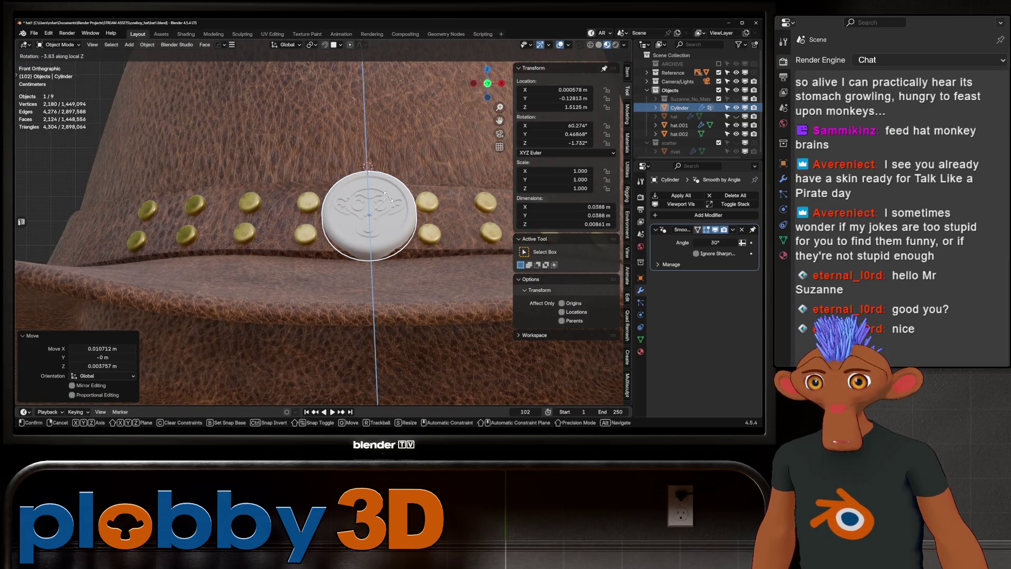
key(Return)
- Scale the button down to 0.789 and enter Edit Mode on its mesh
key(s)
key(Return)
middle_drag(493, 361, 494, 361)
scroll(494, 361, down, 5)
key(KP_Decimal)
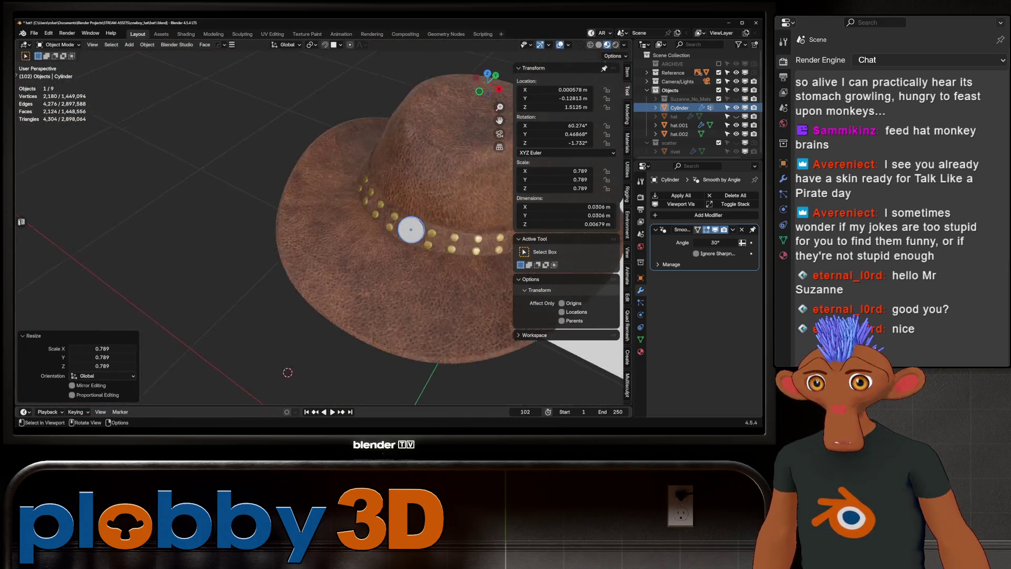
key(Tab)
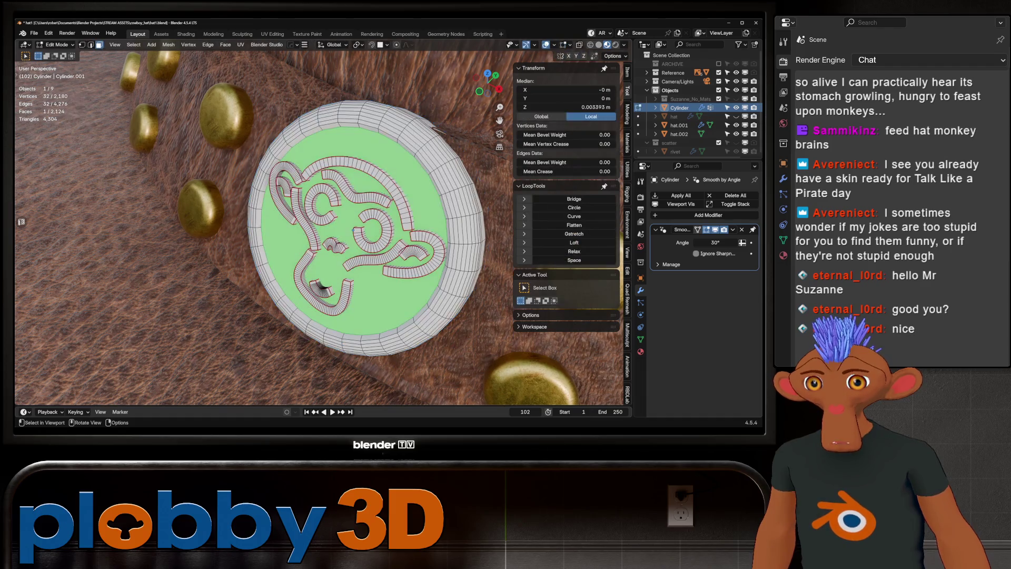
- Mark the disc's rim edge loop as a UV seam and isolate the button in Local View
middle_drag(316, 227, 285, 189)
key(2)
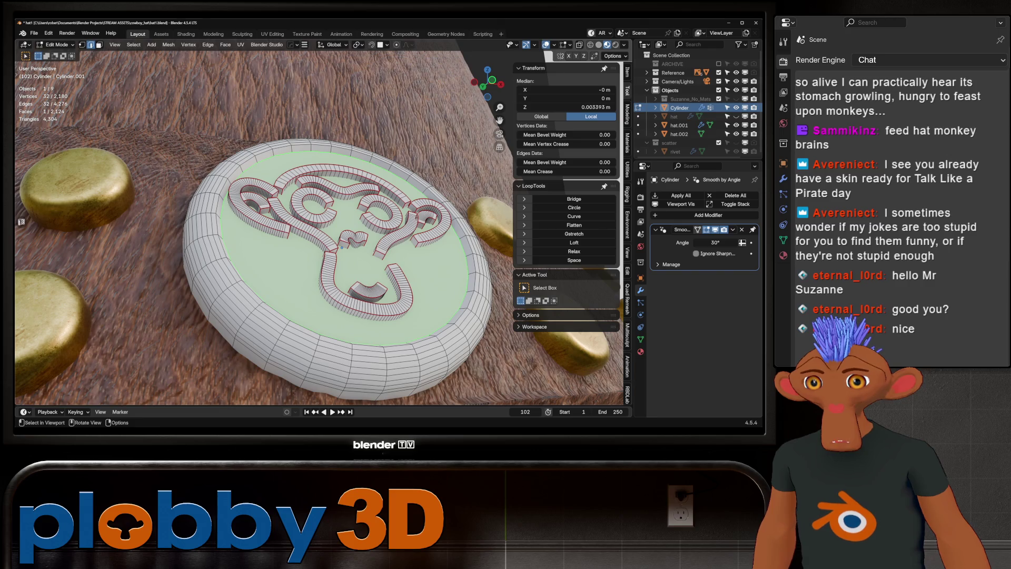
alt+click(337, 152)
right_click(427, 279)
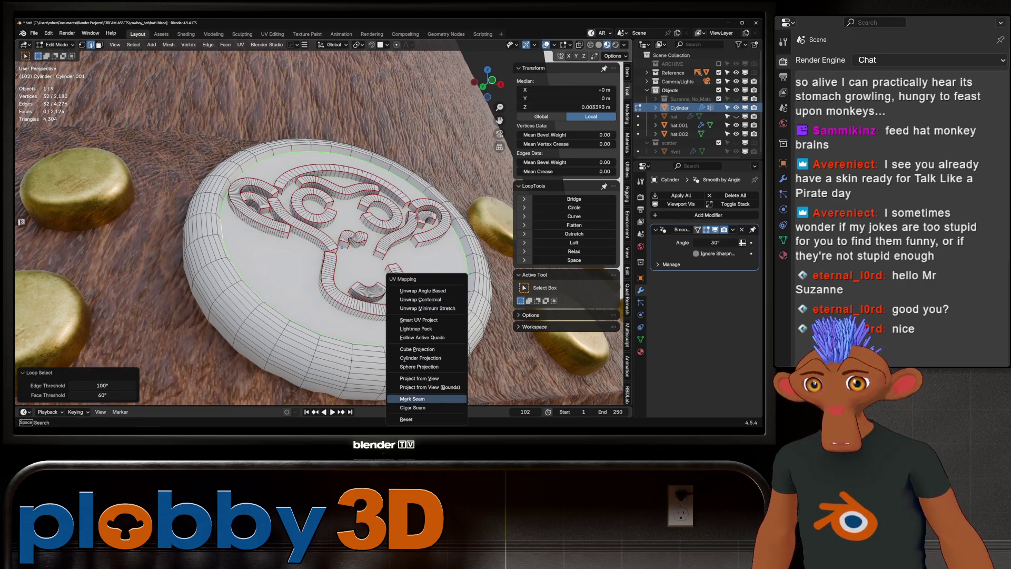
click(427, 398)
middle_drag(426, 398, 316, 253)
key(KP_Divide)
middle_drag(324, 214, 324, 214)
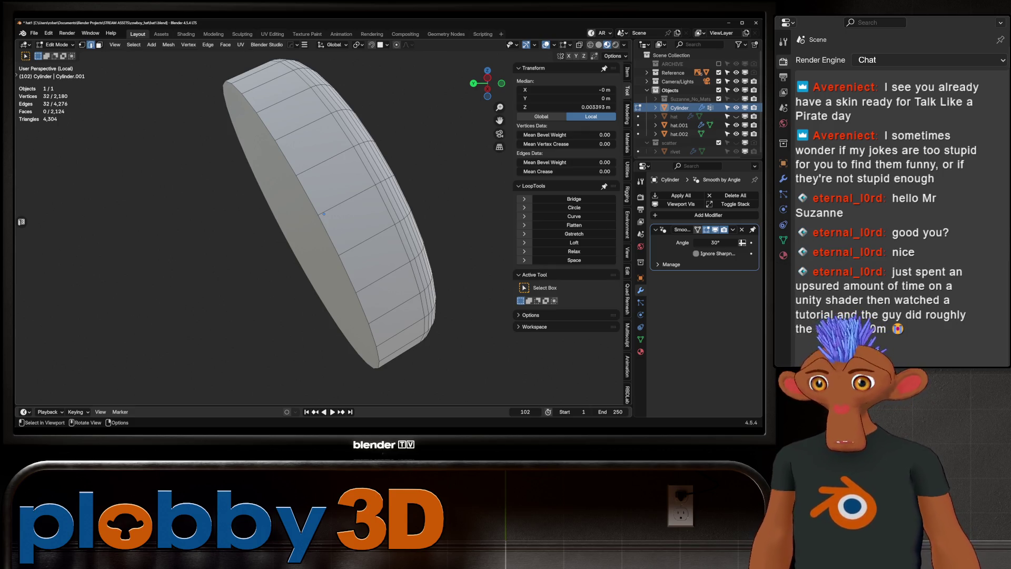
- Mark the cap's edge loop as a UV seam
alt+click(338, 261)
key(u)
click(356, 262)
mouse_move(356, 262)
middle_down()
mouse_move(411, 240)
mouse_move(411, 200)
mouse_move(412, 241)
mouse_move(414, 205)
mouse_move(419, 227)
mouse_move(411, 195)
mouse_move(372, 192)
middle_up()
- Check the logo relief edges with a shortest-path selection, then select the whole button mesh
click(304, 193)
key(KP_Decimal)
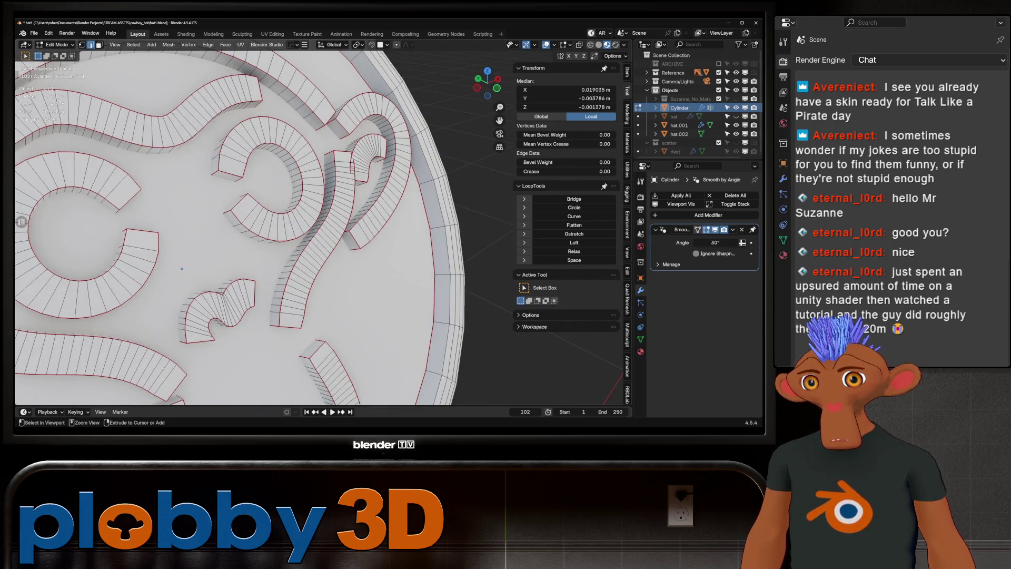
ctrl+click(182, 268)
middle_drag(182, 268, 426, 275)
right_click(425, 275)
click(369, 264)
key(KP_Decimal)
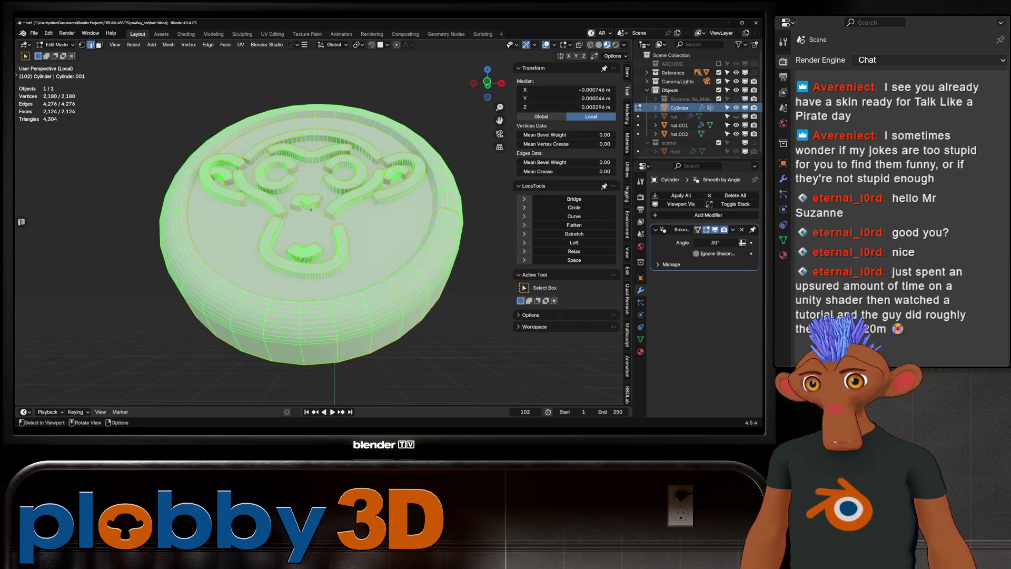
key(ctrl+e)
key(Escape)
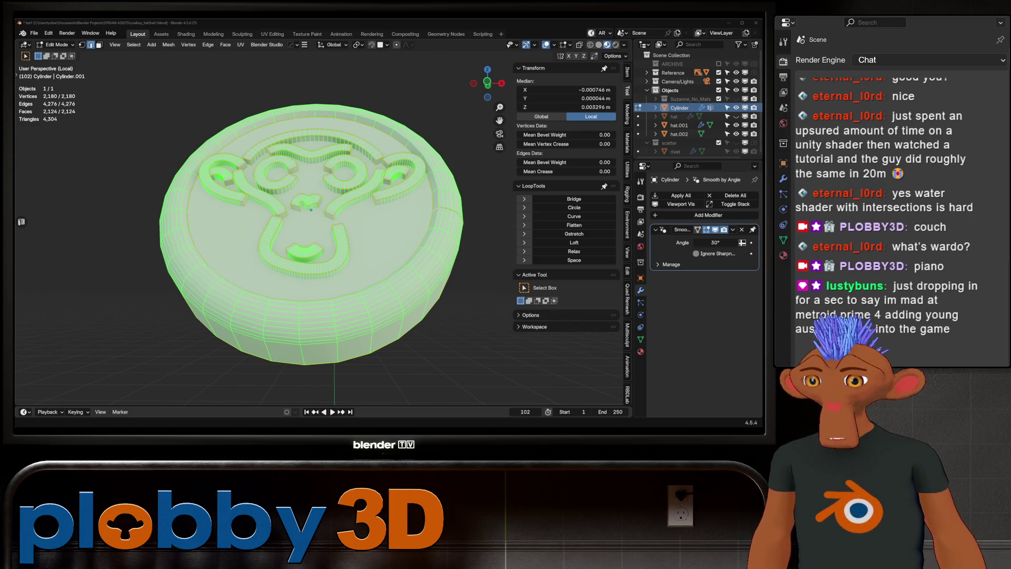
key(ctrl+z)
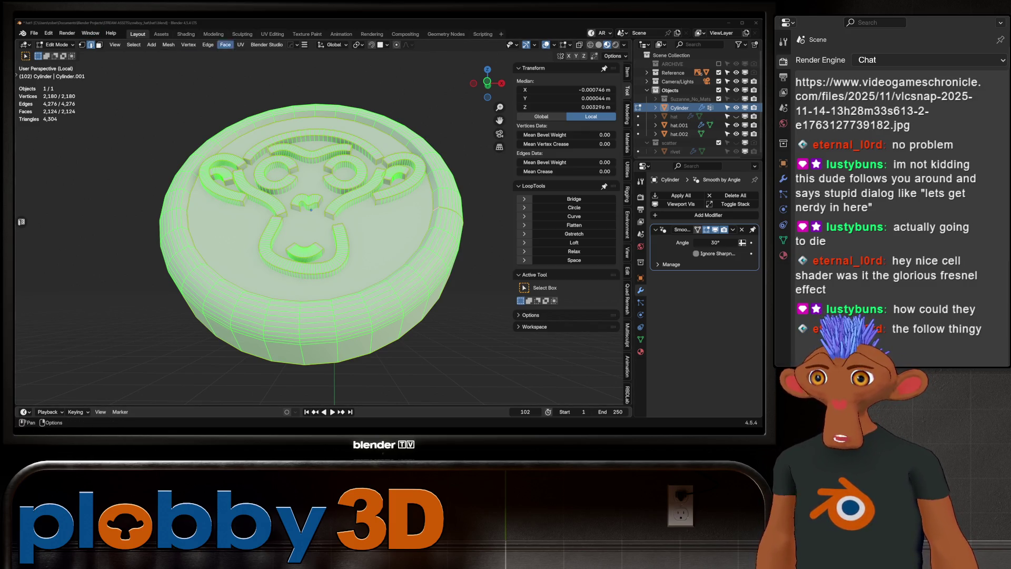
- Save hat1.blend and return the button to Object Mode
click(186, 34)
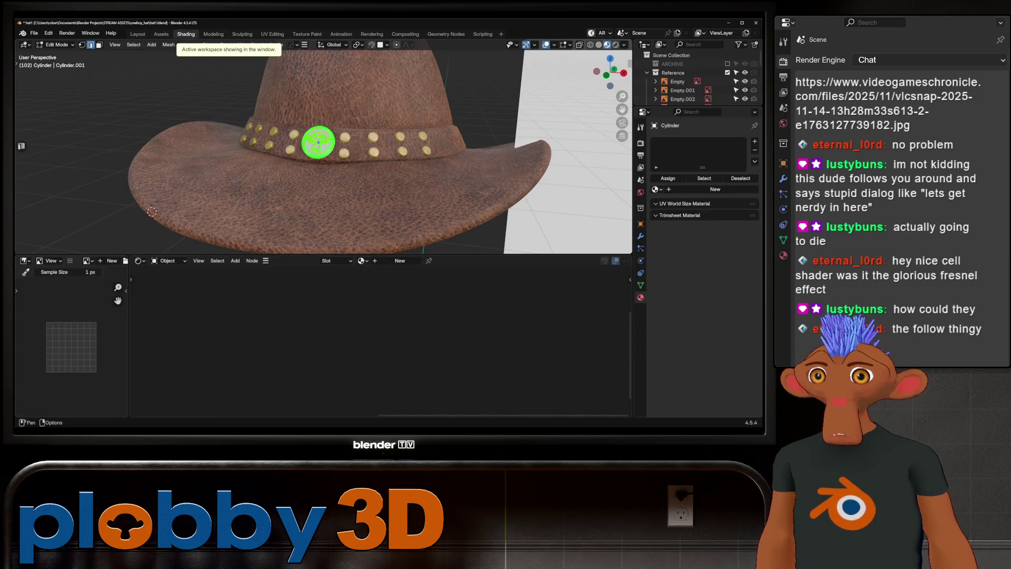
key(KP_Decimal)
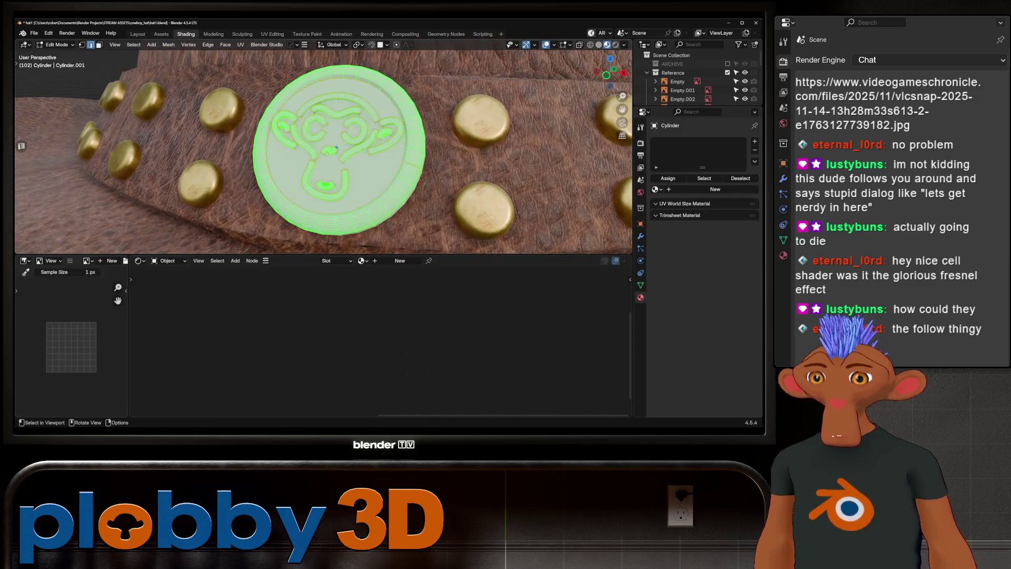
key(ctrl+s)
key(Tab)
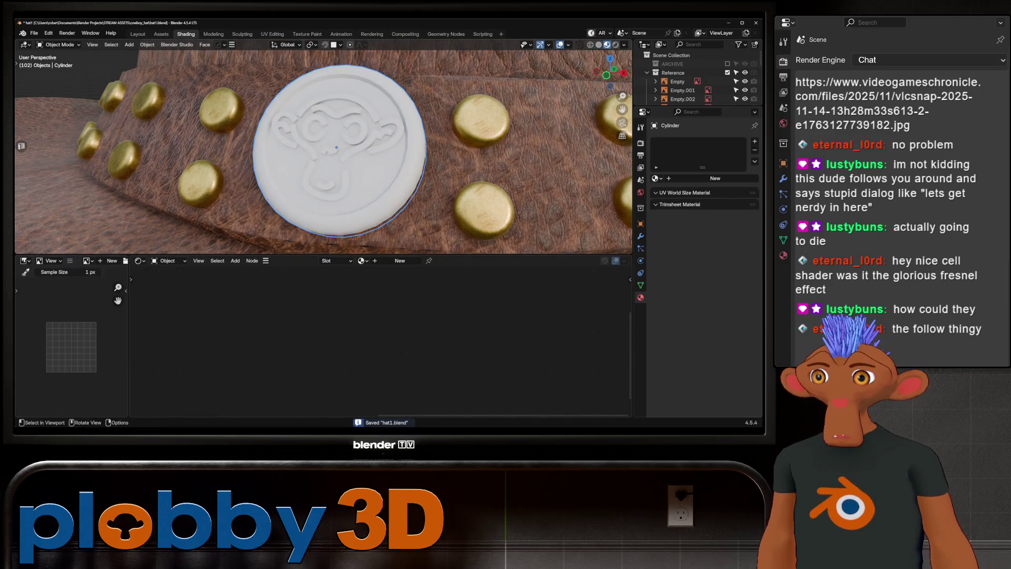
- In the Assets workspace, open the Komikaze library and expand its KOMIKAZE and MATERIALS catalogs
click(161, 34)
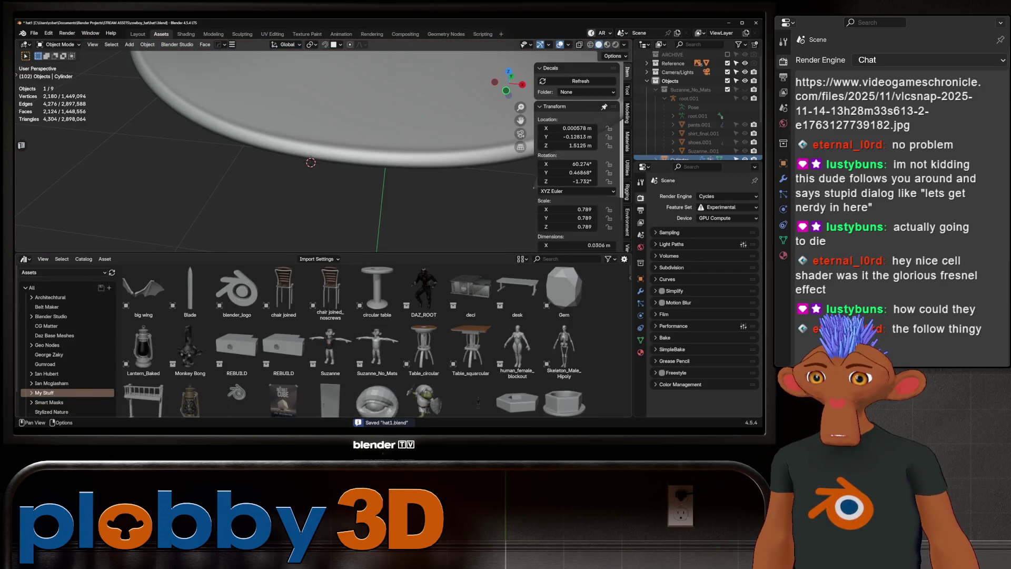
click(153, 332)
middle_drag(274, 158, 316, 132)
key(KP_Decimal)
click(54, 297)
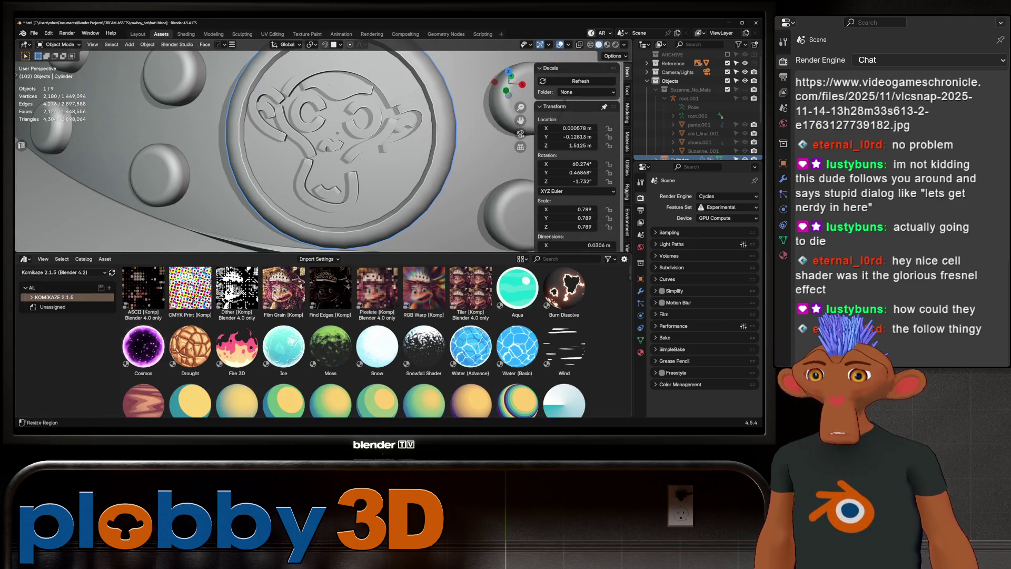
click(144, 346)
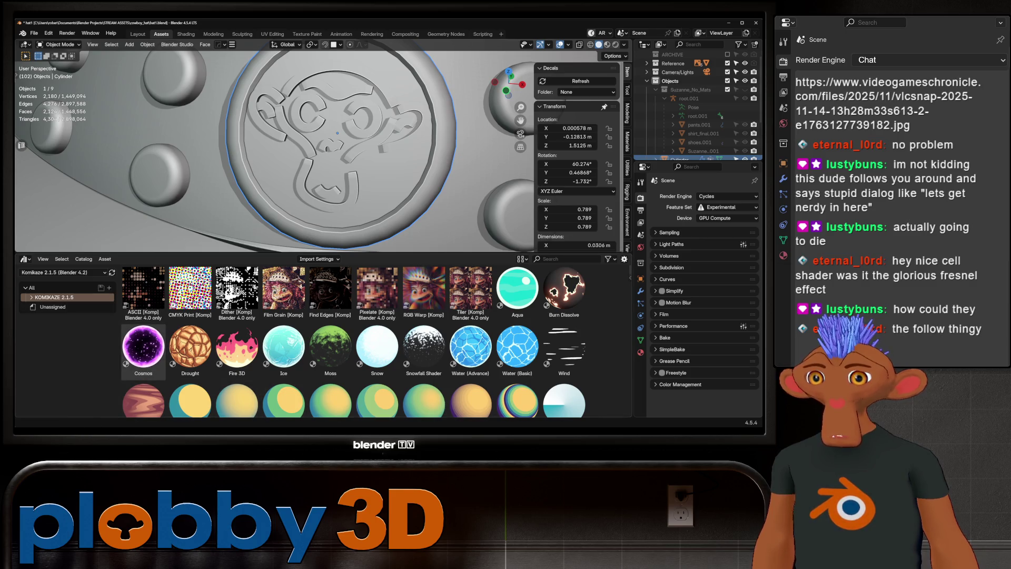
click(31, 297)
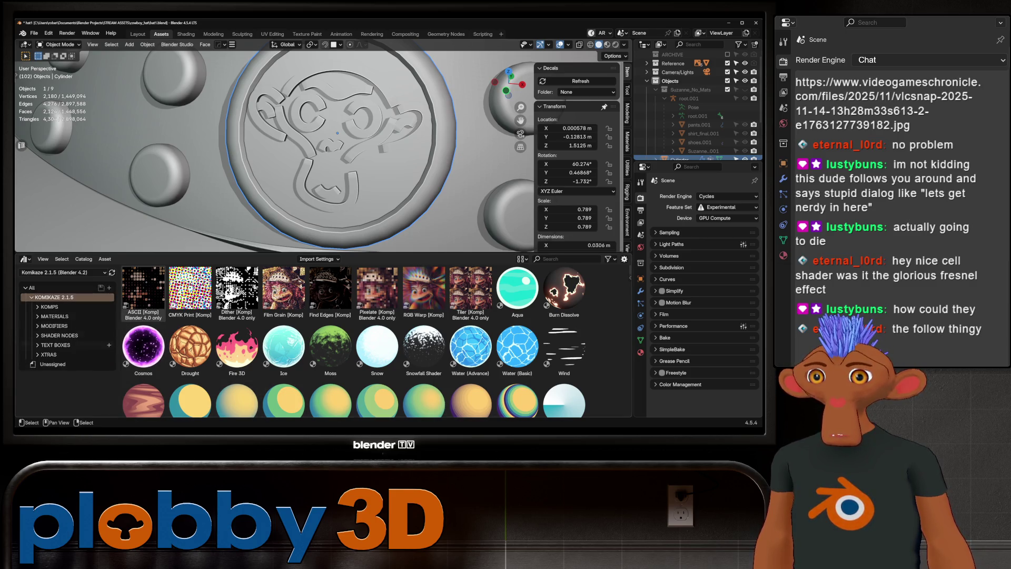
click(54, 316)
click(37, 316)
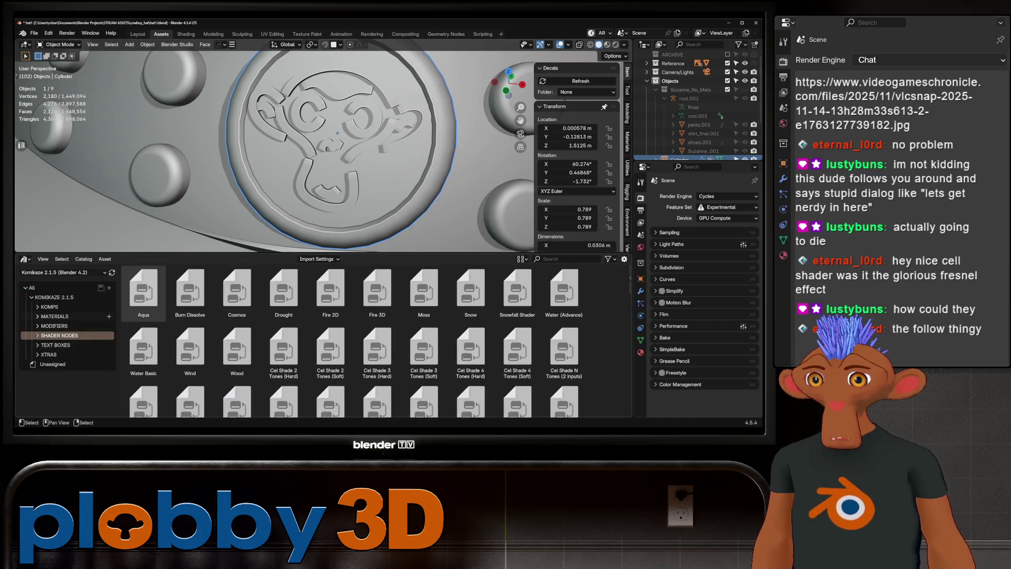
scroll(67, 337, down, 2)
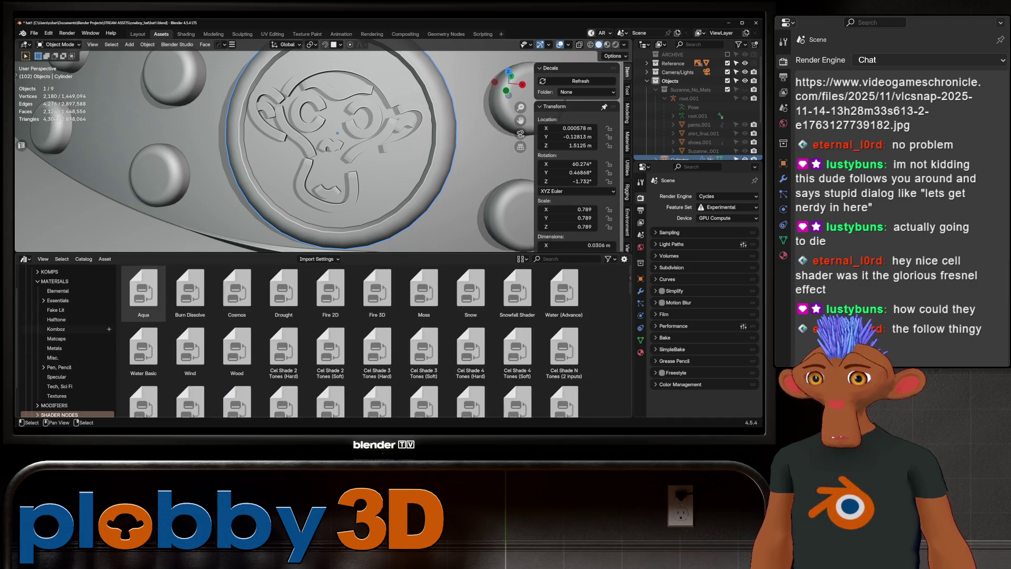
- Drop the Iridescence material from Metals onto the button and enable Material Preview
click(64, 329)
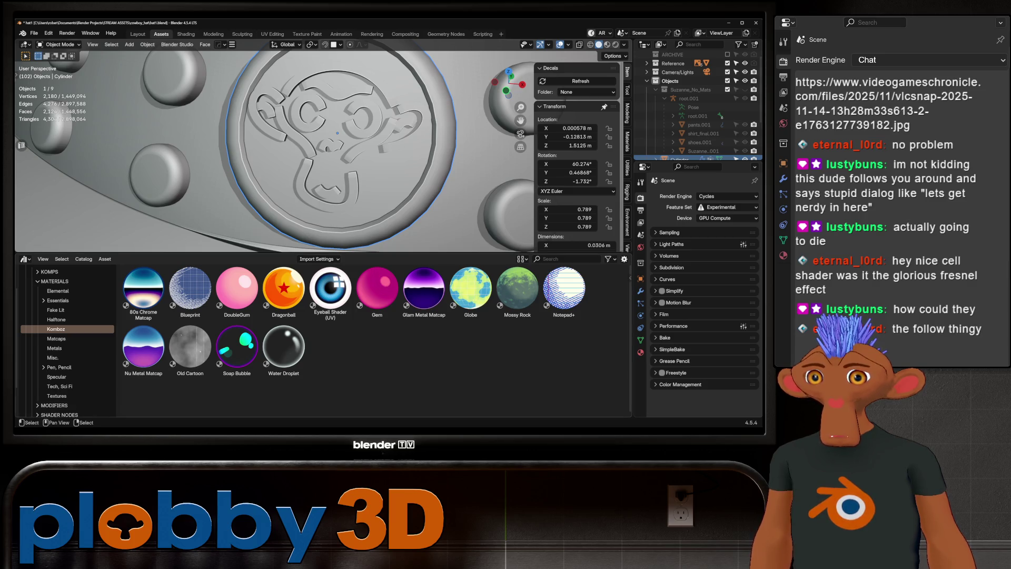
click(143, 347)
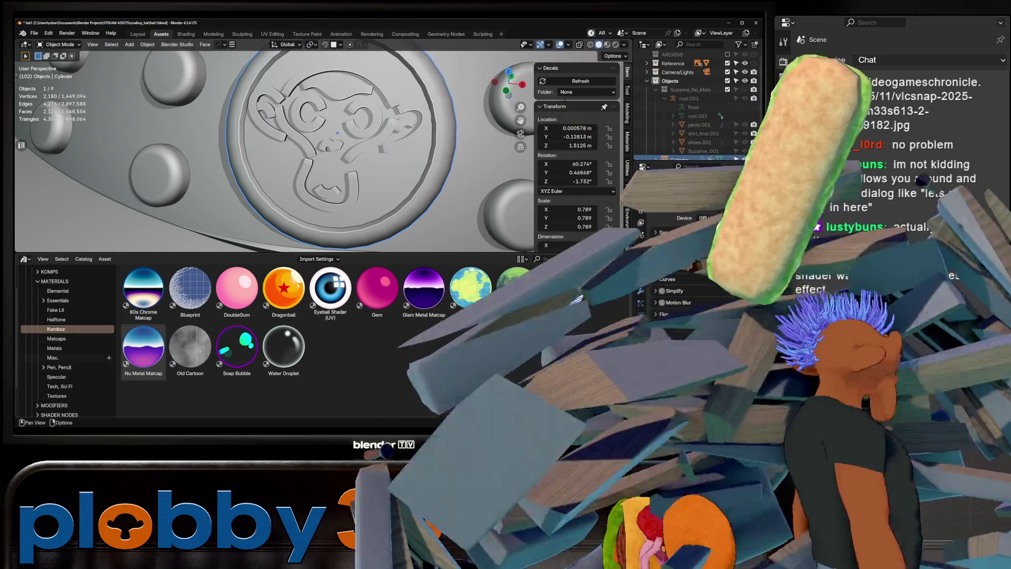
click(55, 348)
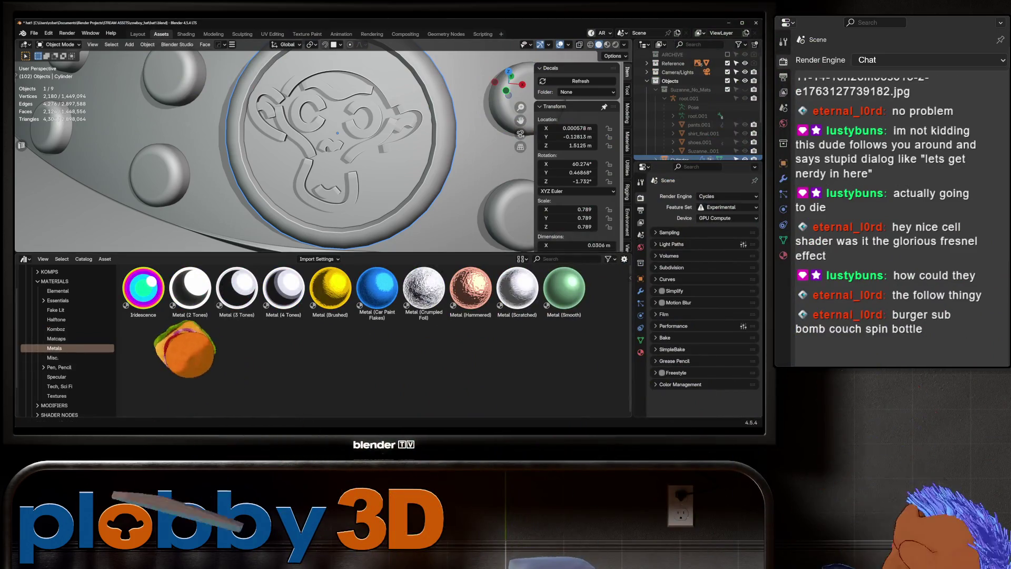
drag(144, 288, 356, 206)
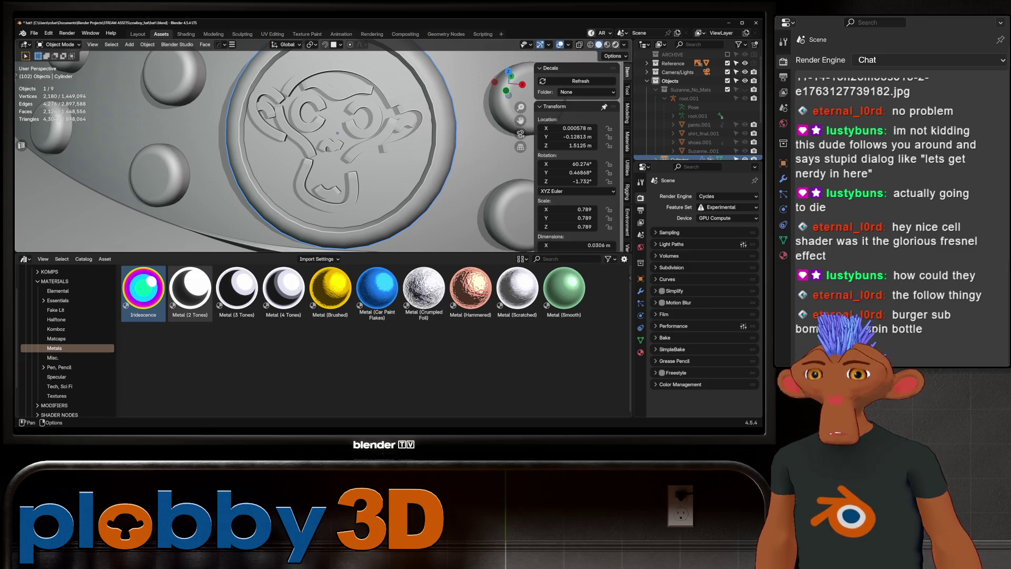
click(607, 45)
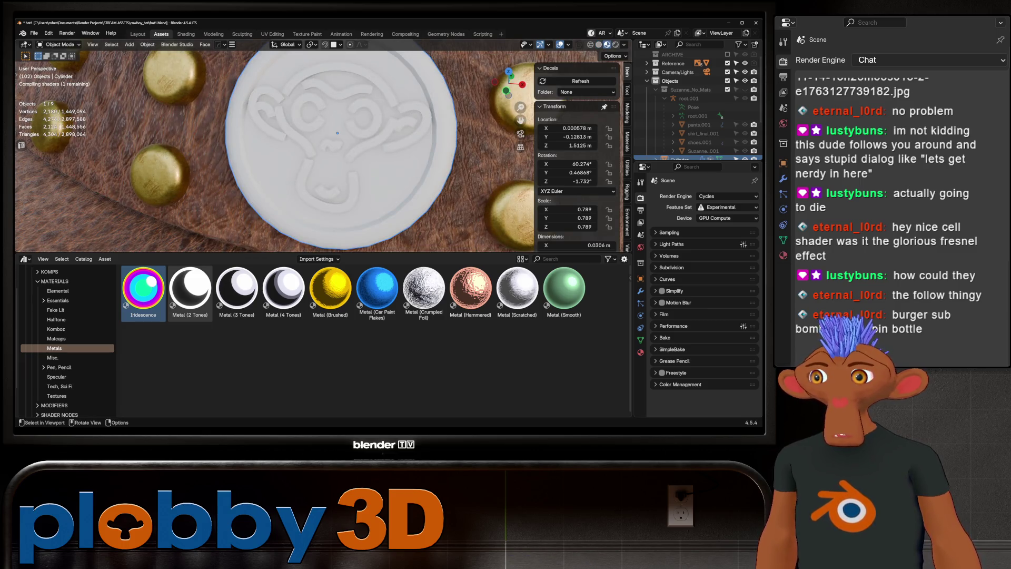